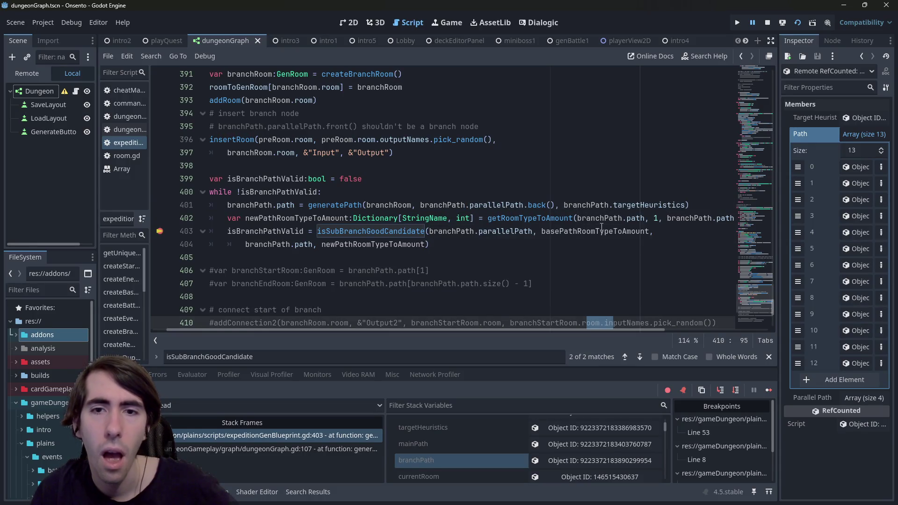
Step: Inspect the branchPath and parallelPath references around the getRoomTypeToAmount call on line 402
{"action": "double_click", "coordinate": [645, 231]}
{"action": "double_click", "coordinate": [601, 218]}
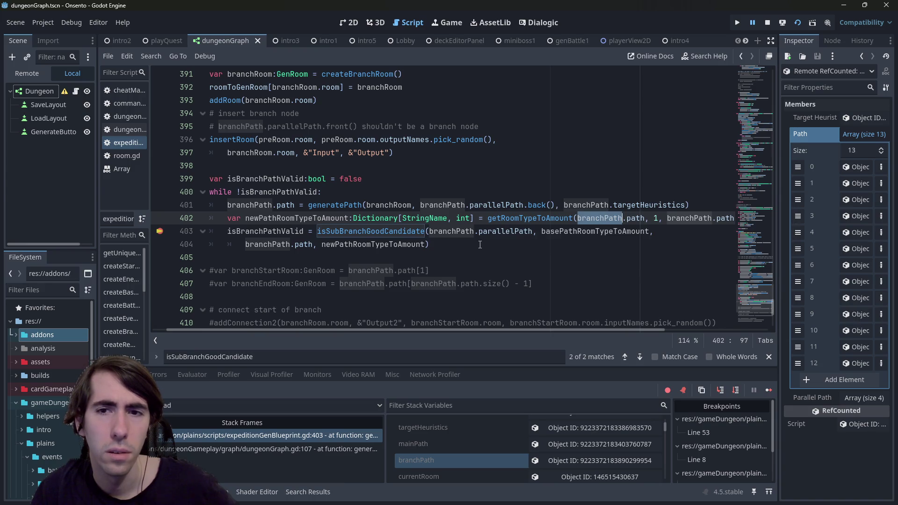
{"action": "double_click", "coordinate": [495, 233]}
{"action": "key", "text": "ctrl+c"}
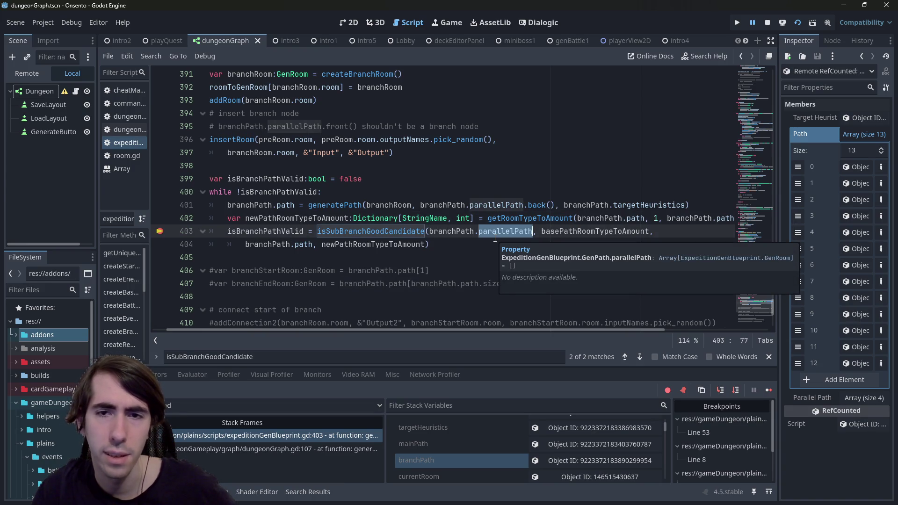
Step: Change branchPath.path to branchPath.parallelPath in line 402's getRoomTypeToAmount call and save the script
{"action": "double_click", "coordinate": [630, 219]}
{"action": "key", "text": "ctrl+v"}
{"action": "left_click_drag", "start_coordinate": [661, 330], "coordinate": [732, 329]}
{"action": "double_click", "coordinate": [672, 218]}
{"action": "key", "text": "ctrl+v"}
{"action": "key", "text": "ctrl+s"}
{"action": "left_click_drag", "start_coordinate": [564, 231], "coordinate": [211, 218]}
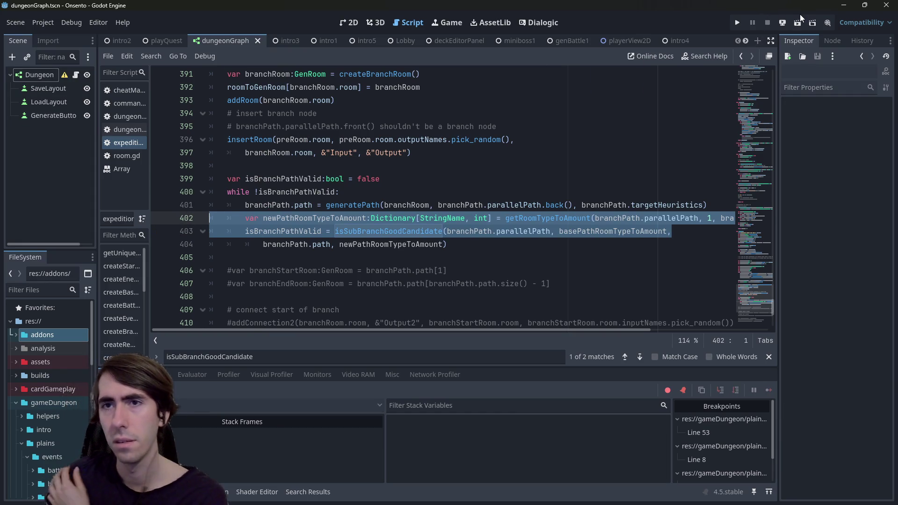
{"action": "left_click", "coordinate": [783, 22]}
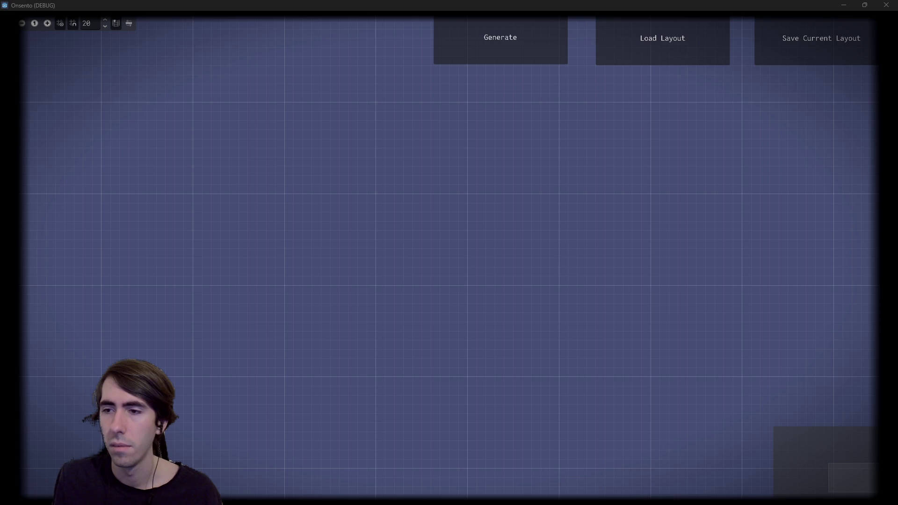
Step: Generate a dungeon in the running game so execution stops at the line 338 breakpoint
{"action": "left_click", "coordinate": [543, 37]}
{"action": "left_click_drag", "start_coordinate": [162, 194], "coordinate": [216, 332]}
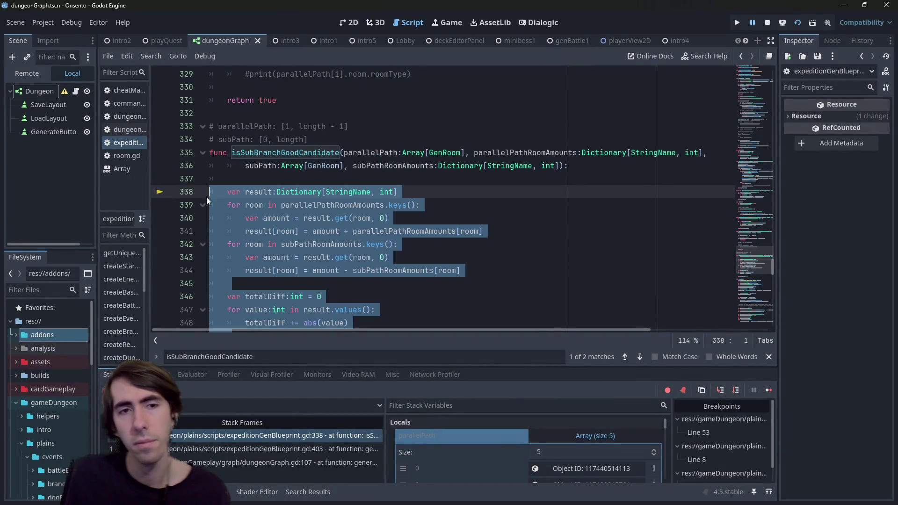
{"action": "left_click", "coordinate": [772, 389]}
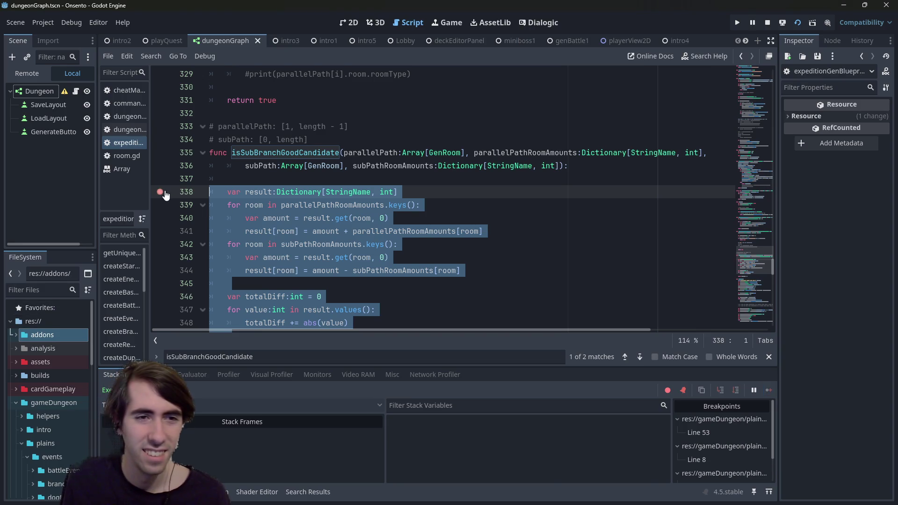
{"action": "left_click", "coordinate": [164, 194]}
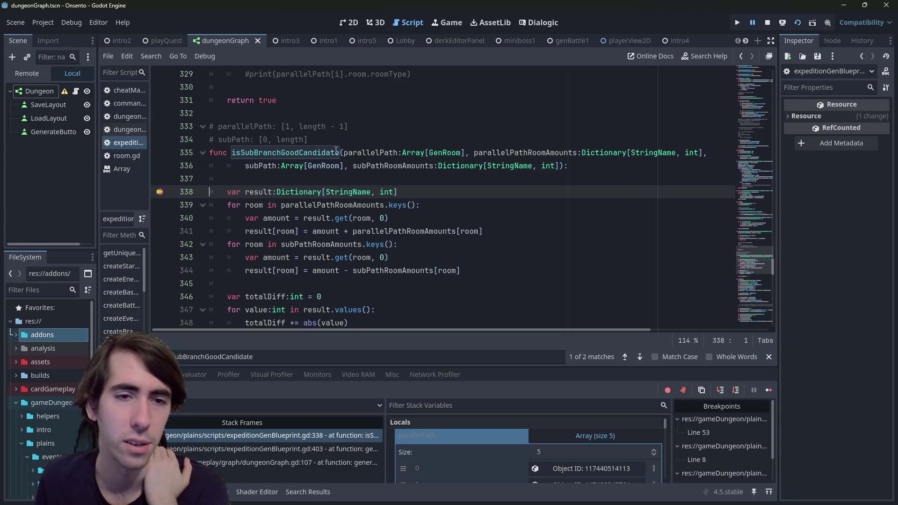
{"action": "double_click", "coordinate": [262, 194]}
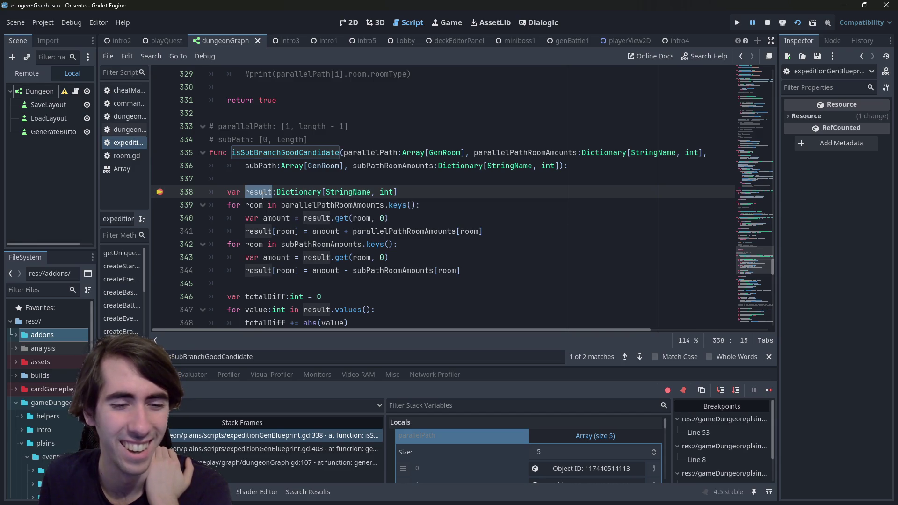
{"action": "mouse_move", "coordinate": [272, 199]}
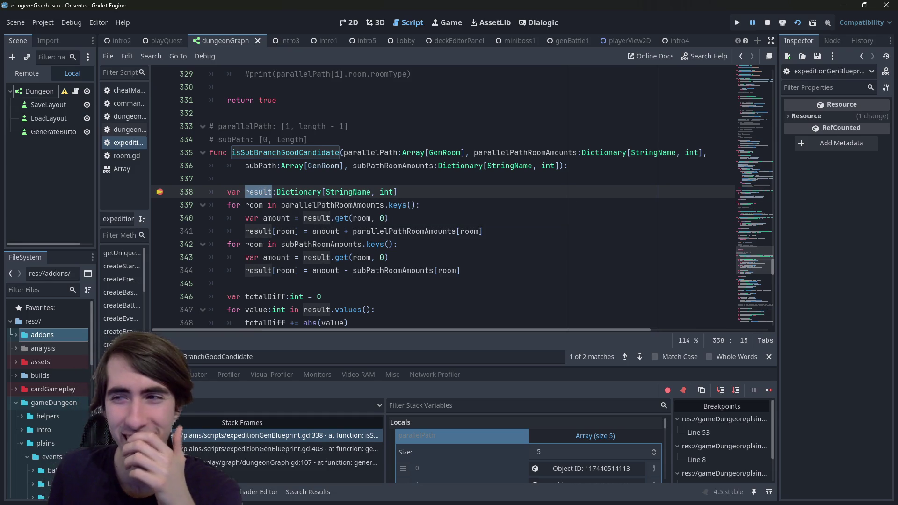
{"action": "mouse_move", "coordinate": [248, 187]}
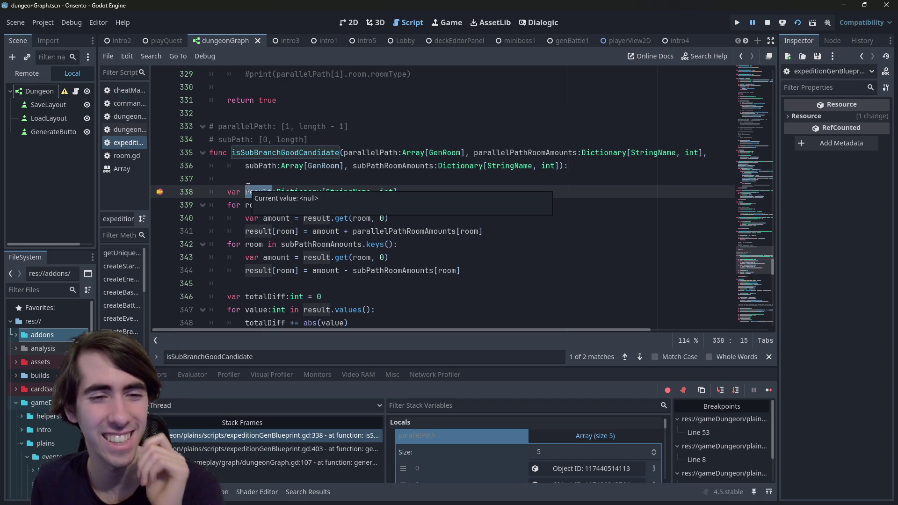
{"action": "key", "text": "Up"}
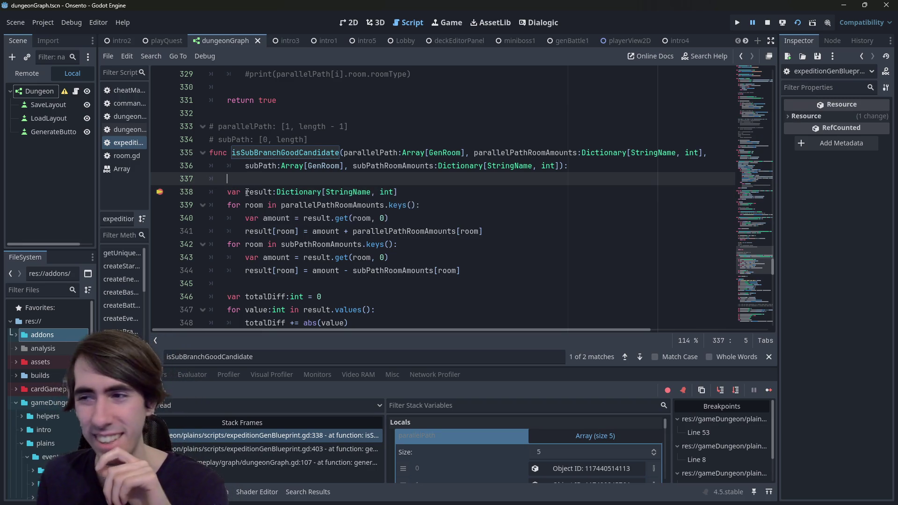
{"action": "double_click", "coordinate": [247, 192]}
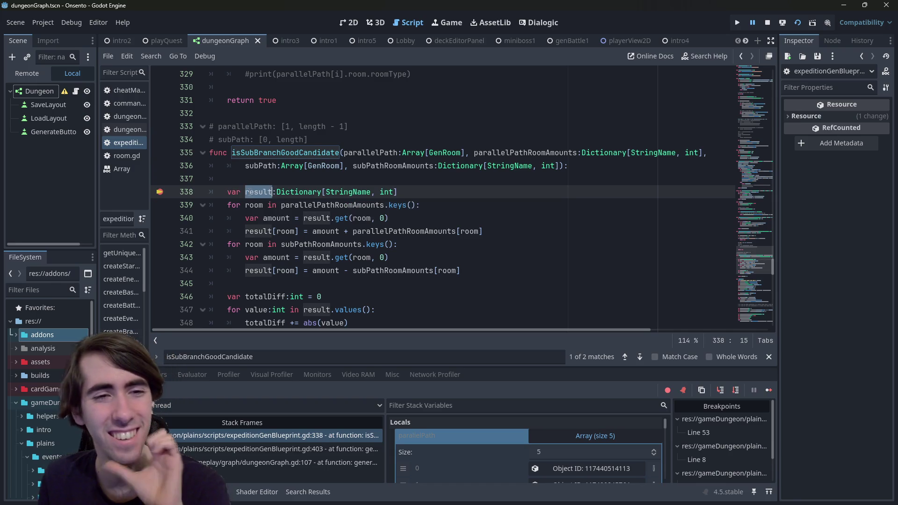
{"action": "scroll", "coordinate": [492, 262], "scroll_direction": "down", "scroll_amount": 1}
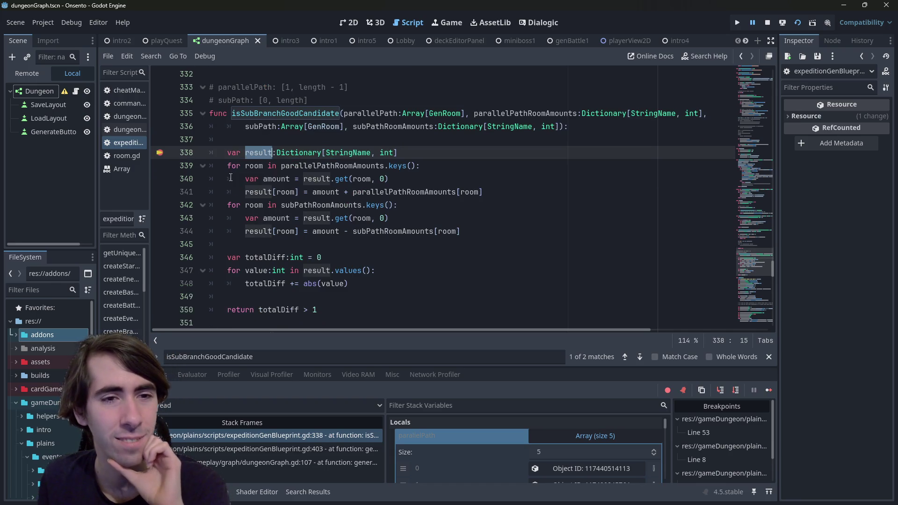
Step: Step over through both counting loops of isSubBranchGoodCandidate to the totalDiff line 346
{"action": "left_click", "coordinate": [743, 390]}
{"action": "left_click", "coordinate": [743, 390]}
{"action": "left_click", "coordinate": [743, 390]}
{"action": "left_click", "coordinate": [742, 389]}
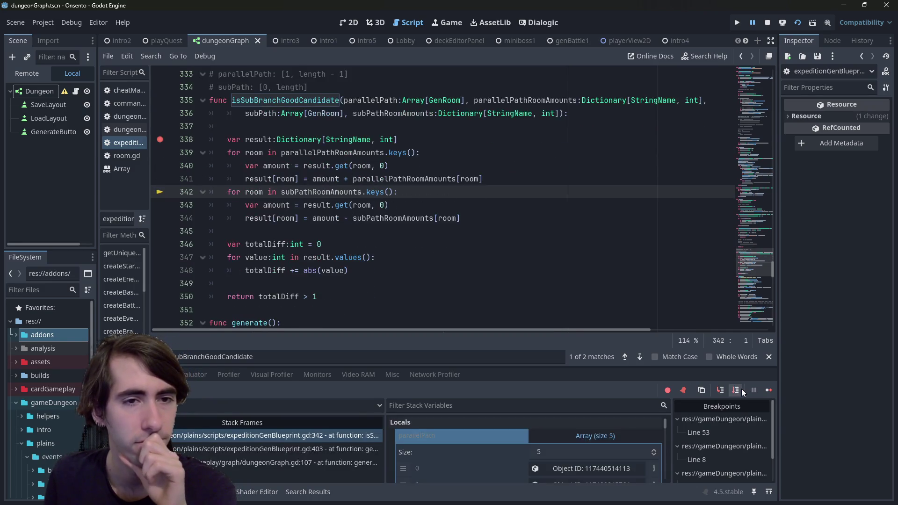
{"action": "left_click", "coordinate": [742, 390]}
{"action": "left_click", "coordinate": [742, 389]}
{"action": "left_click", "coordinate": [742, 390]}
{"action": "left_click", "coordinate": [742, 389]}
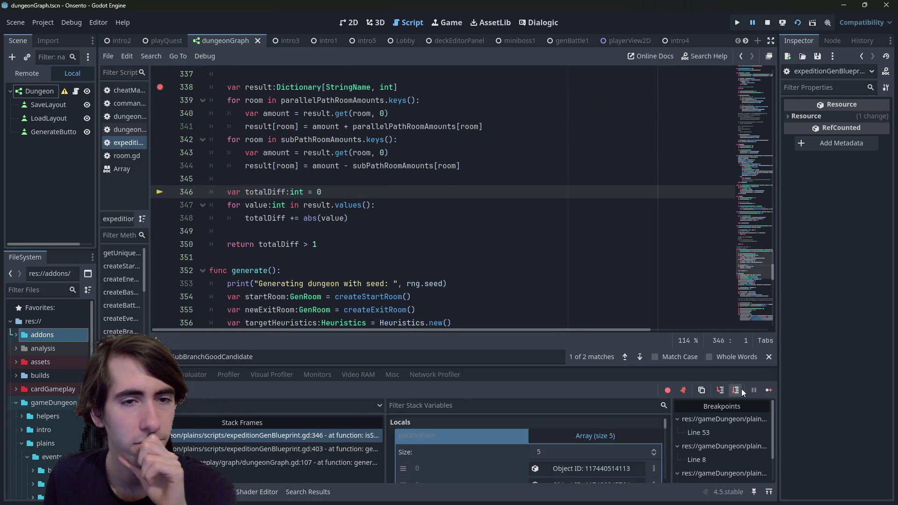
Step: Collapse parallelPath and expand the result dictionary in Locals to read the room counts
{"action": "scroll", "coordinate": [310, 292], "scroll_direction": "up", "scroll_amount": 1}
{"action": "scroll", "coordinate": [569, 431], "scroll_direction": "down", "scroll_amount": 1}
{"action": "left_click", "coordinate": [573, 427]}
{"action": "scroll", "coordinate": [568, 442], "scroll_direction": "down", "scroll_amount": 2}
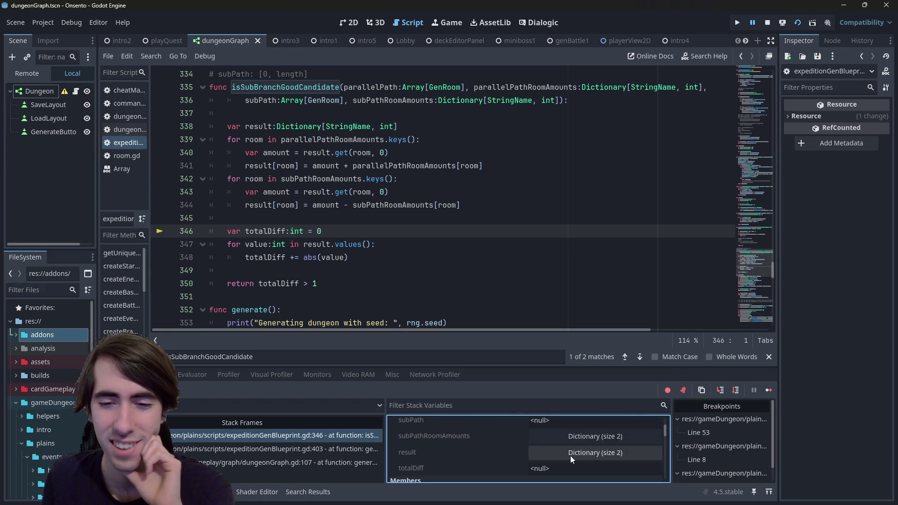
{"action": "left_click", "coordinate": [570, 453]}
{"action": "scroll", "coordinate": [526, 425], "scroll_direction": "down", "scroll_amount": 2}
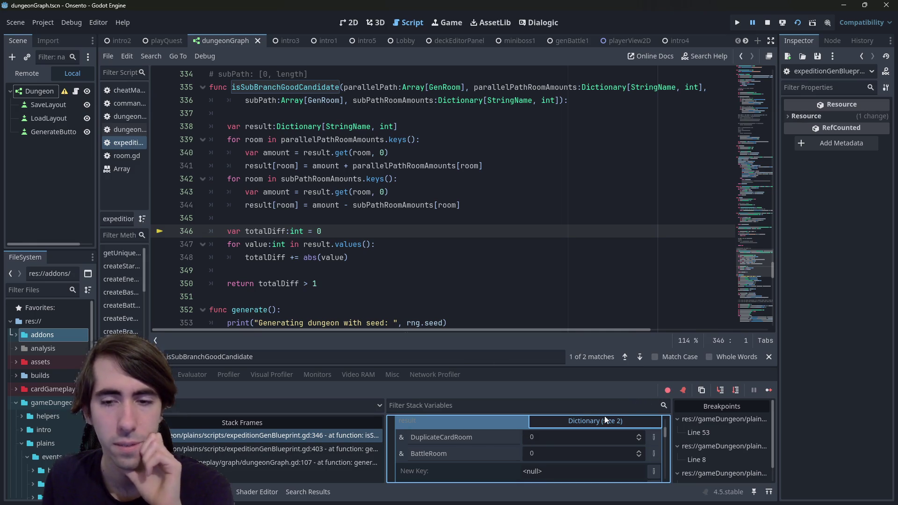
{"action": "left_click", "coordinate": [543, 297]}
{"action": "left_click", "coordinate": [531, 260]}
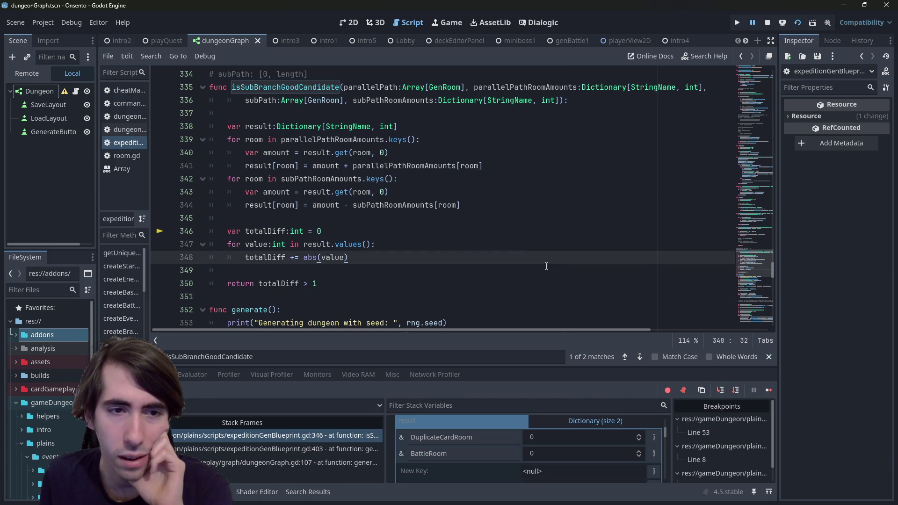
{"action": "left_click", "coordinate": [547, 266]}
Step: Step to the return on line 350, confirm totalDiff is 0, and step out
{"action": "left_click", "coordinate": [737, 390]}
{"action": "left_click", "coordinate": [737, 390]}
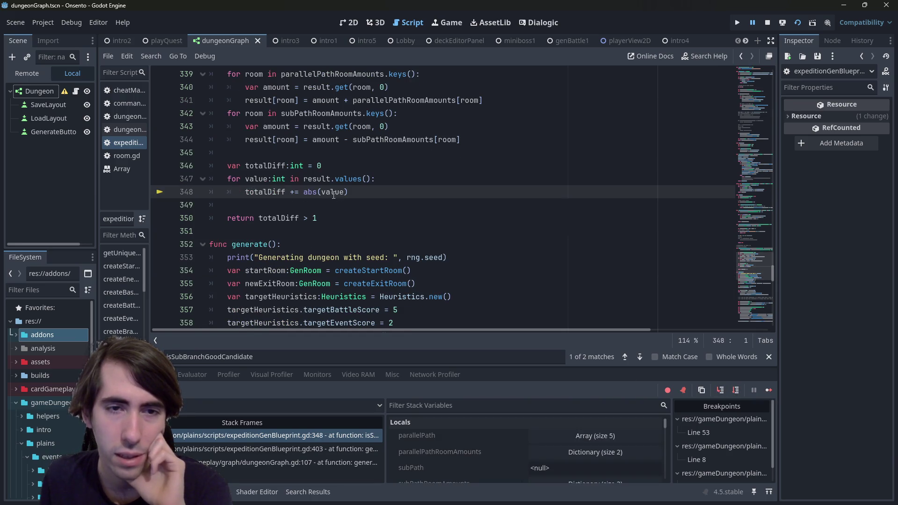
{"action": "left_click", "coordinate": [736, 389]}
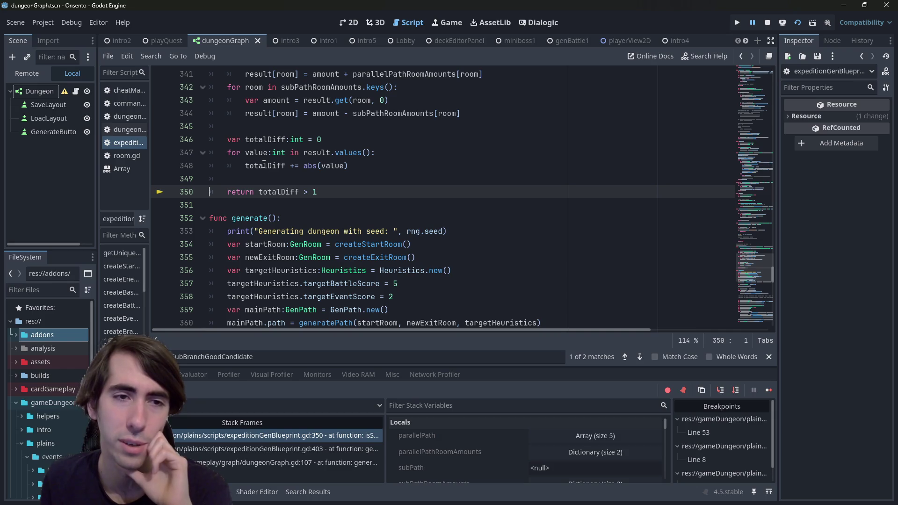
{"action": "mouse_move", "coordinate": [264, 164]}
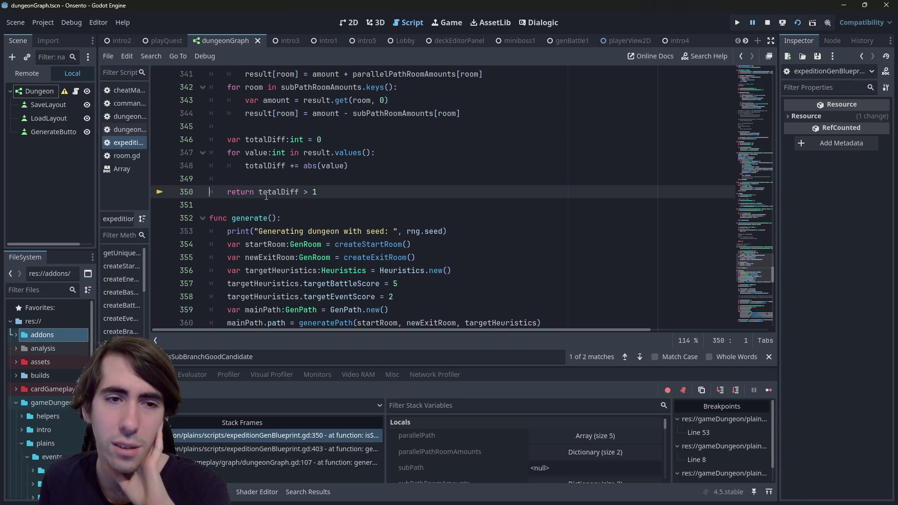
{"action": "mouse_move", "coordinate": [266, 196]}
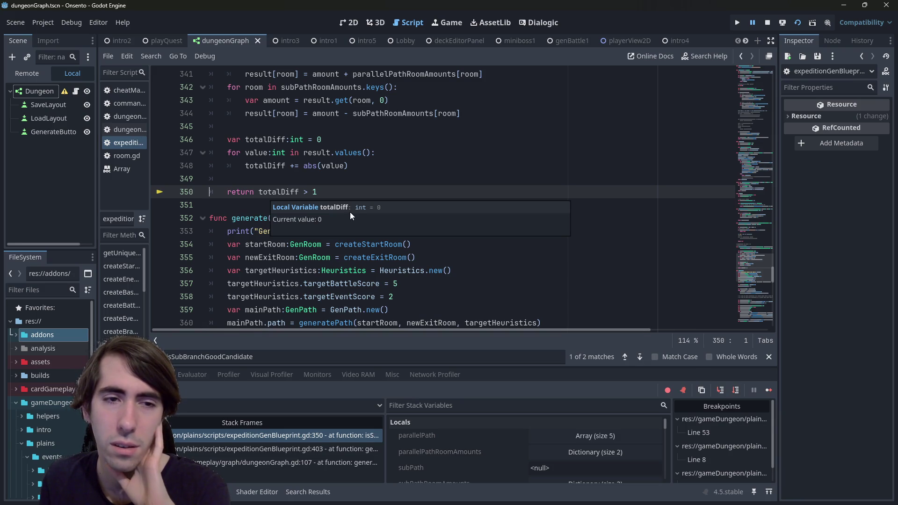
{"action": "left_click", "coordinate": [737, 390]}
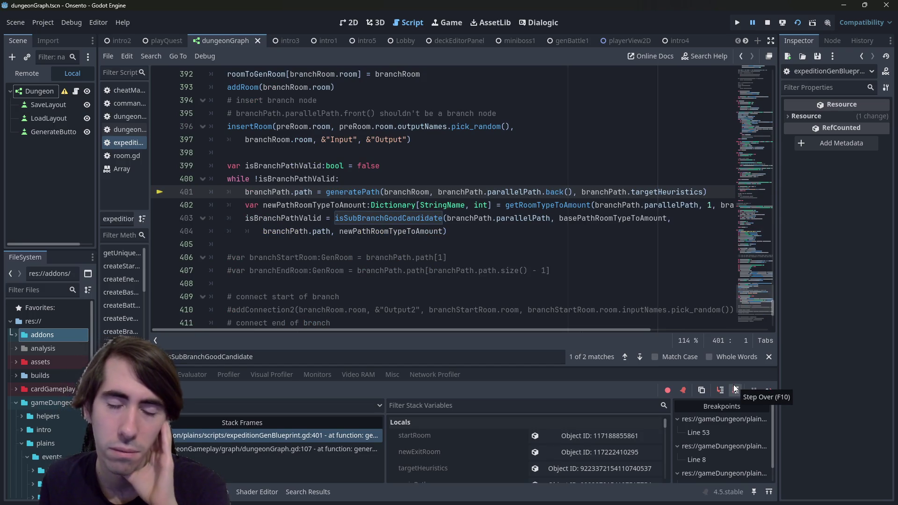
Step: Step to line 402, inspect branchPath and isBranchPathValid, then step into getRoomTypeToAmount
{"action": "left_click", "coordinate": [736, 389]}
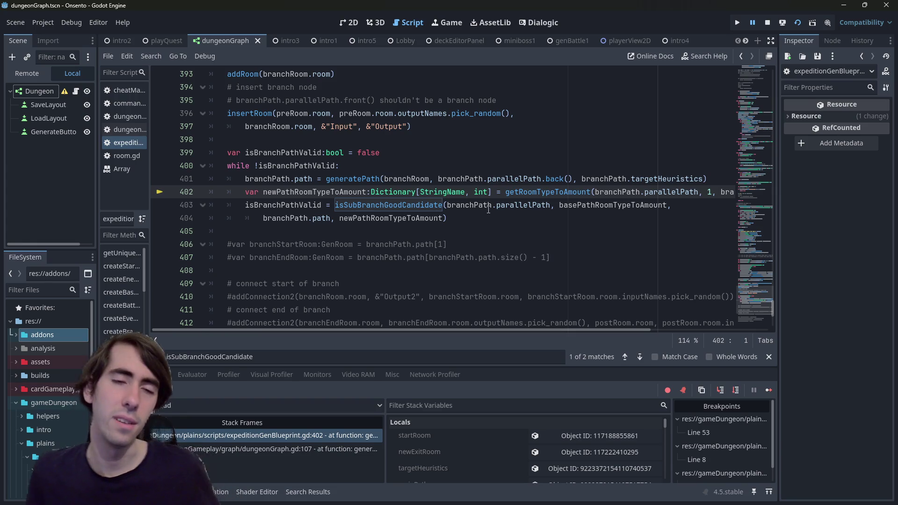
{"action": "mouse_move", "coordinate": [488, 209]}
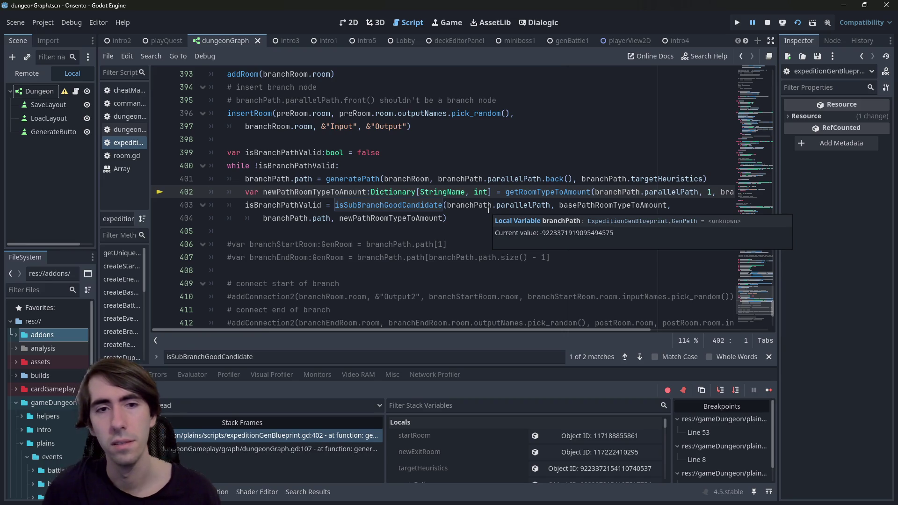
{"action": "left_click", "coordinate": [276, 193]}
{"action": "double_click", "coordinate": [282, 205]}
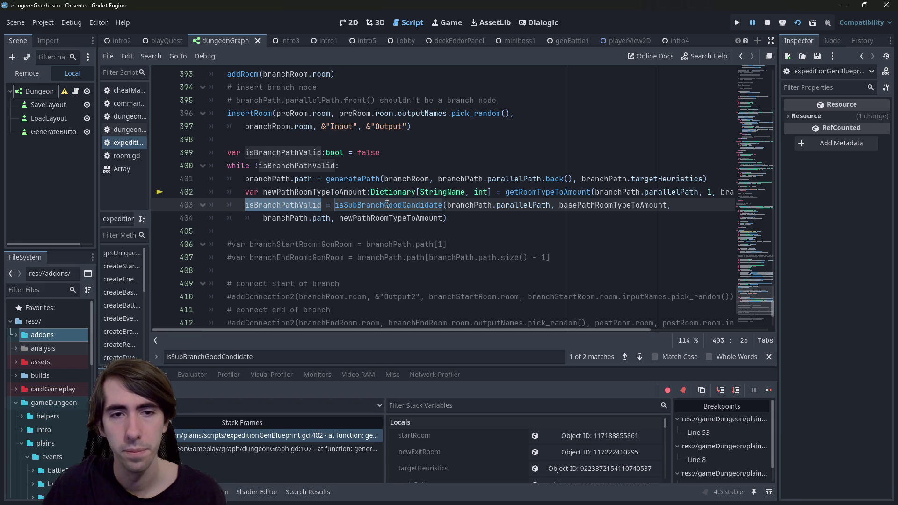
{"action": "left_click", "coordinate": [721, 390]}
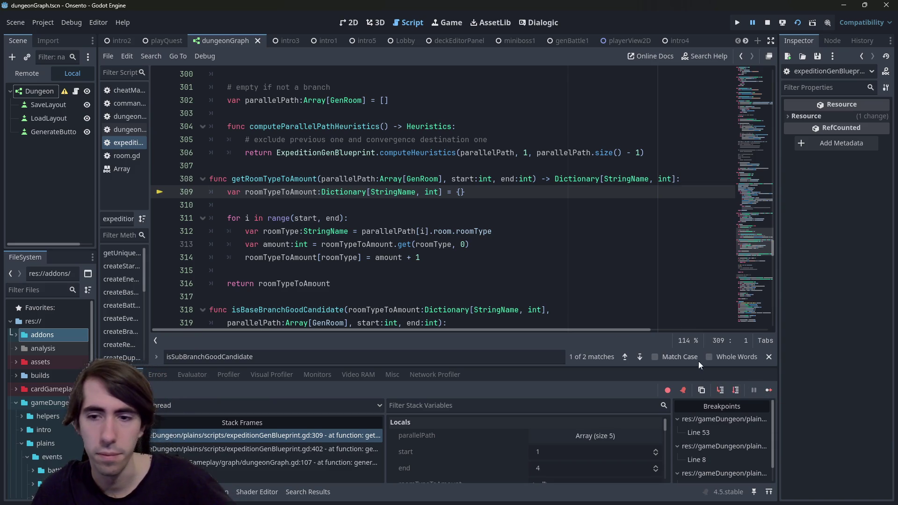
Step: Step through getRoomTypeToAmount's lines 311–313 back to line 403, then step into isSubBranchGoodCandidate
{"action": "left_click", "coordinate": [729, 389]}
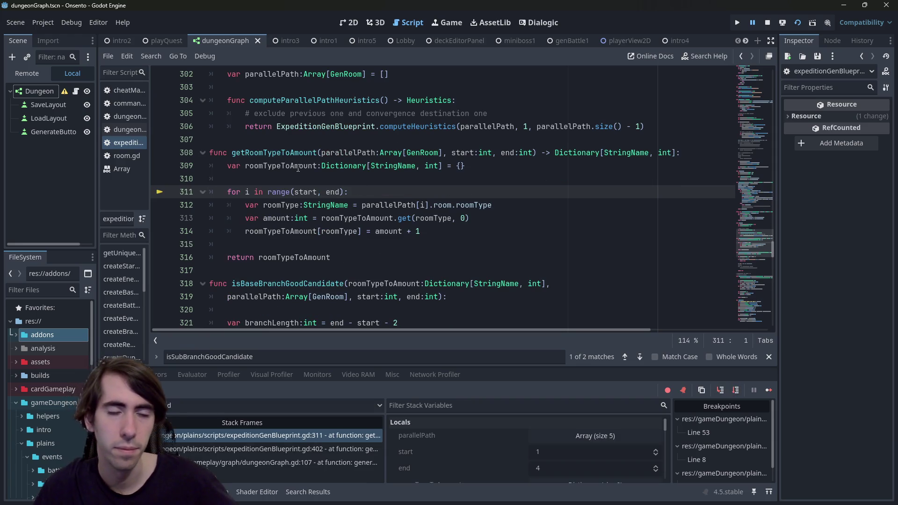
{"action": "left_click", "coordinate": [735, 391]}
{"action": "left_click", "coordinate": [736, 390]}
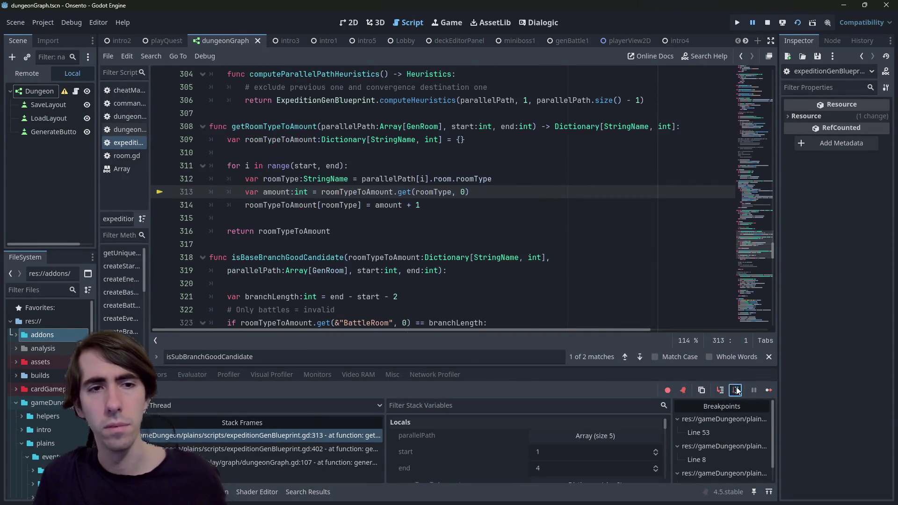
{"action": "left_click", "coordinate": [736, 390]}
{"action": "left_click", "coordinate": [736, 390]}
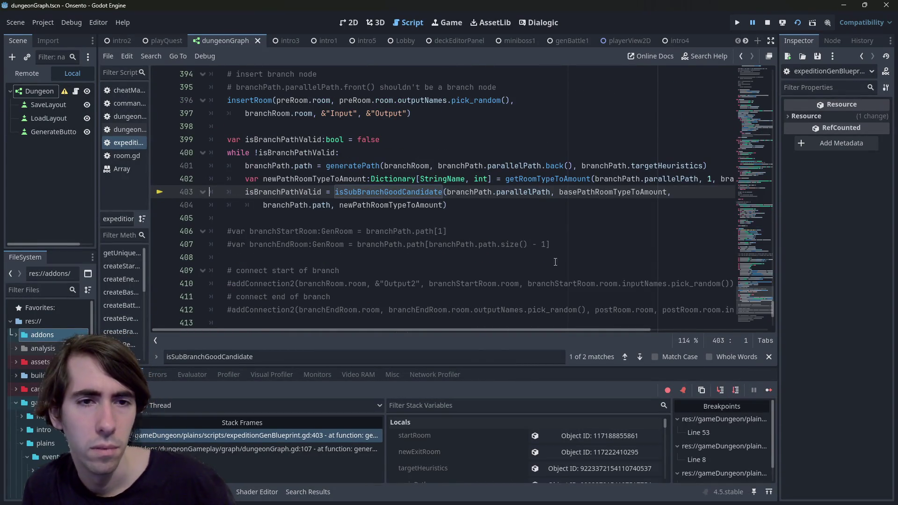
{"action": "mouse_move", "coordinate": [348, 183]}
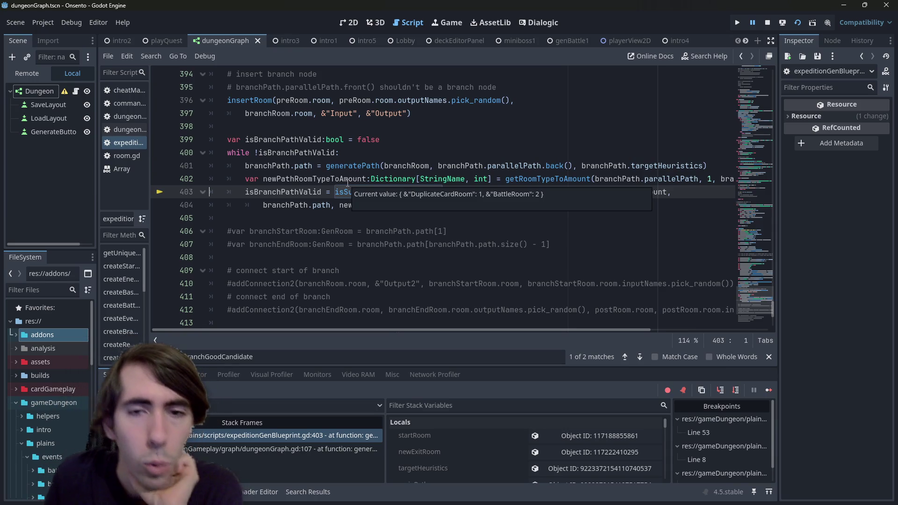
{"action": "left_click", "coordinate": [721, 391]}
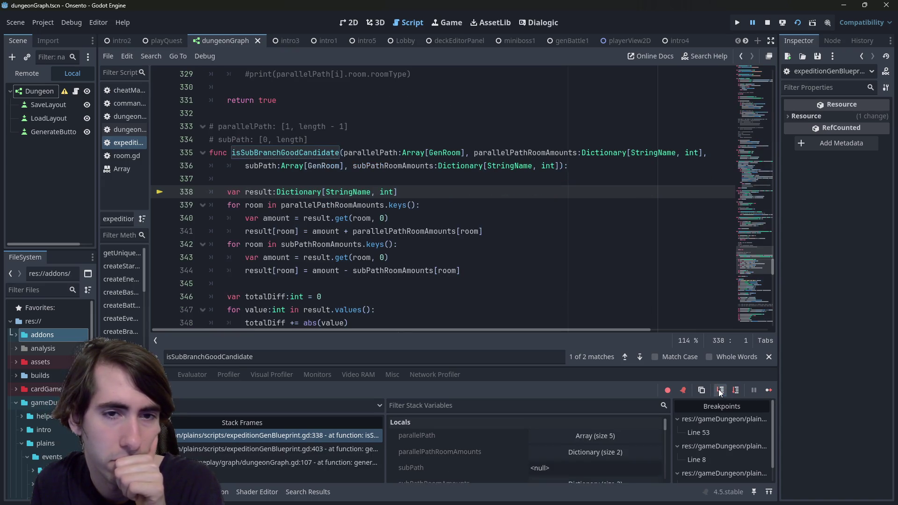
Step: Step through the subPathRoomAmounts loop and inspect the result variable on line 338
{"action": "left_click", "coordinate": [736, 391]}
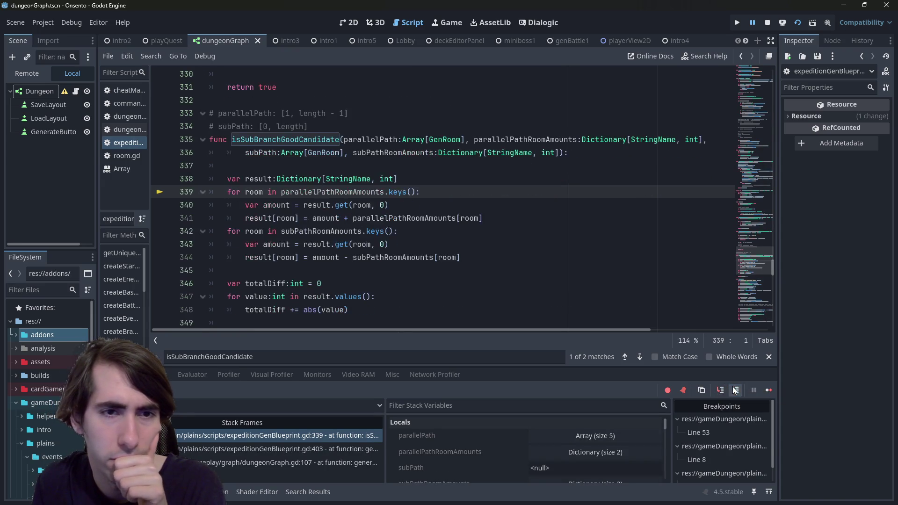
{"action": "left_click", "coordinate": [735, 390]}
{"action": "left_click", "coordinate": [735, 391]}
{"action": "left_click", "coordinate": [736, 391]}
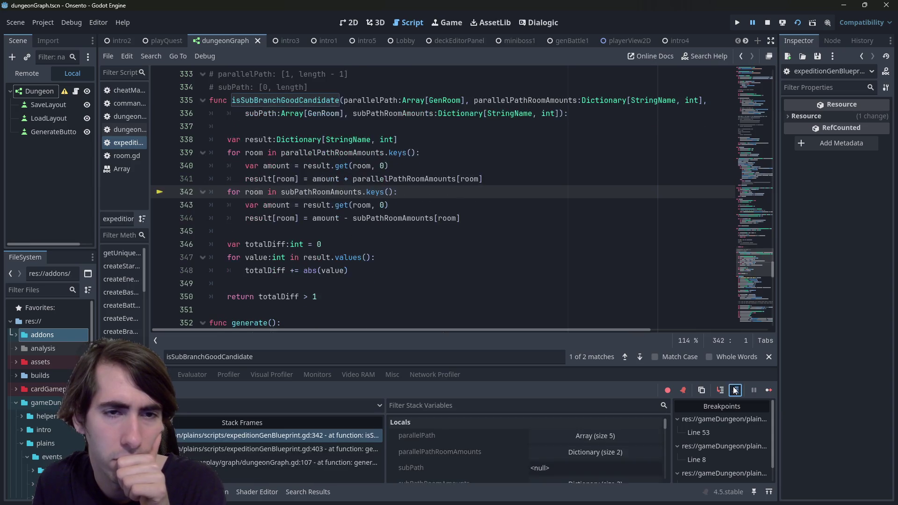
{"action": "left_click", "coordinate": [735, 391]}
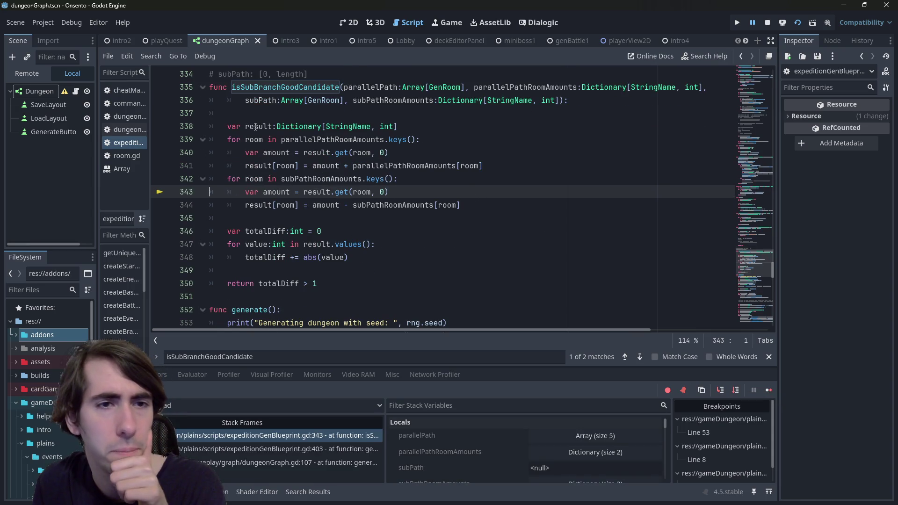
{"action": "mouse_move", "coordinate": [255, 126]}
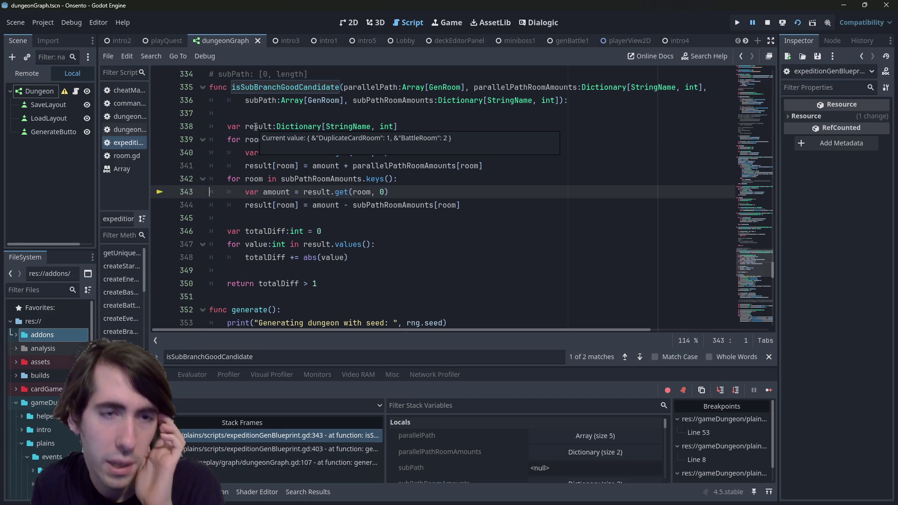
{"action": "double_click", "coordinate": [256, 126]}
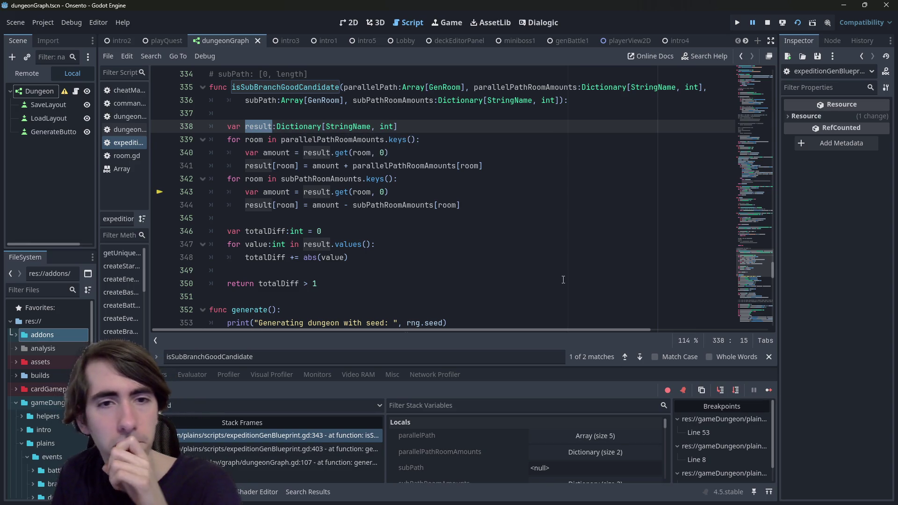
Step: Step on to line 347, inspect the totalDiff values, then resume the game
{"action": "left_click", "coordinate": [736, 390]}
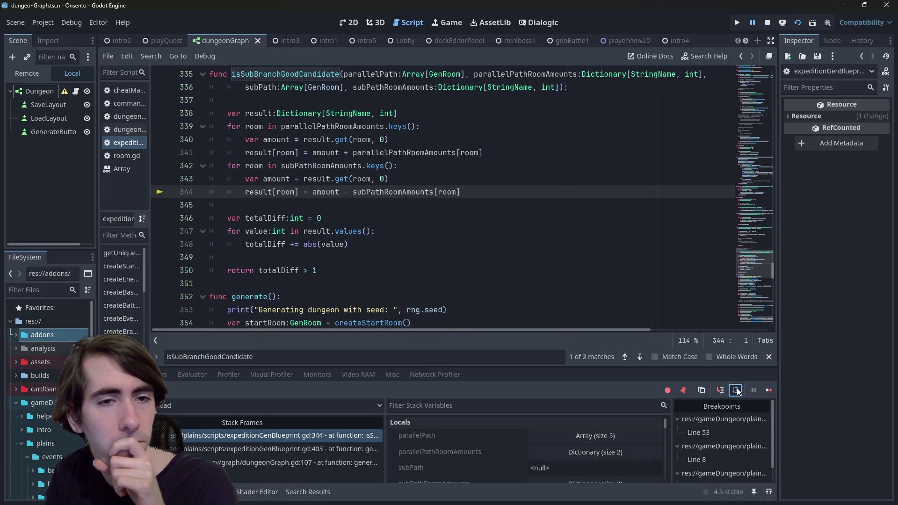
{"action": "left_click", "coordinate": [737, 390]}
{"action": "left_click", "coordinate": [736, 391]}
{"action": "left_click", "coordinate": [736, 390]}
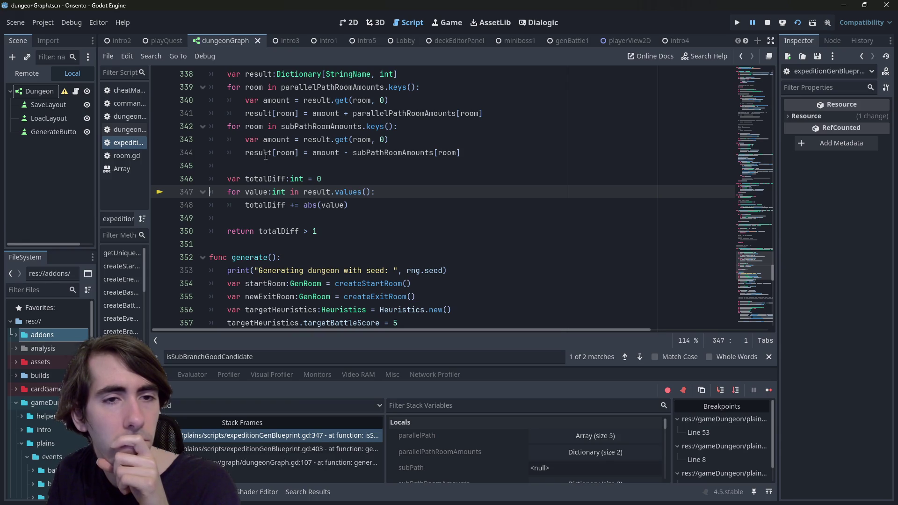
{"action": "mouse_move", "coordinate": [265, 156]}
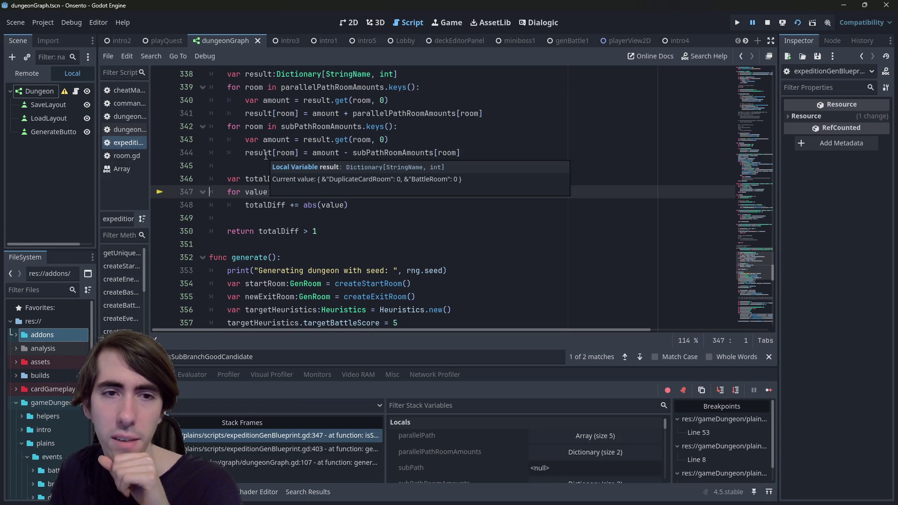
{"action": "scroll", "coordinate": [263, 161], "scroll_direction": "up", "scroll_amount": 2}
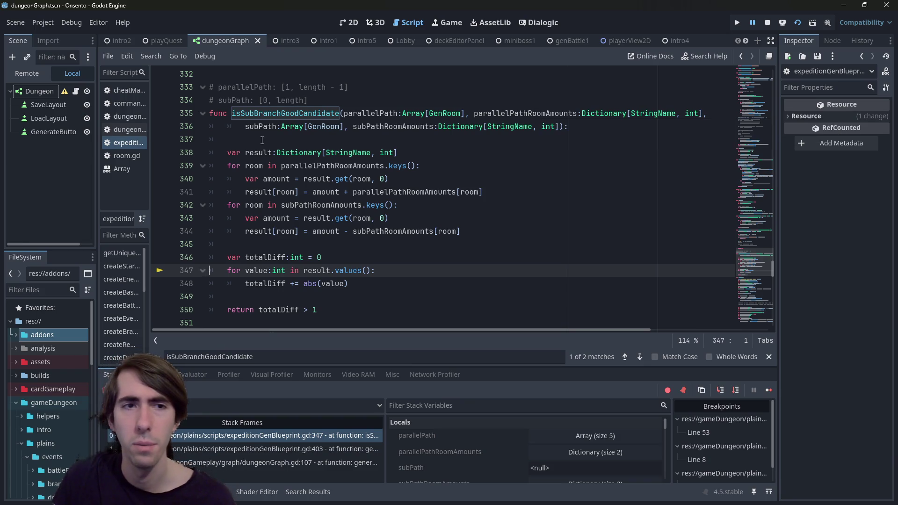
{"action": "mouse_move", "coordinate": [485, 116]}
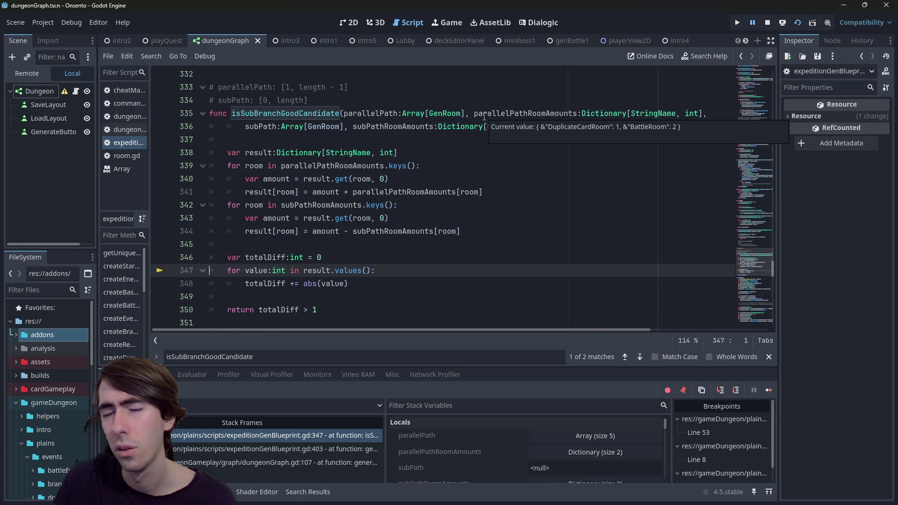
{"action": "mouse_move", "coordinate": [409, 126]}
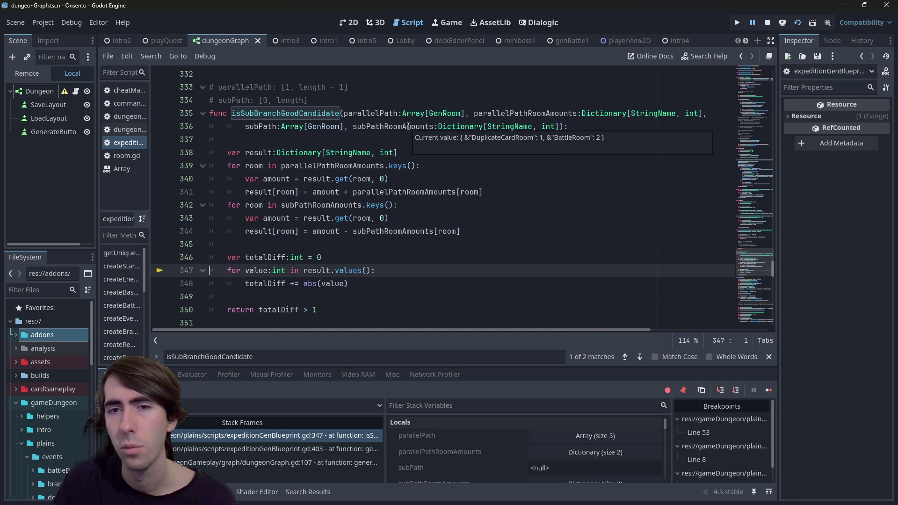
{"action": "left_click", "coordinate": [768, 390]}
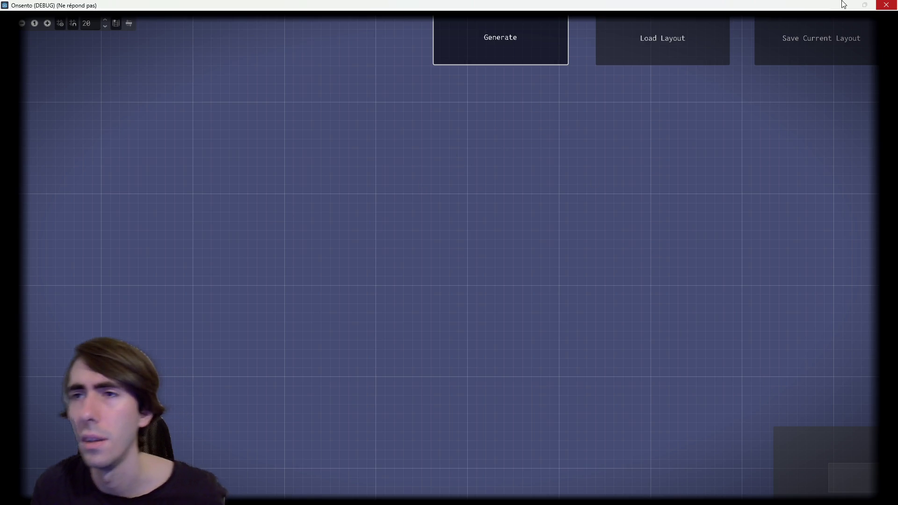
Step: Set a breakpoint on line 347, continue until it hits, then add one on line 346
{"action": "scroll", "coordinate": [283, 245], "scroll_direction": "down", "scroll_amount": 5}
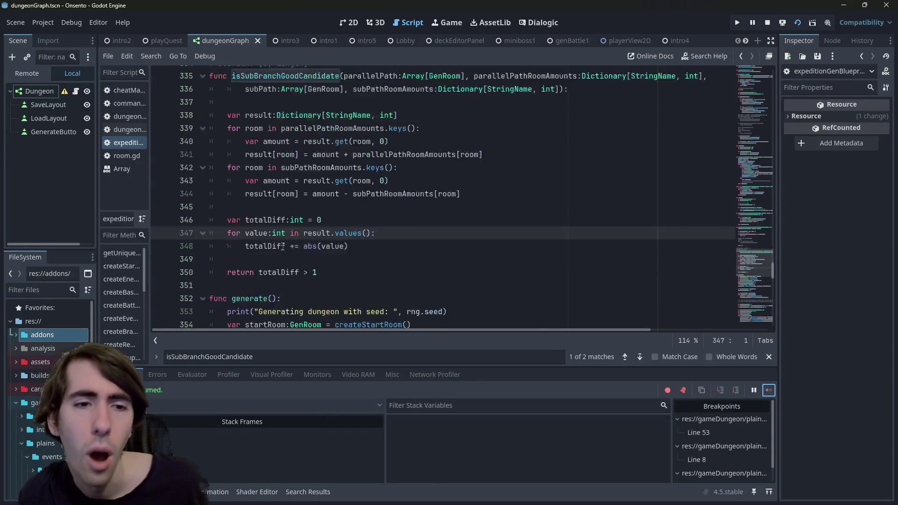
{"action": "scroll", "coordinate": [283, 245], "scroll_direction": "up", "scroll_amount": 8}
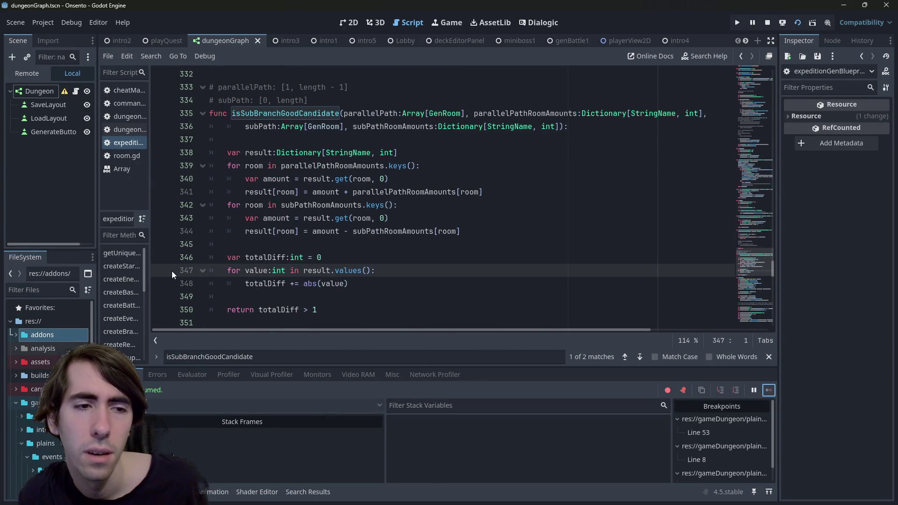
{"action": "left_click", "coordinate": [160, 270]}
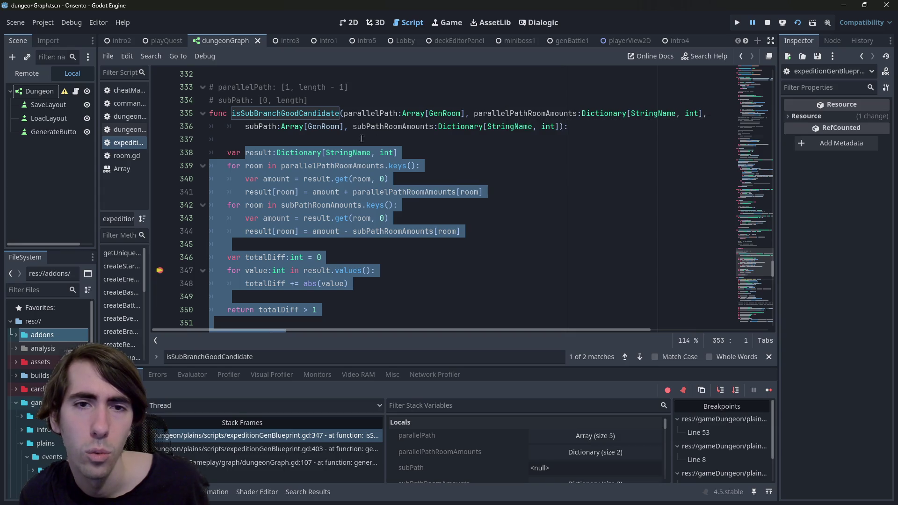
{"action": "mouse_move", "coordinate": [379, 129]}
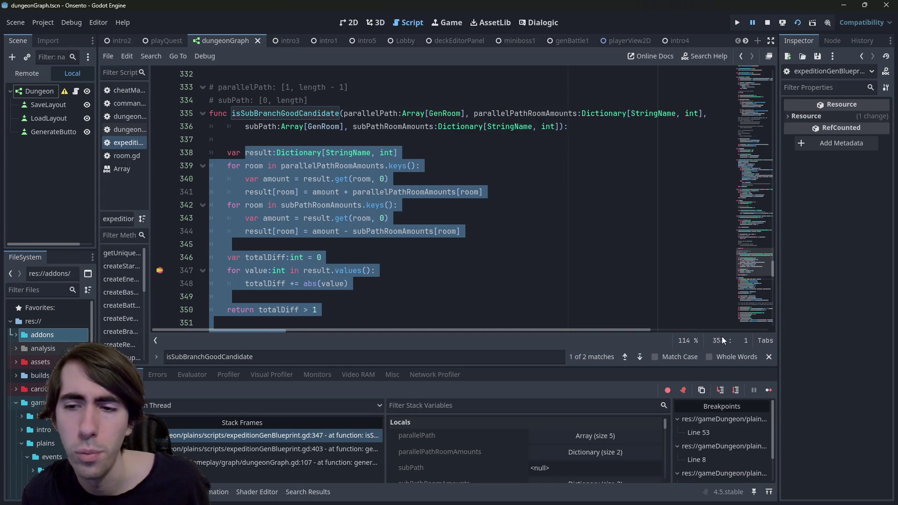
{"action": "left_click", "coordinate": [766, 390]}
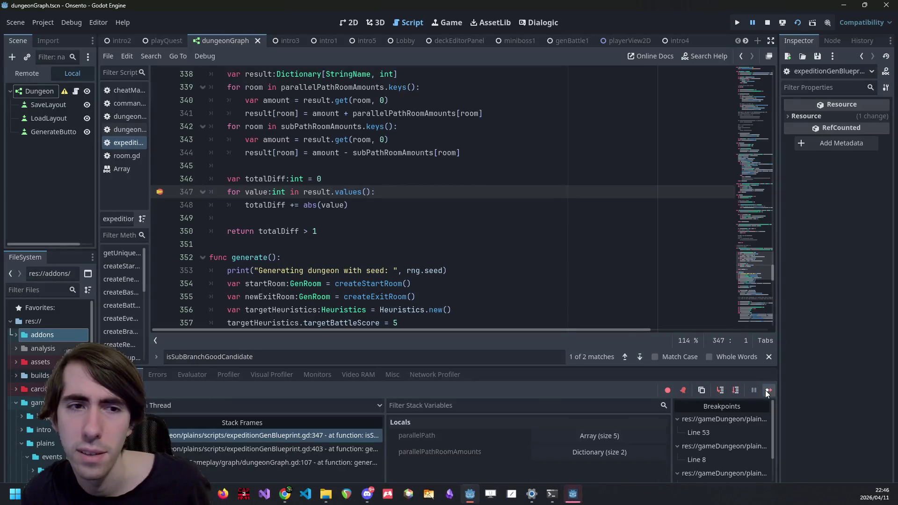
{"action": "scroll", "coordinate": [171, 198], "scroll_direction": "up", "scroll_amount": 1}
{"action": "left_click", "coordinate": [160, 218]}
Step: Remove the line 347 breakpoint and continue so execution pauses at line 346
{"action": "left_click", "coordinate": [160, 231]}
{"action": "left_click", "coordinate": [770, 391]}
{"action": "scroll", "coordinate": [565, 237], "scroll_direction": "up", "scroll_amount": 5}
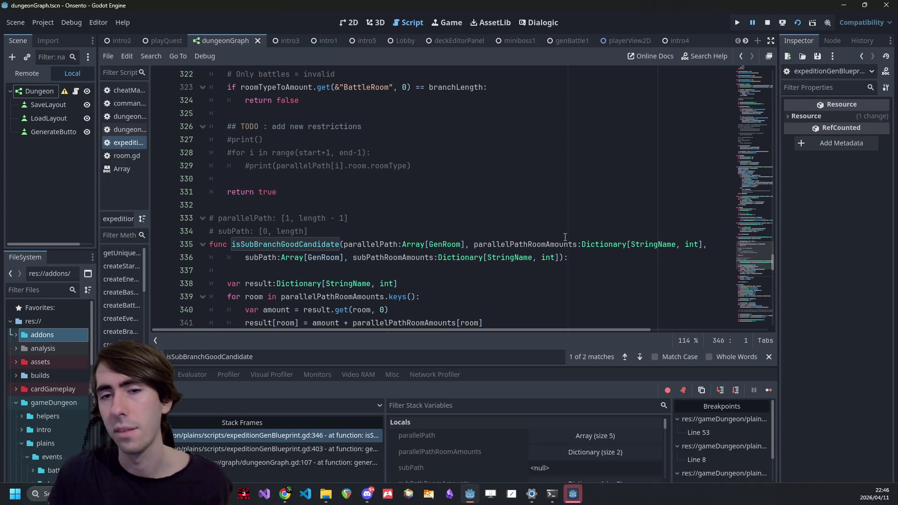
{"action": "mouse_move", "coordinate": [567, 238]}
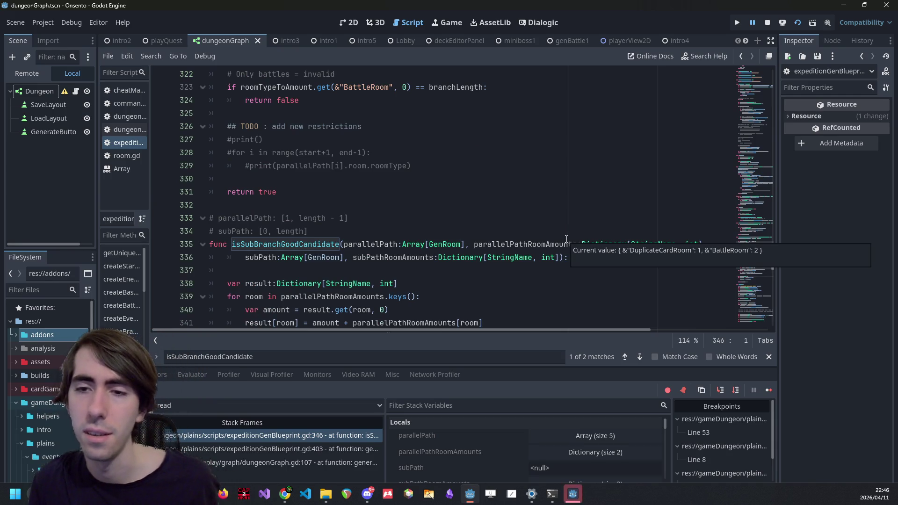
{"action": "scroll", "coordinate": [567, 238], "scroll_direction": "down", "scroll_amount": 3}
Step: Find the isSubBranchGoodCandidate call on line 403 and go to the generatePath definition at line 268
{"action": "double_click", "coordinate": [308, 131]}
{"action": "key", "text": "ctrl+f"}
{"action": "key", "text": "Return"}
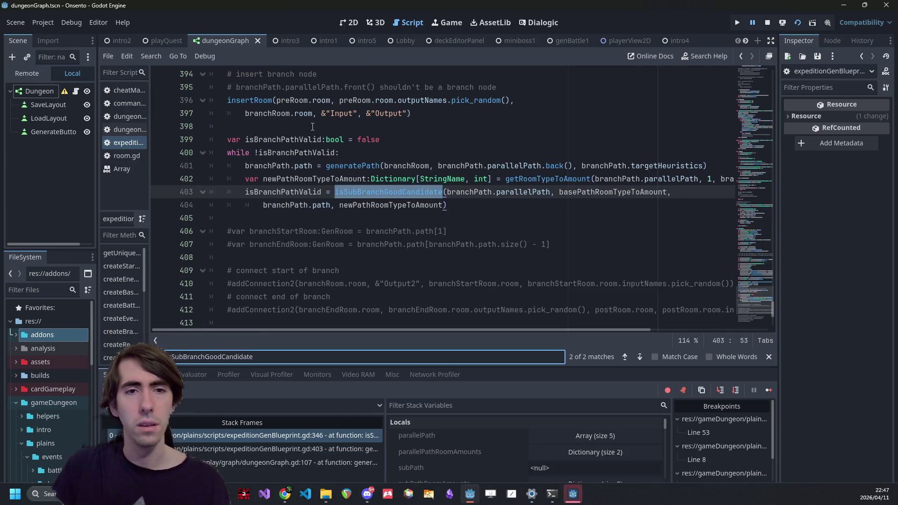
{"action": "double_click", "coordinate": [347, 162]}
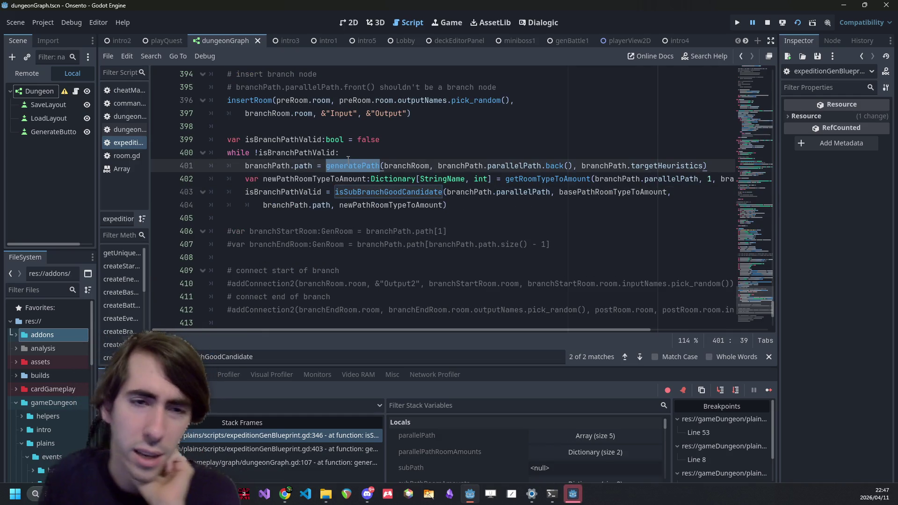
{"action": "mouse_move", "coordinate": [352, 164]}
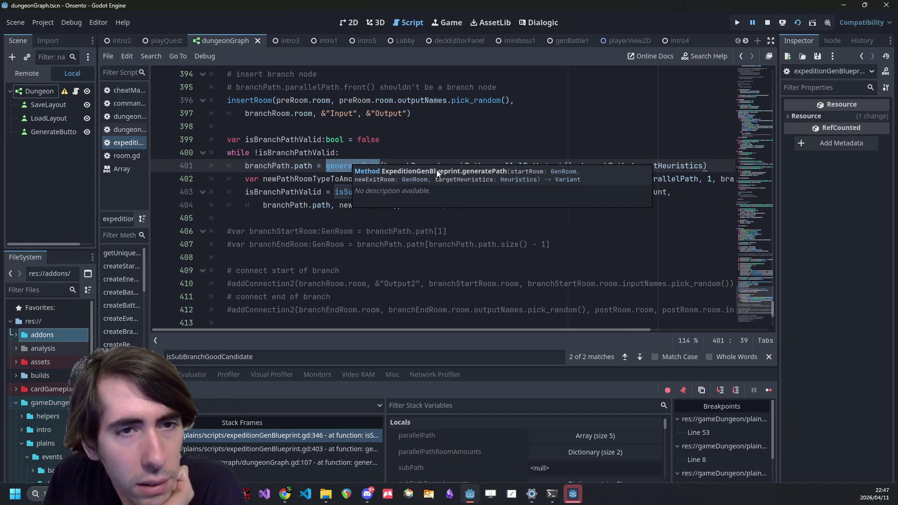
{"action": "scroll", "coordinate": [475, 155], "scroll_direction": "up", "scroll_amount": 1}
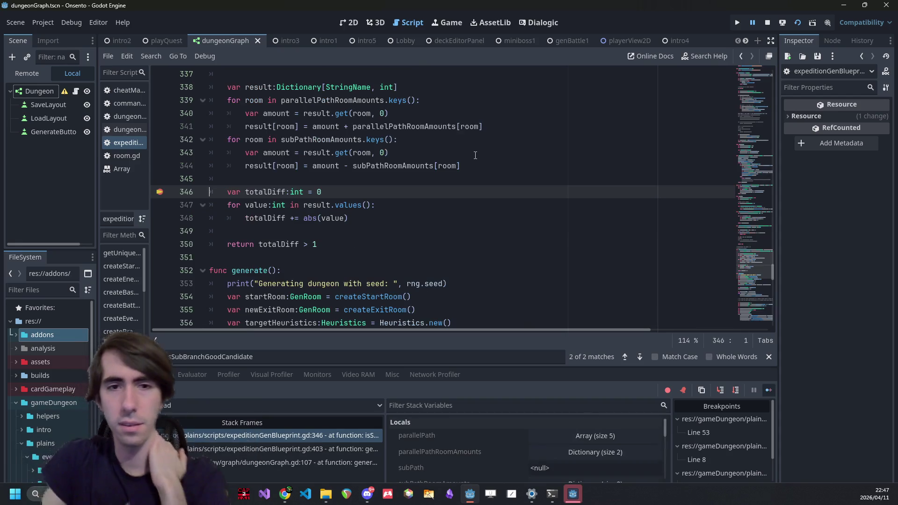
{"action": "scroll", "coordinate": [392, 150], "scroll_direction": "up", "scroll_amount": 6}
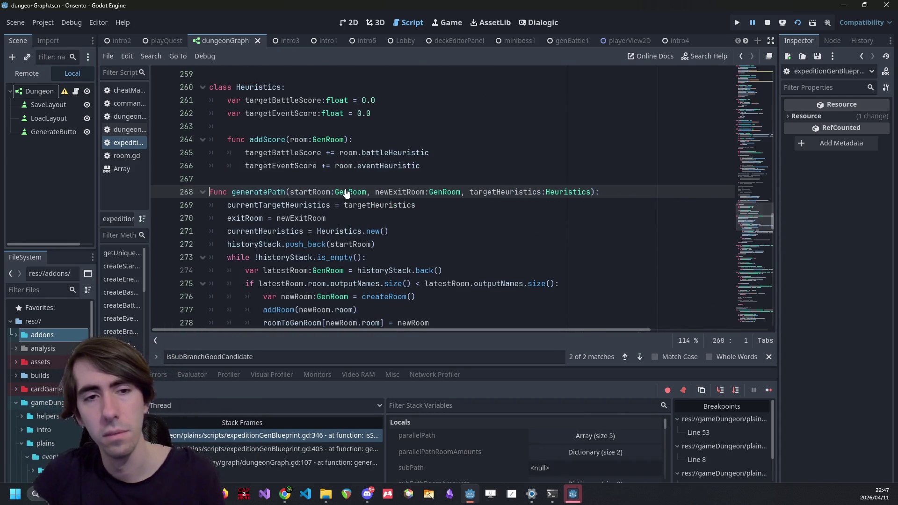
{"action": "double_click", "coordinate": [305, 191]}
{"action": "scroll", "coordinate": [305, 188], "scroll_direction": "down", "scroll_amount": 1}
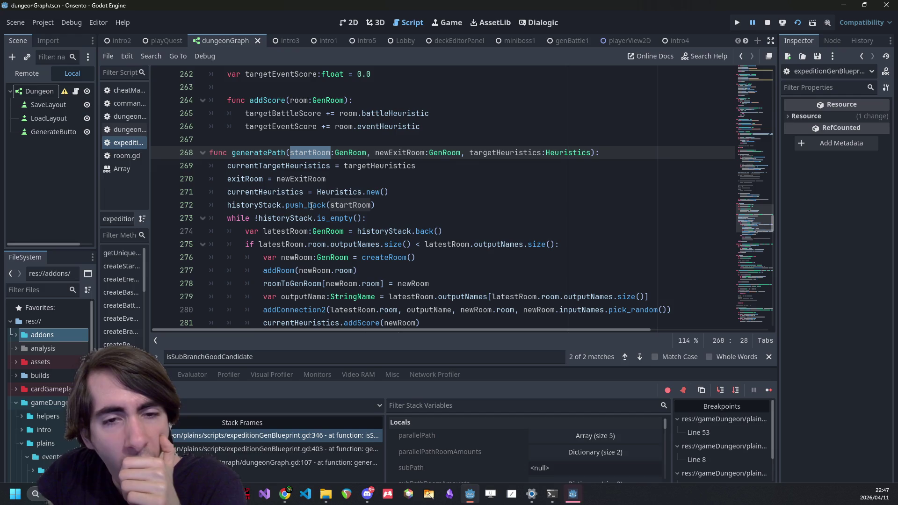
{"action": "mouse_move", "coordinate": [312, 208]}
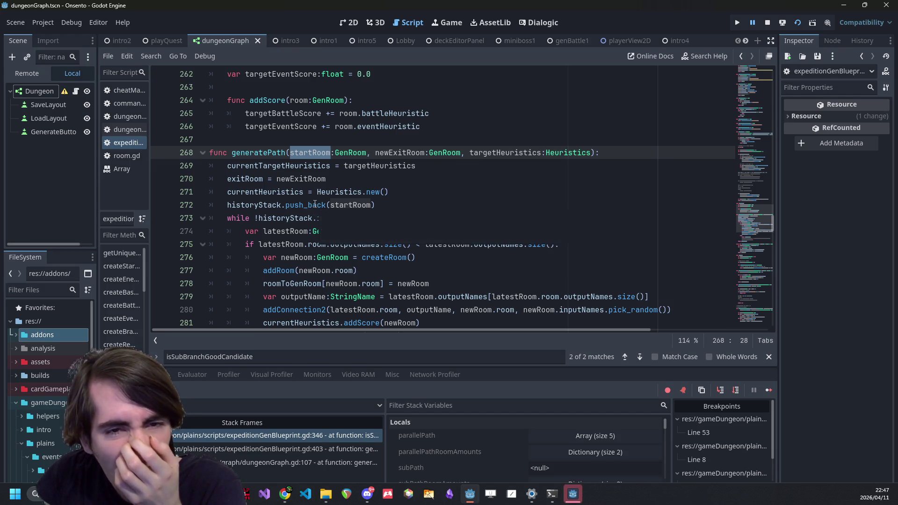
{"action": "left_click", "coordinate": [312, 193]}
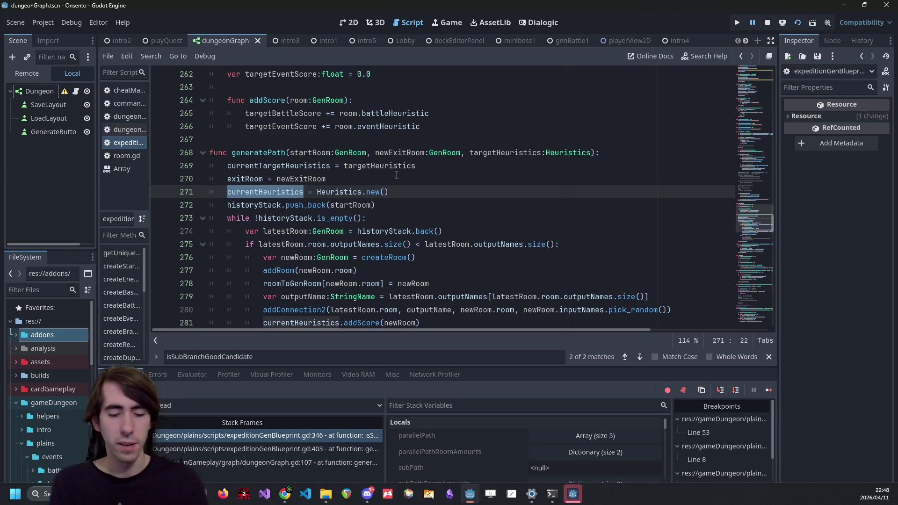
{"action": "key", "text": "alt+Left"}
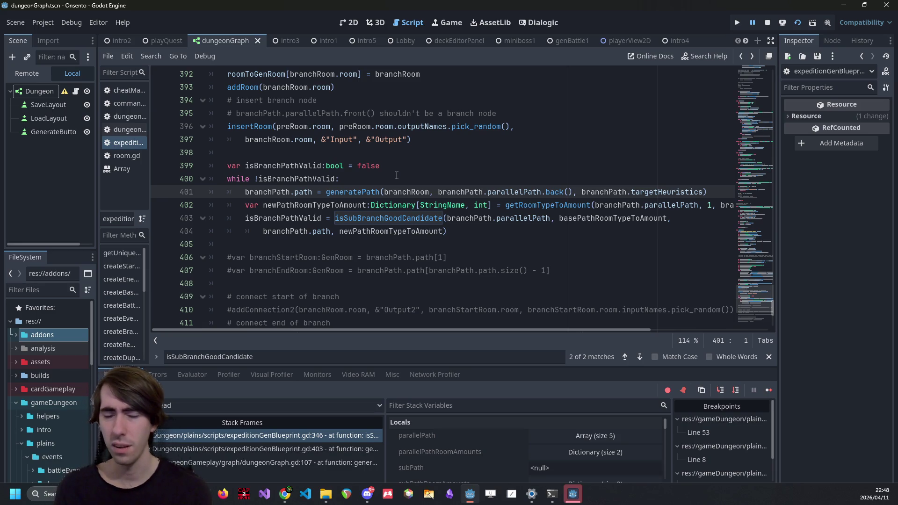
{"action": "scroll", "coordinate": [396, 176], "scroll_direction": "up", "scroll_amount": 4}
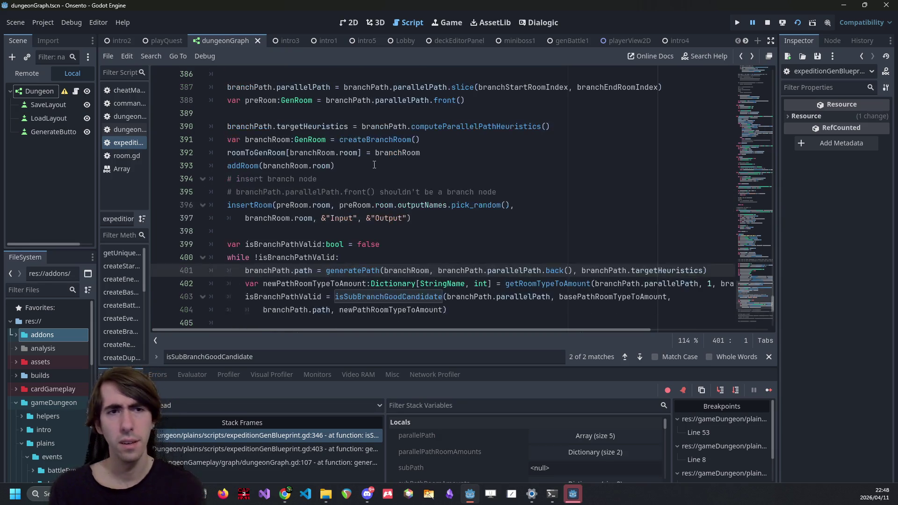
{"action": "scroll", "coordinate": [372, 168], "scroll_direction": "up", "scroll_amount": 2}
{"action": "scroll", "coordinate": [365, 183], "scroll_direction": "down", "scroll_amount": 6}
{"action": "left_click", "coordinate": [351, 195]}
{"action": "mouse_move", "coordinate": [351, 198]}
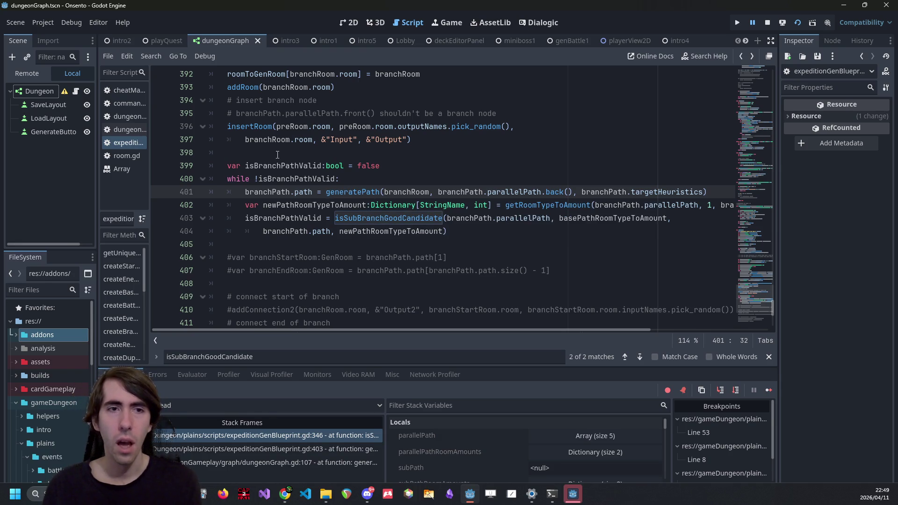
{"action": "double_click", "coordinate": [254, 130]}
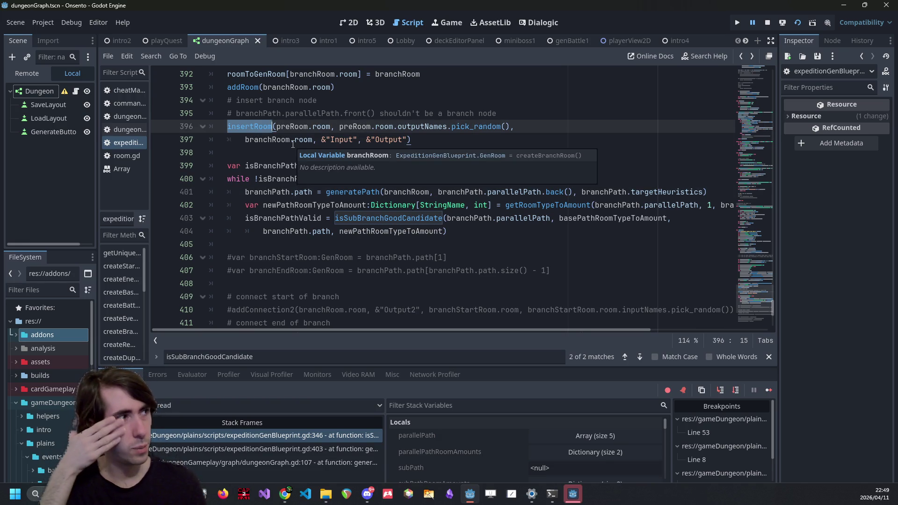
{"action": "scroll", "coordinate": [286, 181], "scroll_direction": "up", "scroll_amount": 2}
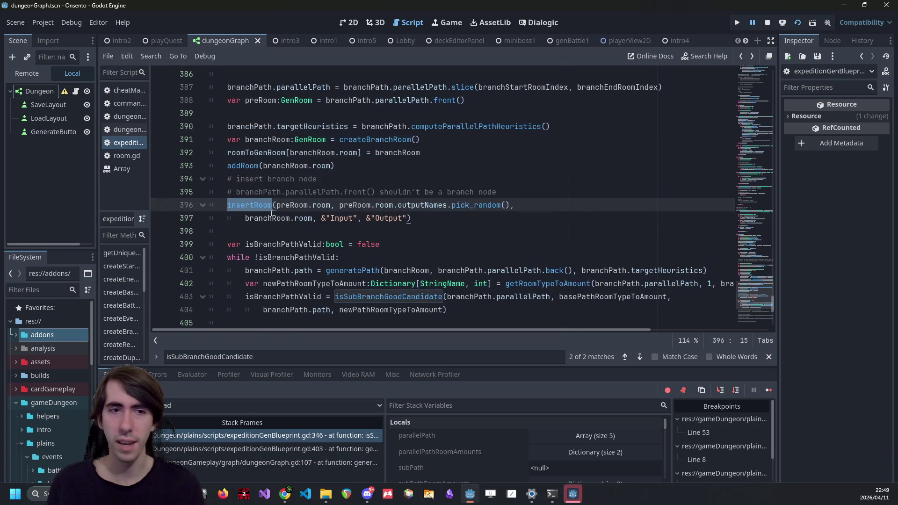
{"action": "mouse_move", "coordinate": [340, 206]}
{"action": "left_mouse_down"}
{"action": "mouse_move", "coordinate": [401, 207]}
{"action": "mouse_move", "coordinate": [394, 206]}
{"action": "left_mouse_up"}
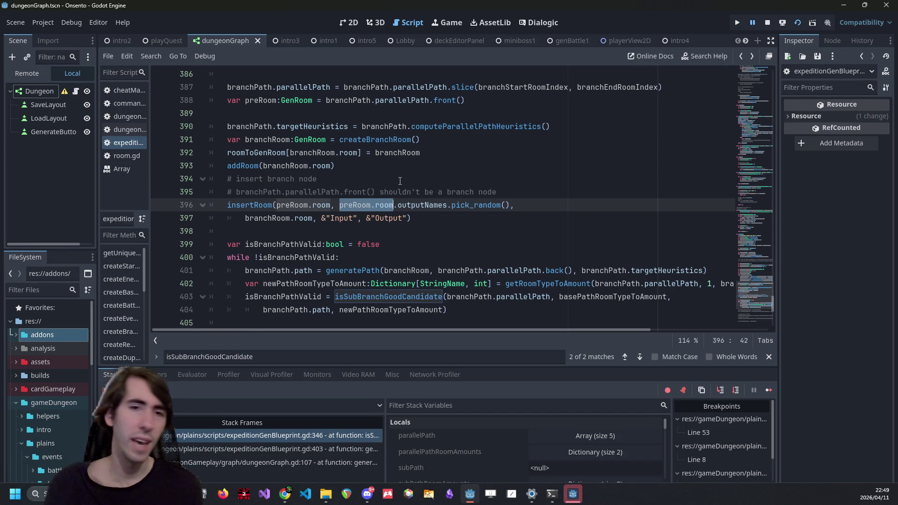
{"action": "left_click_drag", "start_coordinate": [244, 219], "coordinate": [314, 214]}
Step: Add branchRoom.room.outputNames.clear() as the first line inside the while !isBranchPathValid loop
{"action": "key", "text": "ctrl+c"}
{"action": "left_click", "coordinate": [374, 256]}
{"action": "key", "text": "Return"}
{"action": "key", "text": "ctrl+v"}
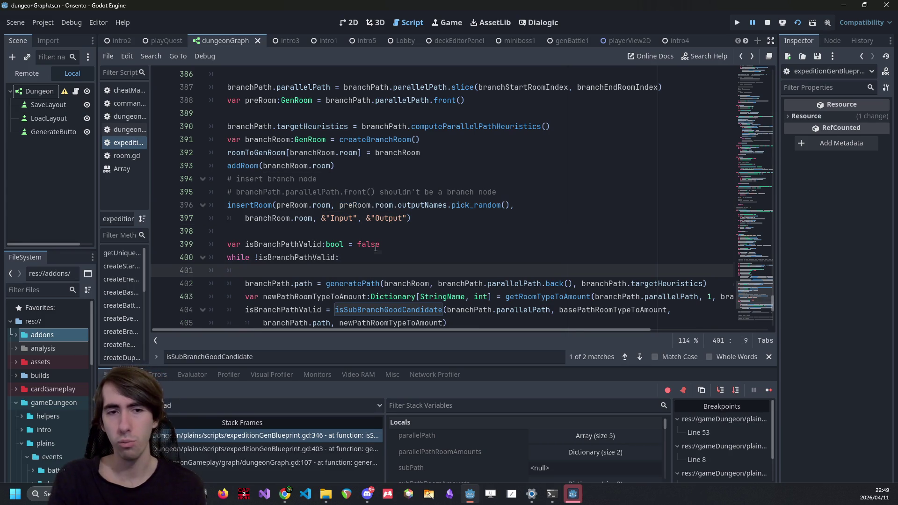
{"action": "type", "text": ".out"}
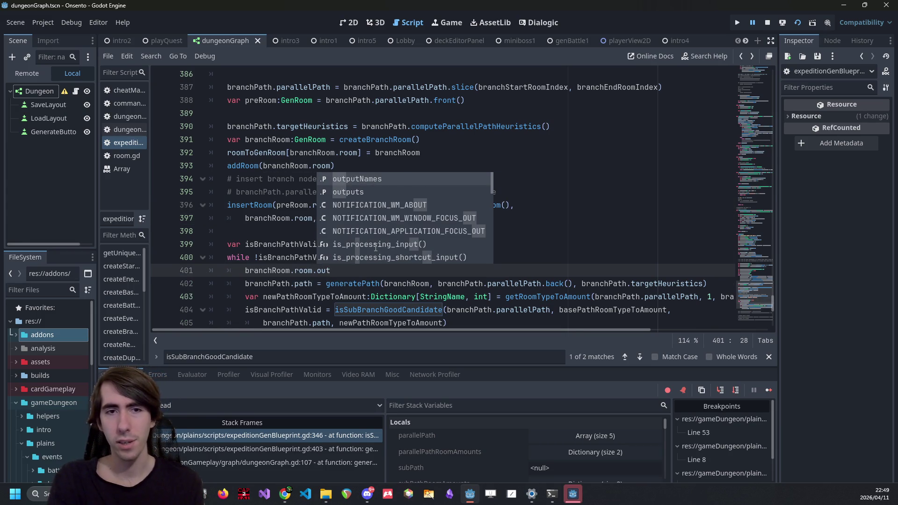
{"action": "key", "text": "Return"}
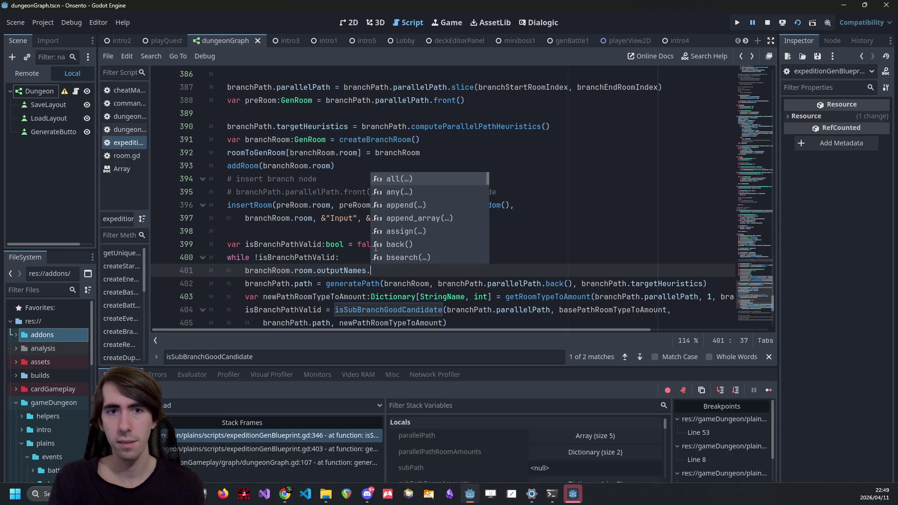
{"action": "type", "text": "r"}
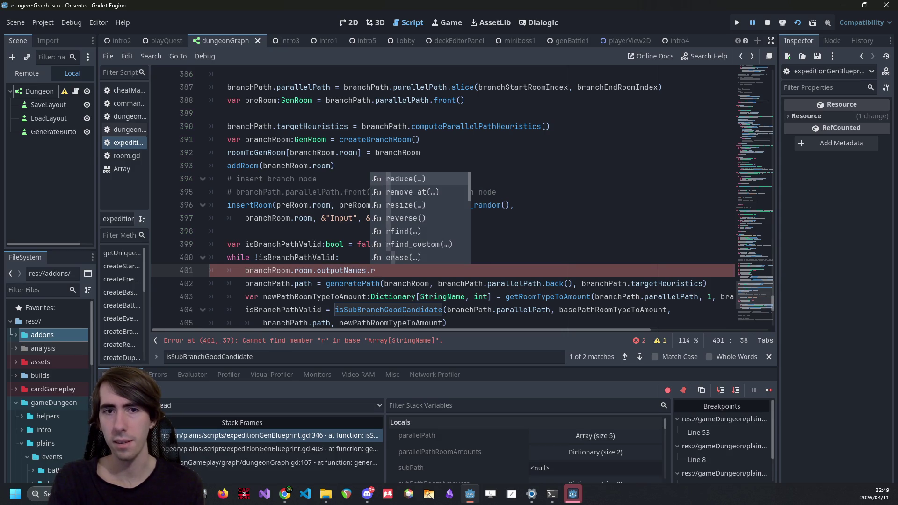
{"action": "key", "text": "BackSpace"}
{"action": "type", "text": "clear"}
{"action": "key", "text": "Return"}
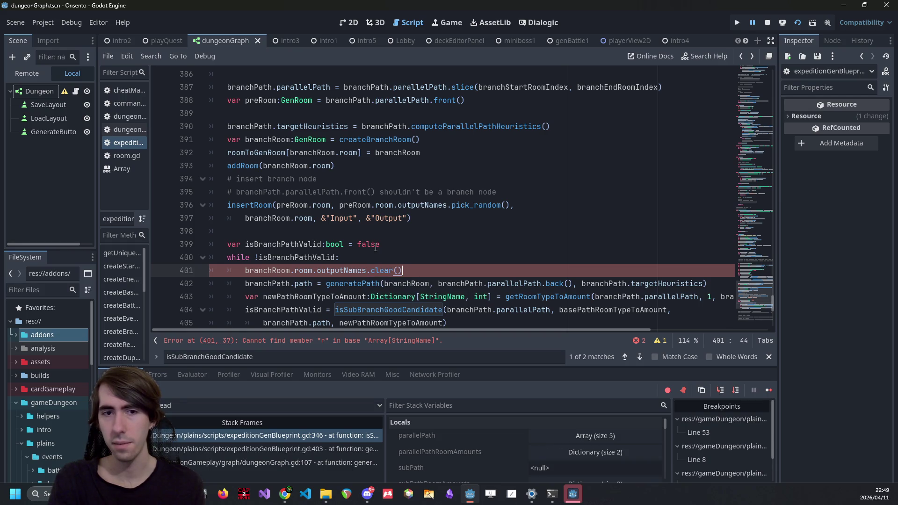
{"action": "key", "text": "ctrl+Left"}
{"action": "key", "text": "ctrl+Left"}
{"action": "key", "text": "ctrl+Left"}
{"action": "key", "text": "Return"}
Step: Duplicate the clear line and change it to branchRoom.room.outputs.clear()
{"action": "key", "text": "ctrl+z"}
{"action": "key", "text": "End"}
{"action": "key", "text": "Left"}
{"action": "key", "text": "ctrl+alt+Down"}
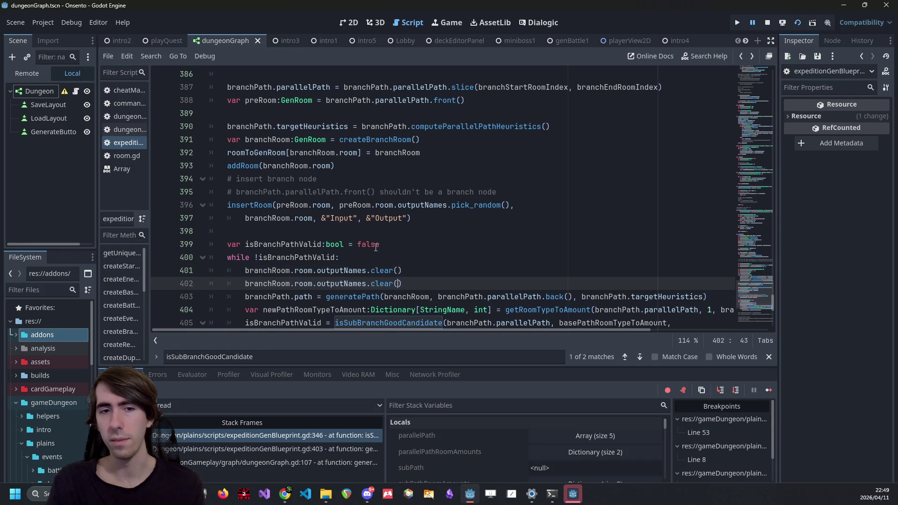
{"action": "key", "text": "ctrl+shift+Right"}
{"action": "type", "text": "outpu"}
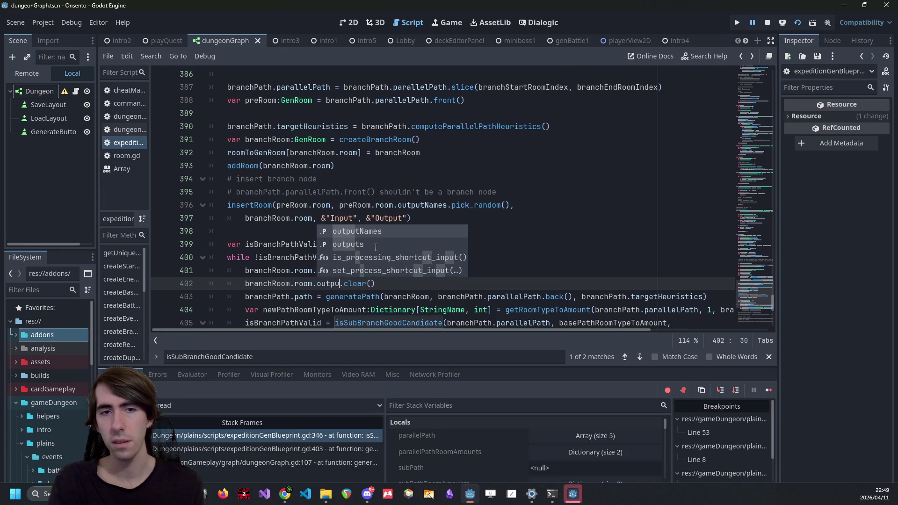
{"action": "left_click", "coordinate": [375, 244]}
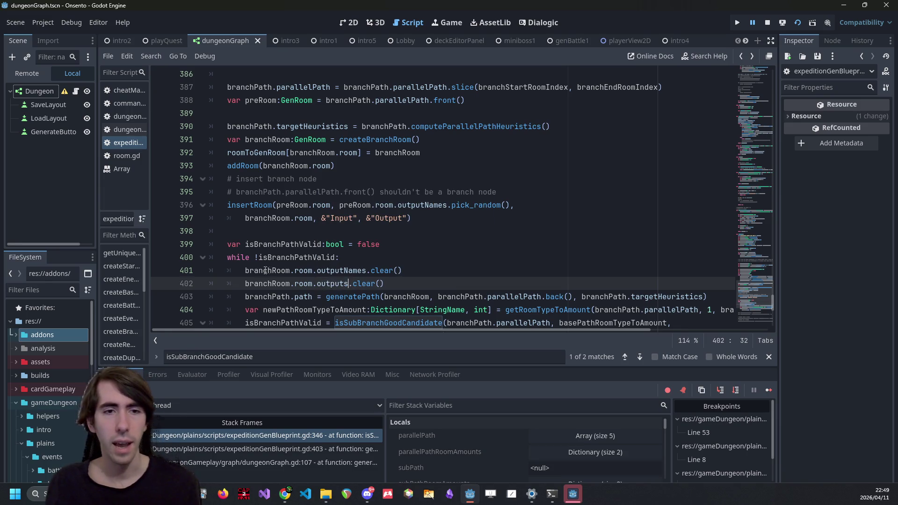
{"action": "left_click", "coordinate": [246, 270]}
{"action": "double_click", "coordinate": [247, 271]}
Step: Remove a stray third clear line, leaving just the outputNames and outputs clears
{"action": "key", "text": "ctrl+c"}
{"action": "left_click", "coordinate": [417, 283]}
{"action": "key", "text": "Return"}
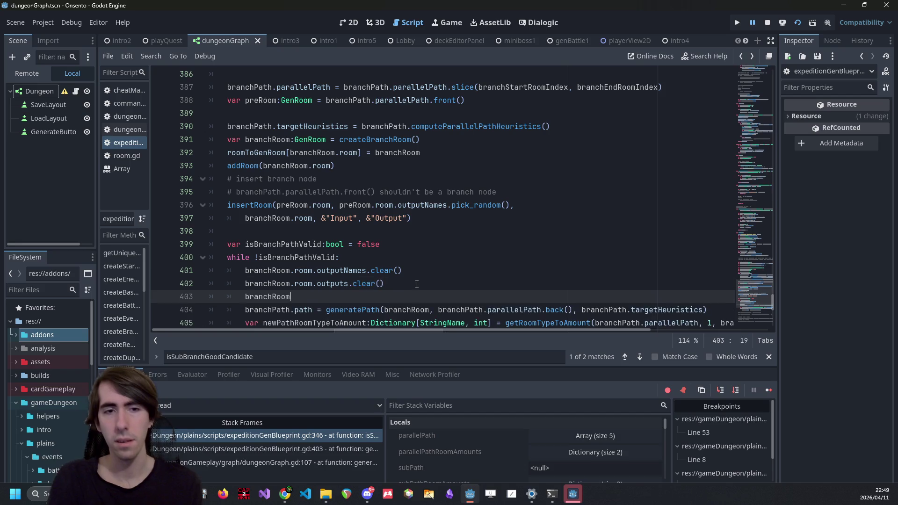
{"action": "key", "text": "ctrl+v"}
{"action": "type", "text": ".room.outp"}
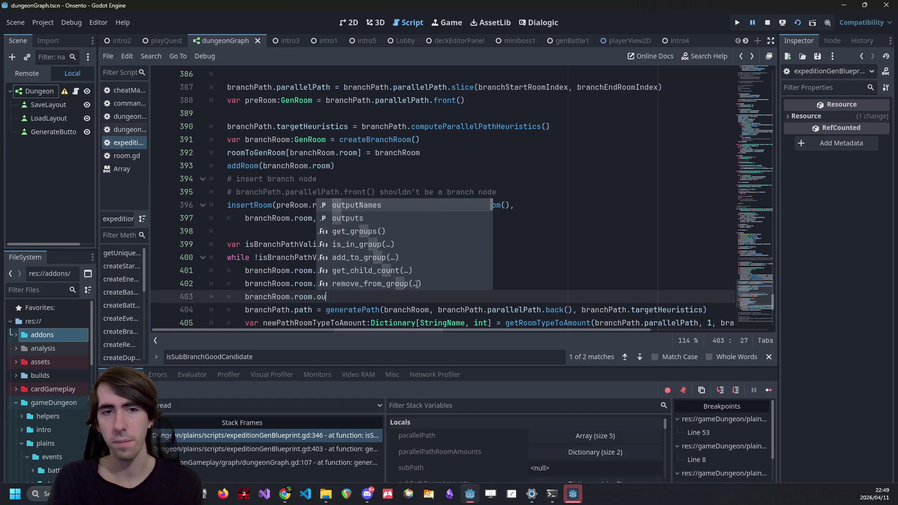
{"action": "key", "text": "BackSpace"}
{"action": "key", "text": "BackSpace"}
{"action": "key", "text": "BackSpace"}
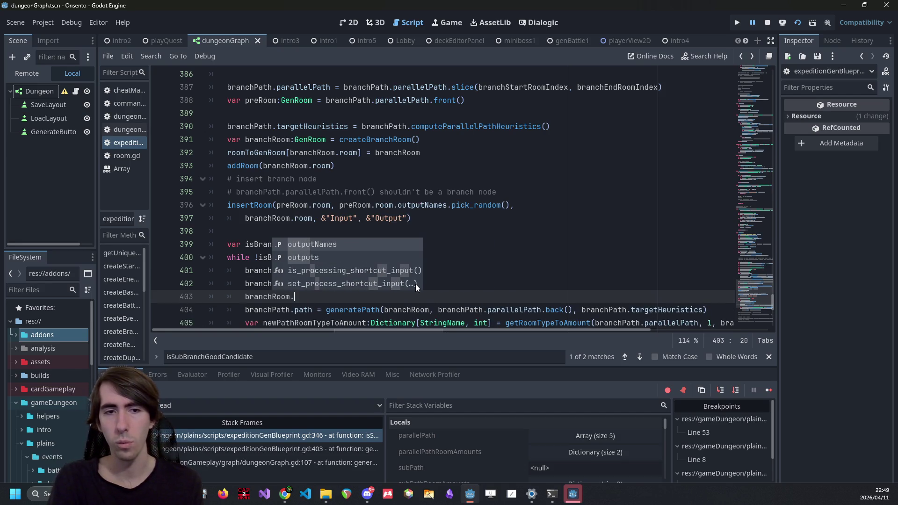
{"action": "type", "text": "output"}
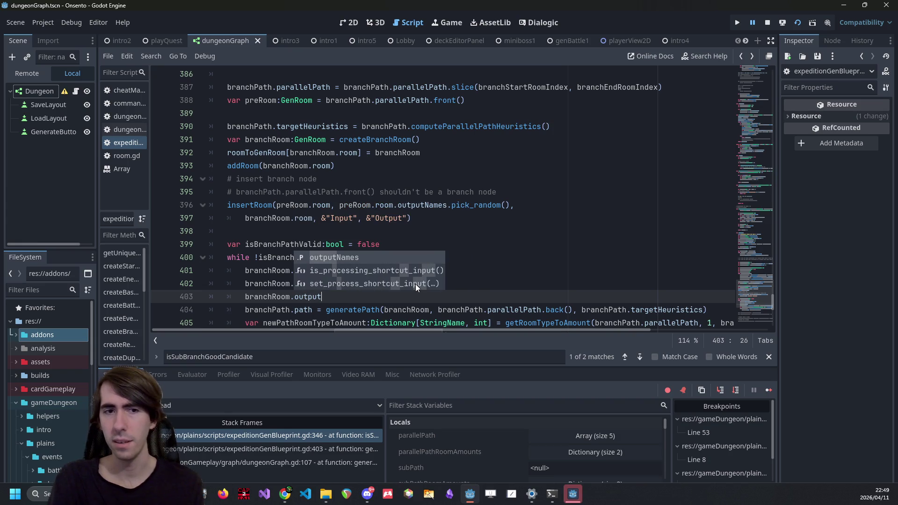
{"action": "key", "text": "Return"}
{"action": "key", "text": "shift+Home"}
{"action": "key", "text": "BackSpace"}
{"action": "key", "text": "BackSpace"}
{"action": "key", "text": "BackSpace"}
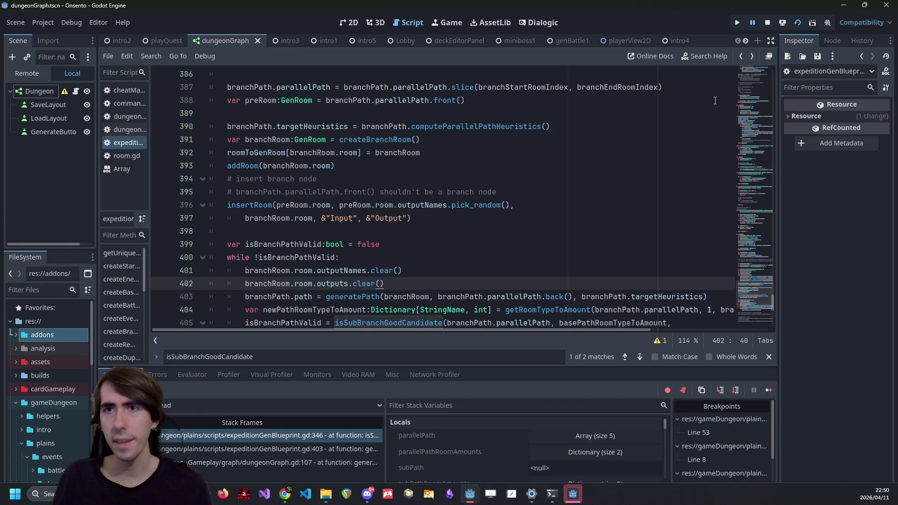
{"action": "left_click", "coordinate": [767, 25]}
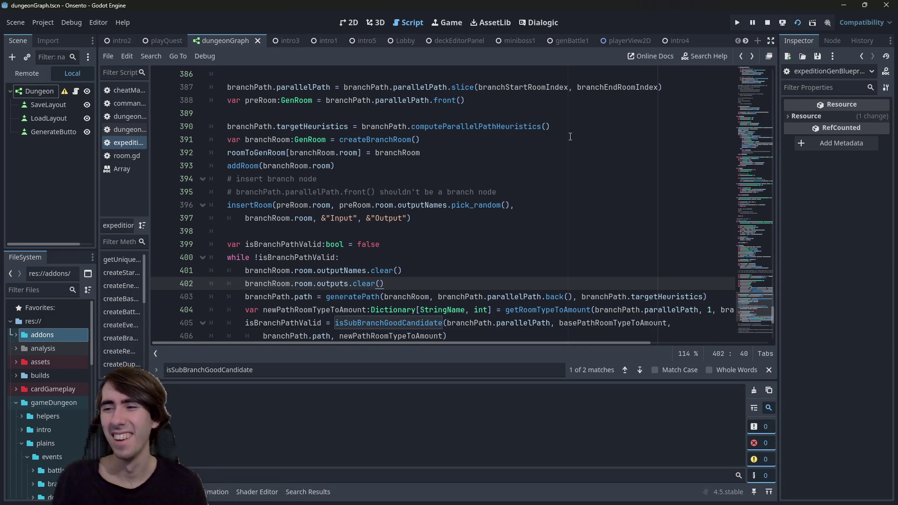
Step: Go to generatePath's definition and inspect its history-stack loop, outputNames size check and else-return branch
{"action": "left_click", "coordinate": [351, 296], "text": "ctrl"}
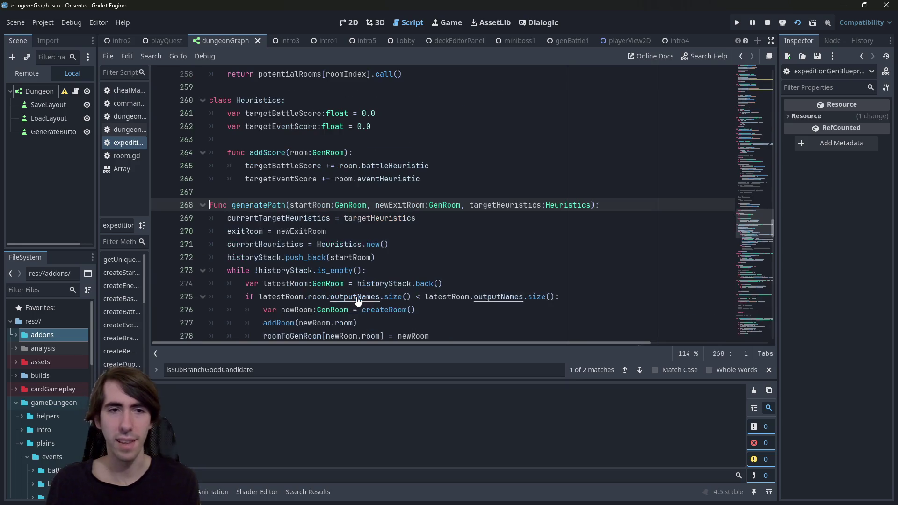
{"action": "left_click", "coordinate": [357, 271]}
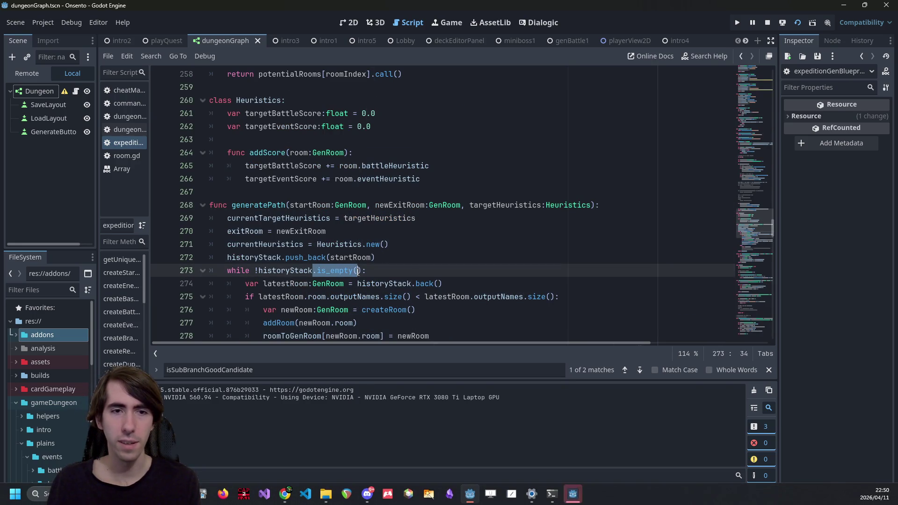
{"action": "scroll", "coordinate": [296, 232], "scroll_direction": "down", "scroll_amount": 2}
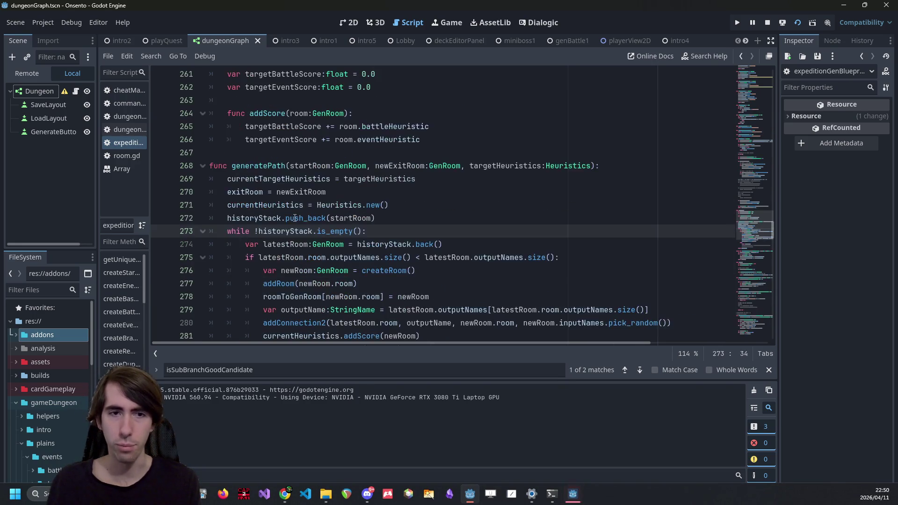
{"action": "double_click", "coordinate": [369, 218]}
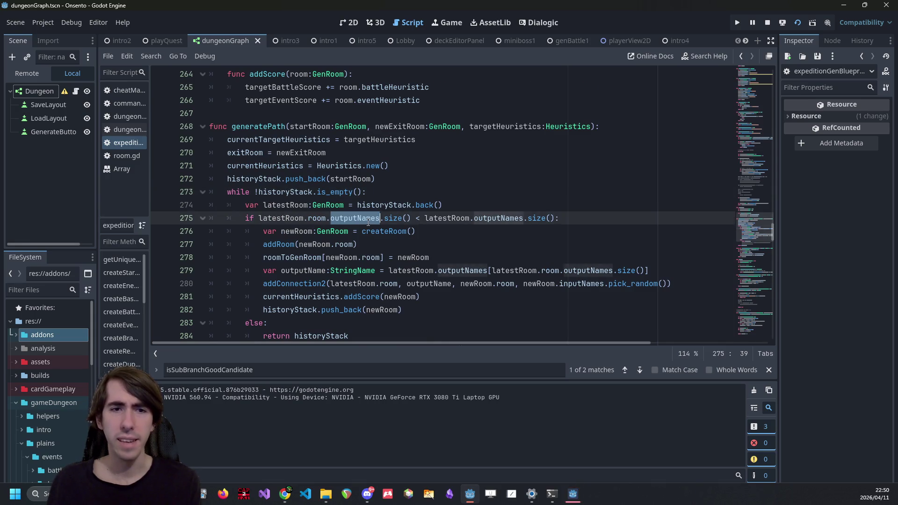
{"action": "scroll", "coordinate": [372, 201], "scroll_direction": "down", "scroll_amount": 1}
{"action": "left_click_drag", "start_coordinate": [356, 298], "coordinate": [162, 288]}
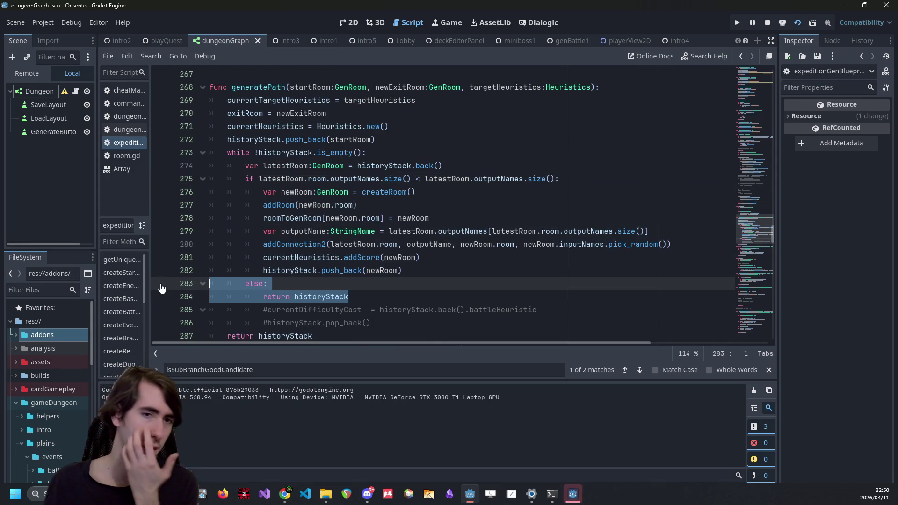
Step: Generate a new dungeon, continue past the breakpoint, and set a breakpoint on the line 403 call
{"action": "left_click", "coordinate": [576, 494]}
{"action": "left_click", "coordinate": [524, 51]}
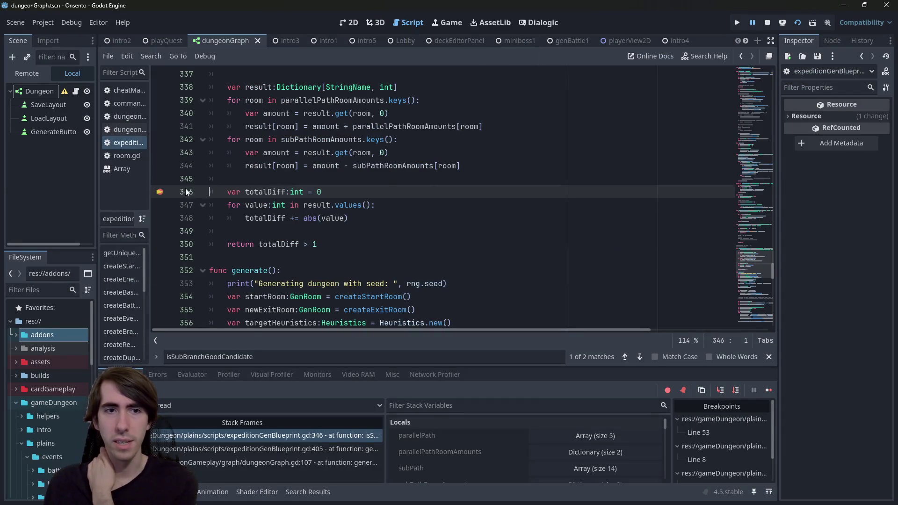
{"action": "left_click", "coordinate": [769, 391]}
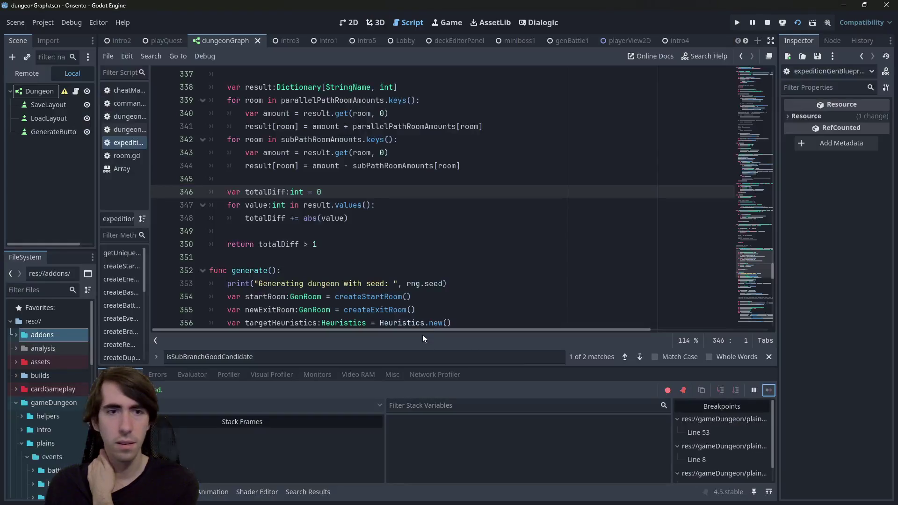
{"action": "double_click", "coordinate": [283, 126]}
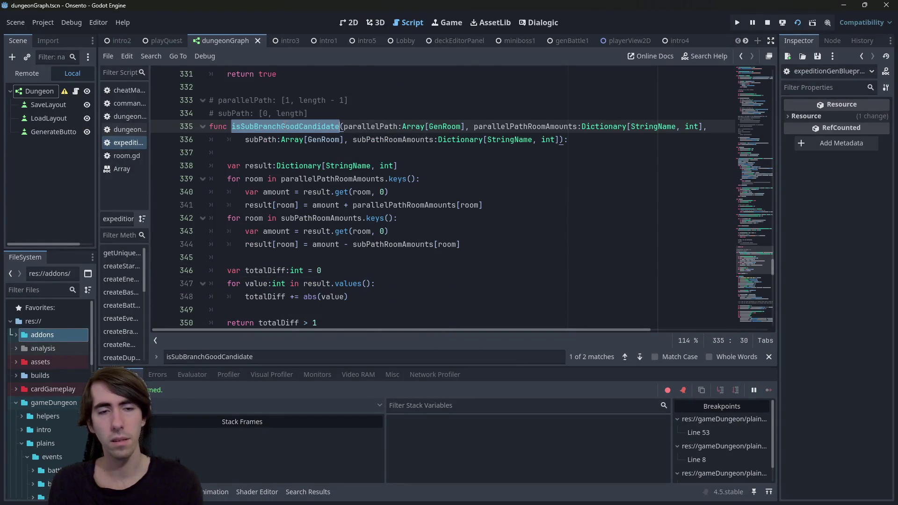
{"action": "key", "text": "ctrl+f"}
{"action": "key", "text": "Return"}
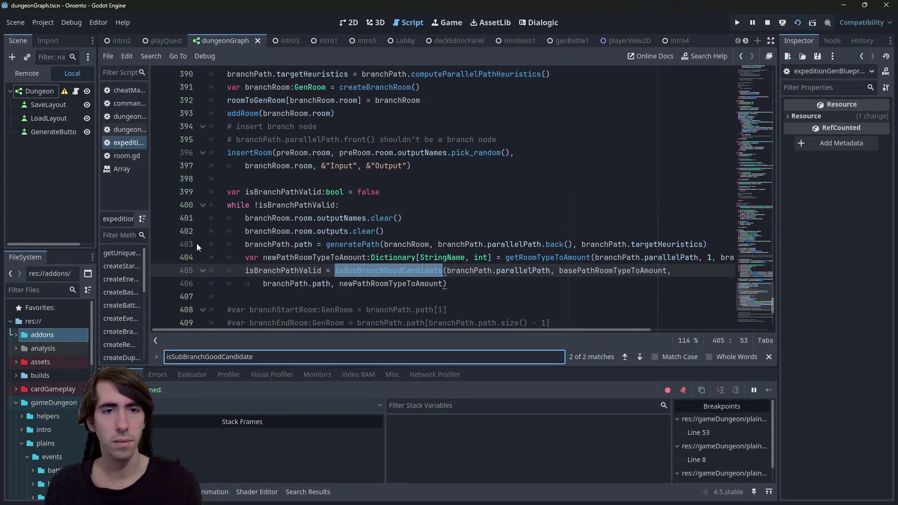
{"action": "left_click", "coordinate": [154, 245]}
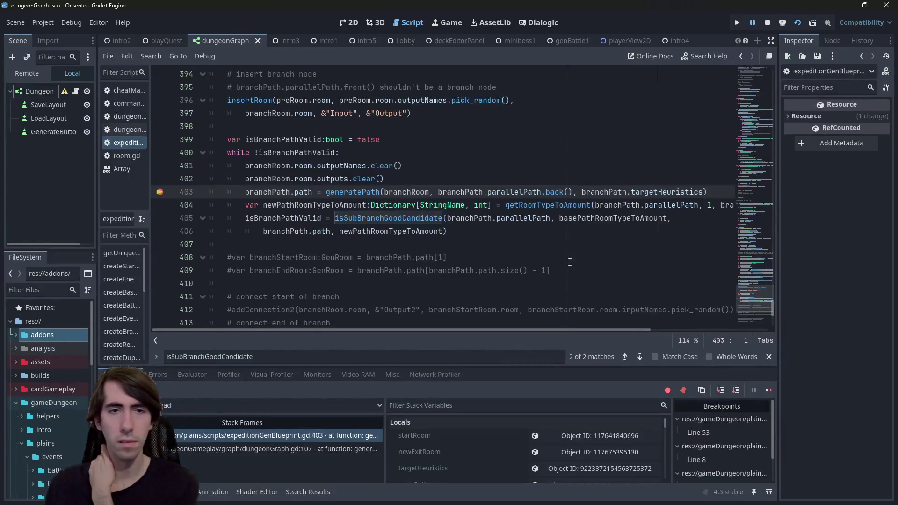
Step: Step into generatePath and advance to the outputNames size check on line 275
{"action": "left_click", "coordinate": [720, 393]}
{"action": "left_click", "coordinate": [735, 391]}
{"action": "left_click", "coordinate": [736, 391]}
{"action": "left_click", "coordinate": [736, 391]}
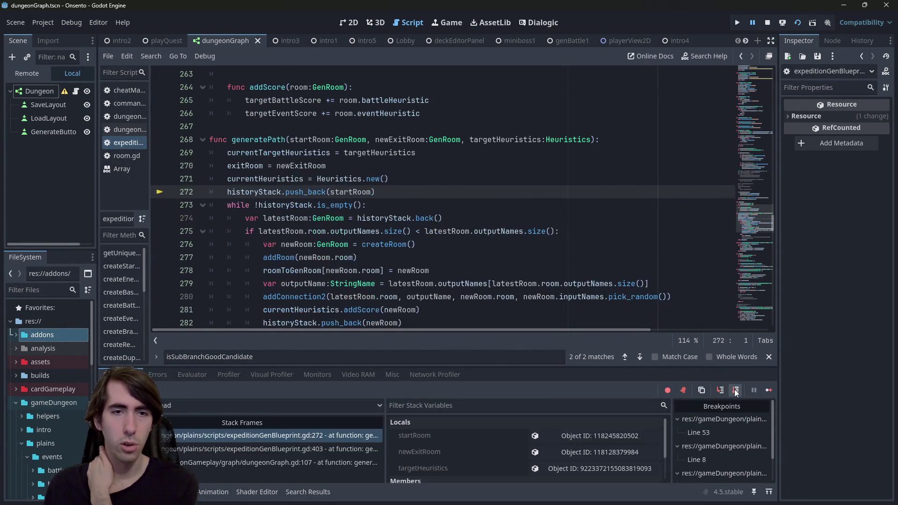
{"action": "left_click", "coordinate": [736, 391]}
{"action": "left_click", "coordinate": [736, 391]}
{"action": "left_click", "coordinate": [736, 391]}
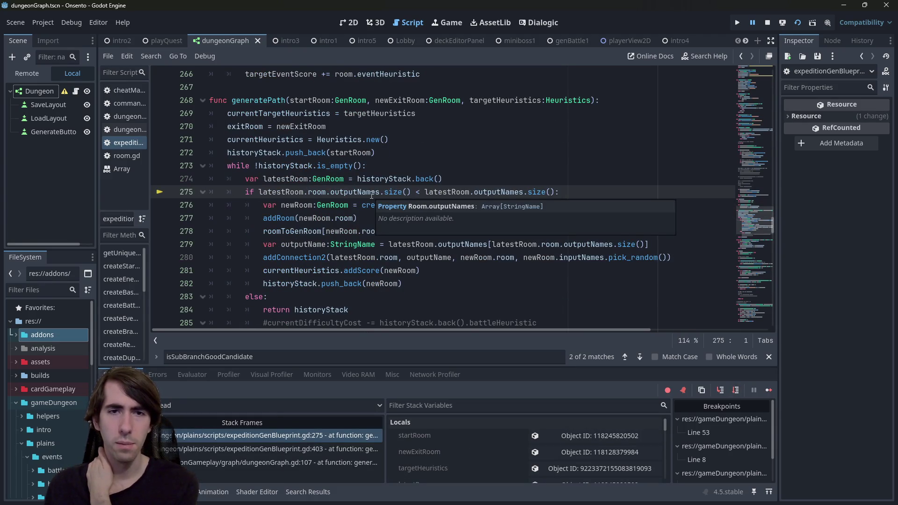
Step: Widen the Inspector and check latestRoom's Output Names, which hold Output and Output2
{"action": "double_click", "coordinate": [372, 192]}
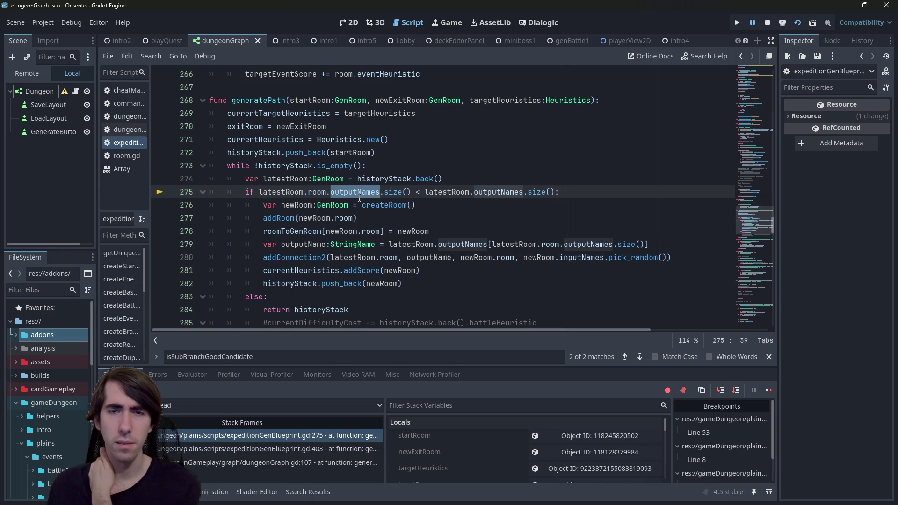
{"action": "scroll", "coordinate": [482, 262], "scroll_direction": "down", "scroll_amount": 1}
{"action": "scroll", "coordinate": [456, 452], "scroll_direction": "down", "scroll_amount": 3}
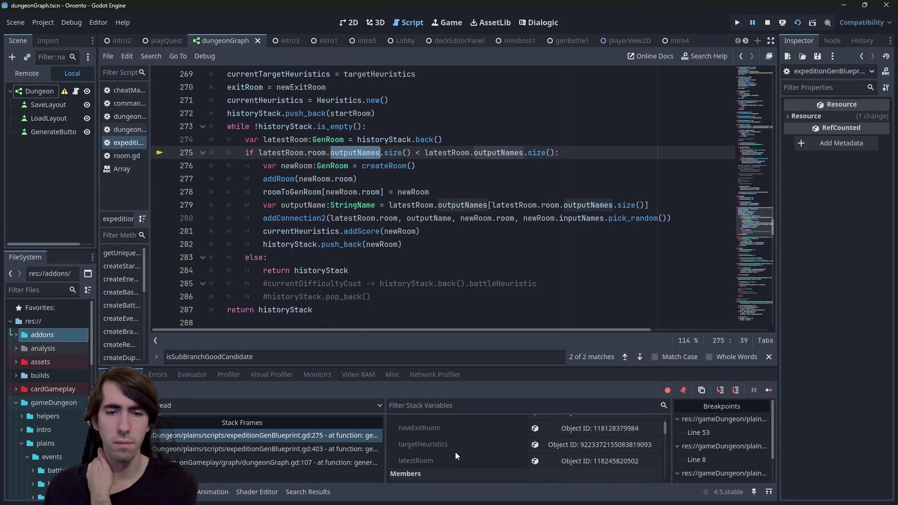
{"action": "scroll", "coordinate": [456, 451], "scroll_direction": "up", "scroll_amount": 2}
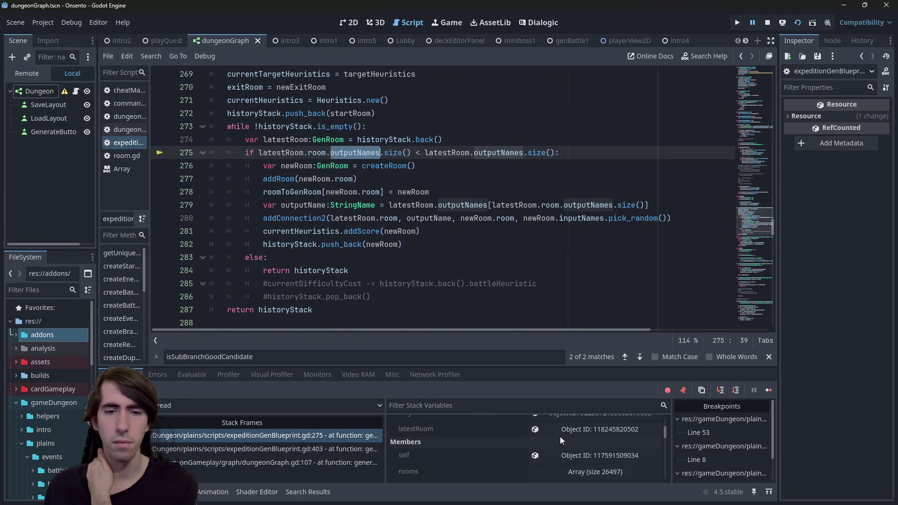
{"action": "left_click", "coordinate": [575, 429]}
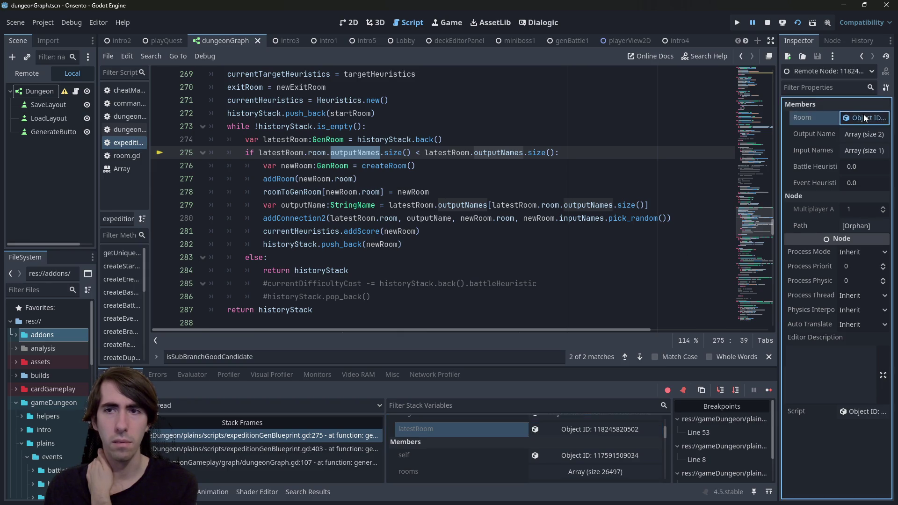
{"action": "left_click_drag", "start_coordinate": [777, 125], "coordinate": [726, 125]}
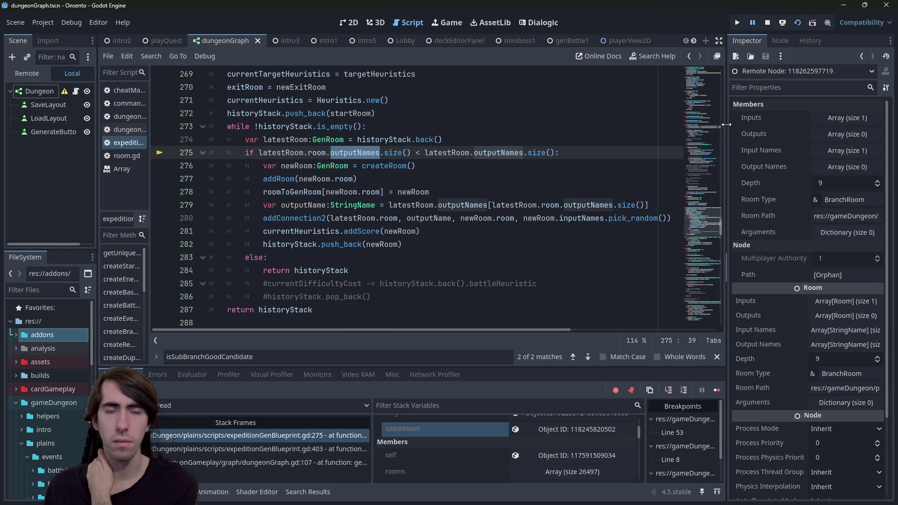
{"action": "left_click_drag", "start_coordinate": [726, 125], "coordinate": [711, 125]}
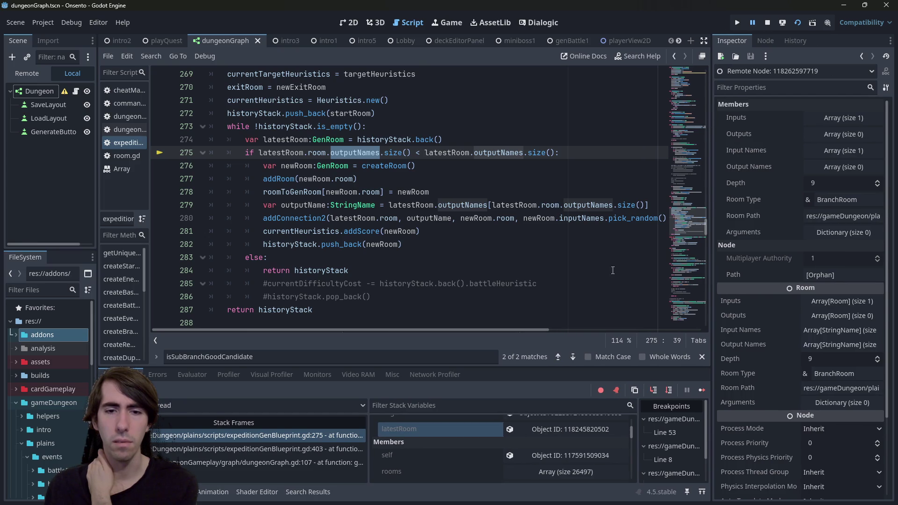
{"action": "left_click", "coordinate": [818, 169]}
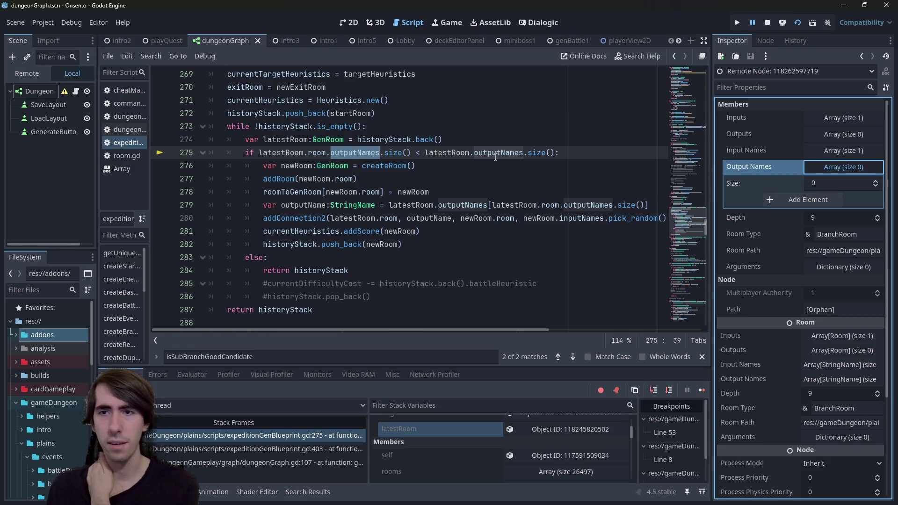
{"action": "left_click", "coordinate": [569, 429]}
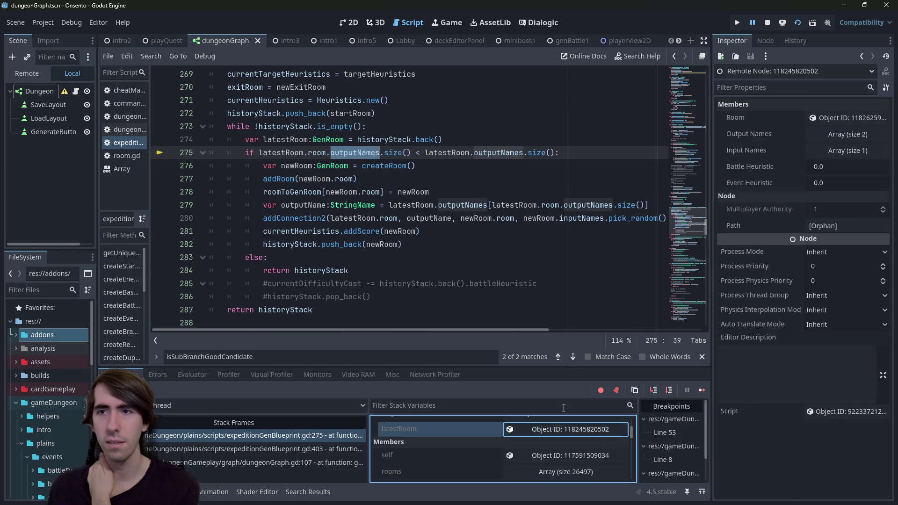
{"action": "left_click", "coordinate": [821, 136]}
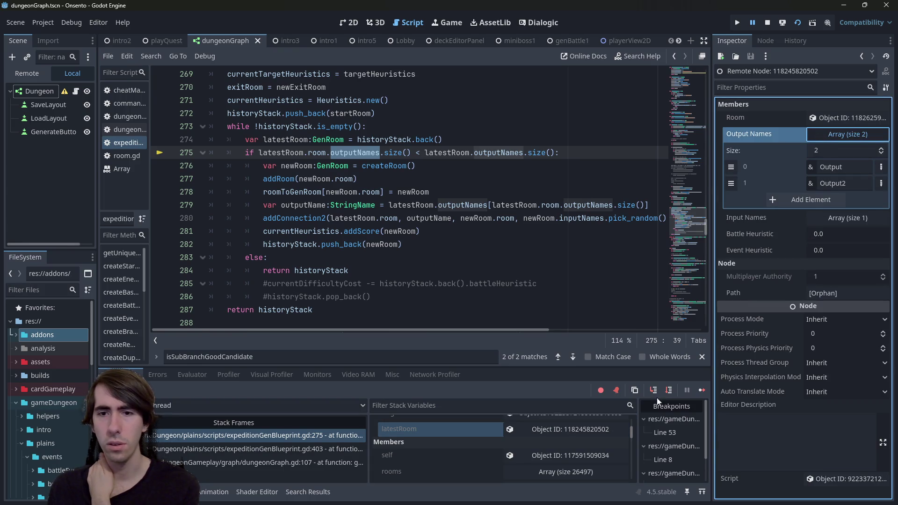
Step: Step over to line 277 and jump to the GenRoom class definition
{"action": "left_click", "coordinate": [672, 392]}
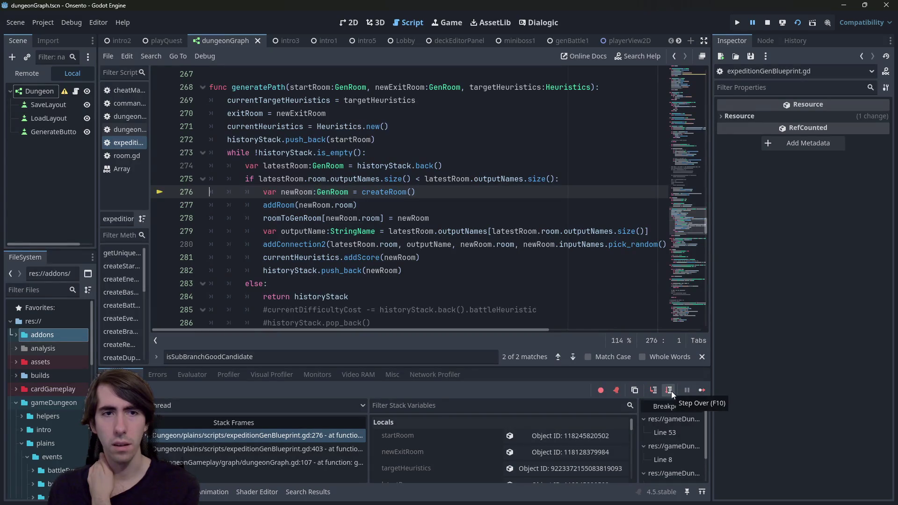
{"action": "left_click", "coordinate": [671, 391]}
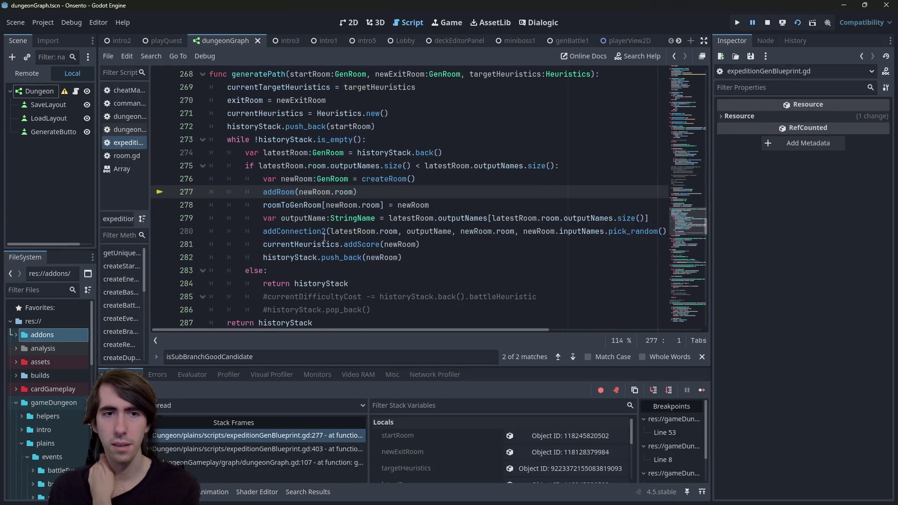
{"action": "mouse_move", "coordinate": [306, 174]}
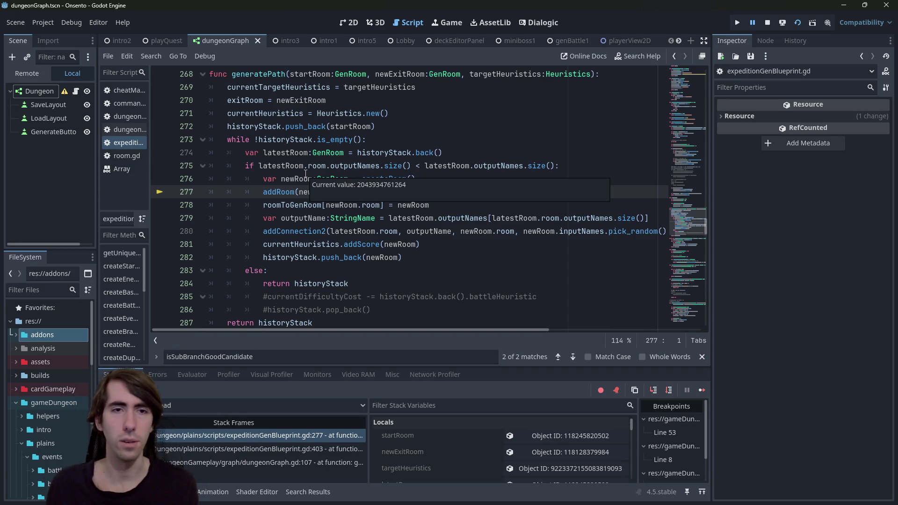
{"action": "left_click", "coordinate": [328, 178], "text": "ctrl"}
{"action": "scroll", "coordinate": [329, 155], "scroll_direction": "up", "scroll_amount": 4}
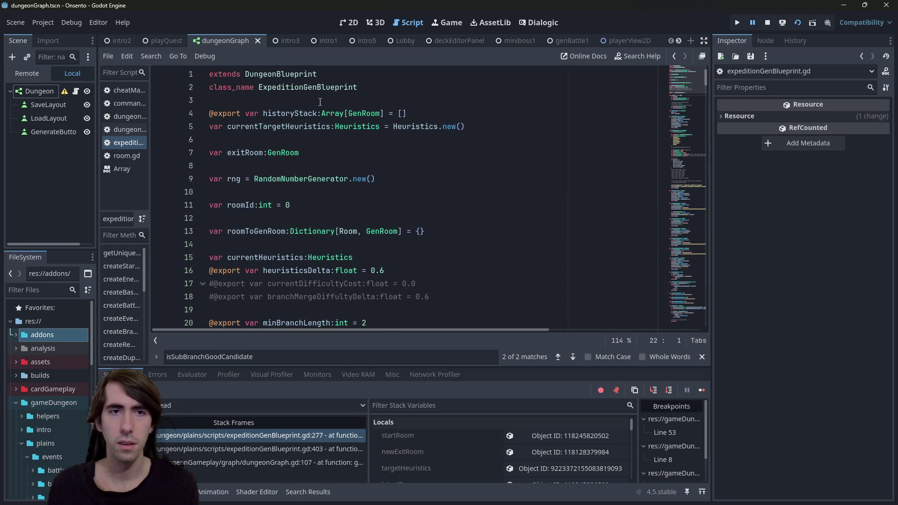
{"action": "left_click", "coordinate": [288, 149], "text": "ctrl"}
{"action": "scroll", "coordinate": [287, 147], "scroll_direction": "up", "scroll_amount": 4}
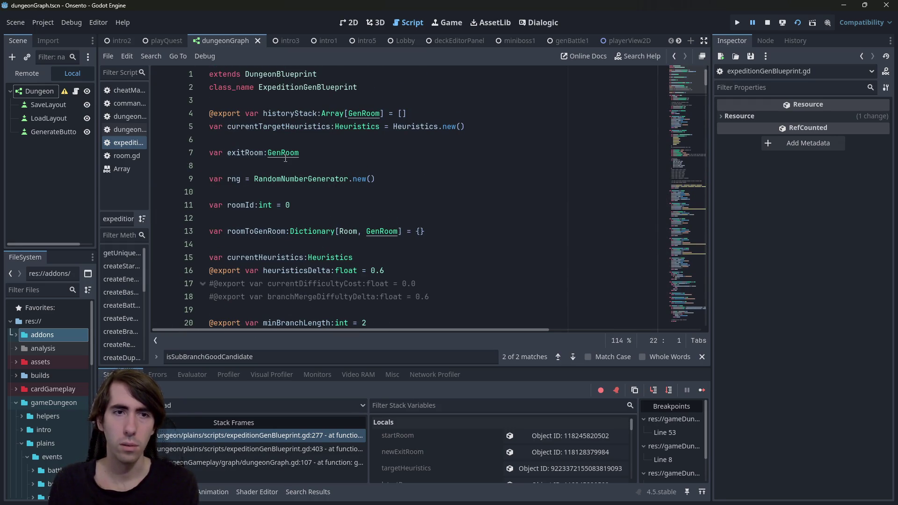
{"action": "left_click", "coordinate": [282, 155], "text": "ctrl"}
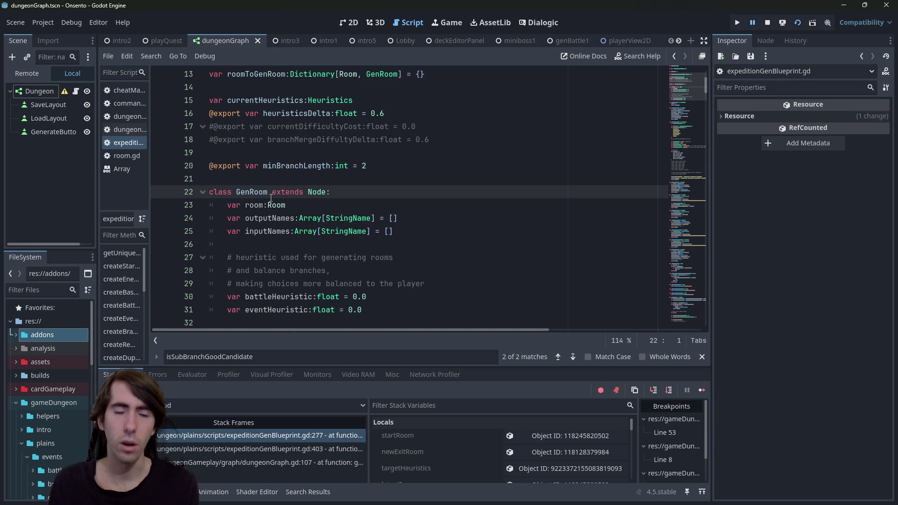
{"action": "double_click", "coordinate": [317, 191]}
{"action": "key", "text": "alt+Left"}
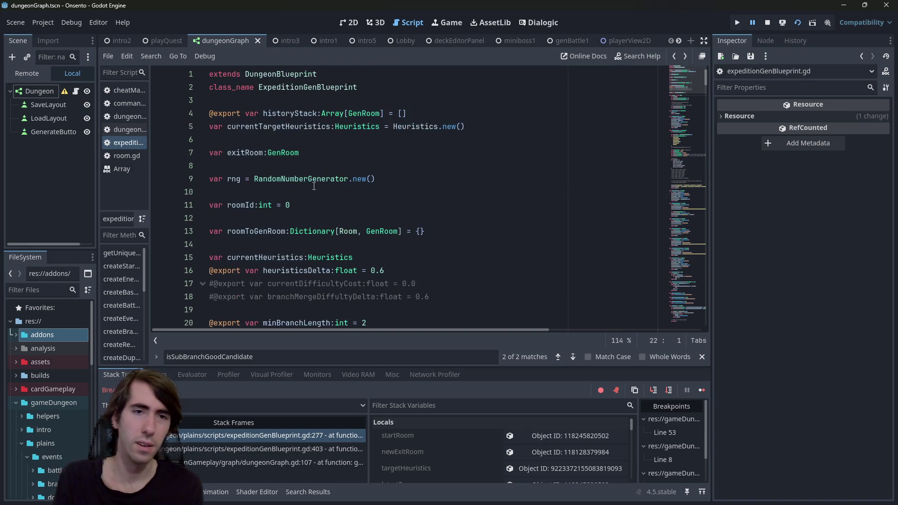
{"action": "key", "text": "alt+Right"}
{"action": "key", "text": "alt+Left"}
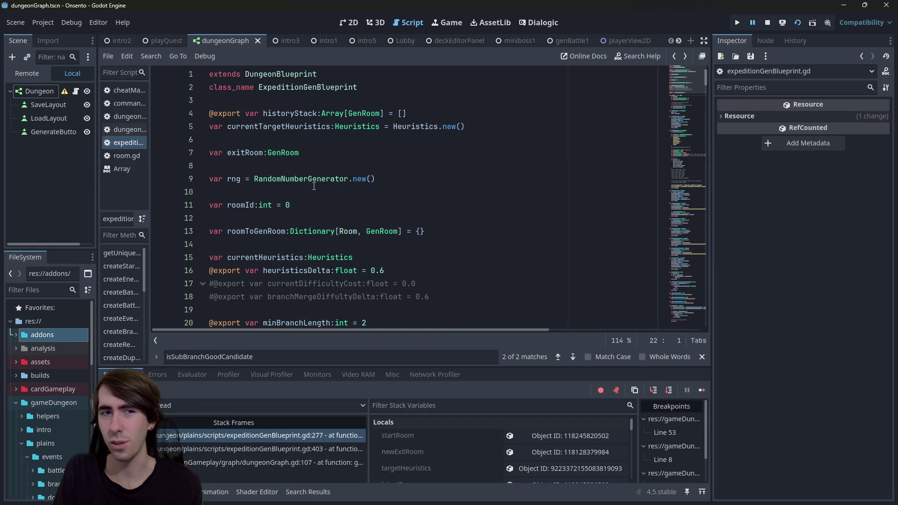
{"action": "key", "text": "alt+Right"}
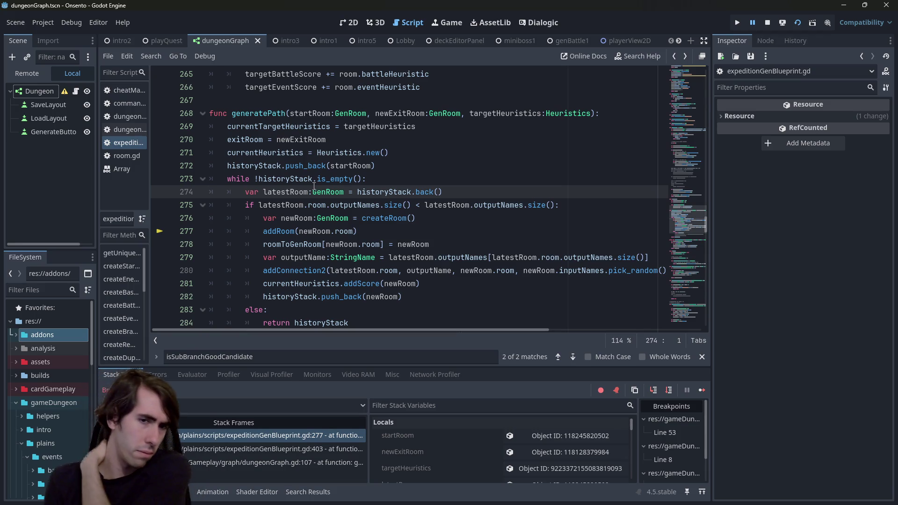
Step: Add breakpoints on the generatePath return lines 287 and 284
{"action": "scroll", "coordinate": [374, 234], "scroll_direction": "down", "scroll_amount": 3}
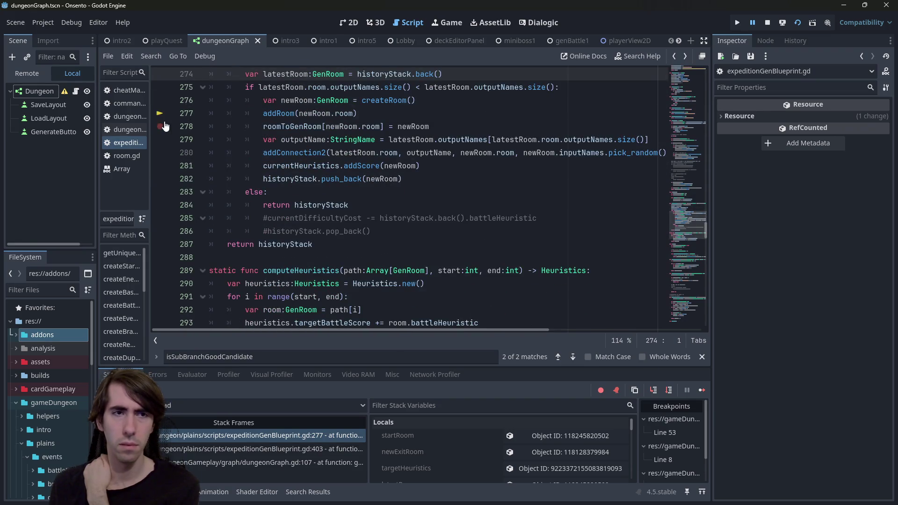
{"action": "scroll", "coordinate": [153, 279], "scroll_direction": "up", "scroll_amount": 2}
{"action": "left_click", "coordinate": [160, 284]}
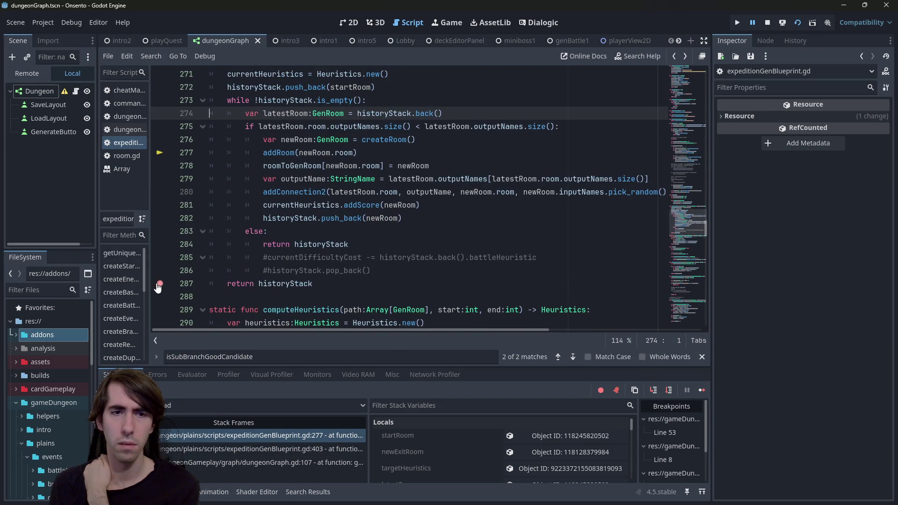
{"action": "left_click", "coordinate": [160, 244]}
Step: Continue to the breakpoint, step to line 405, and step into isSubBranchGoodCandidate (F11)
{"action": "left_click", "coordinate": [700, 389]}
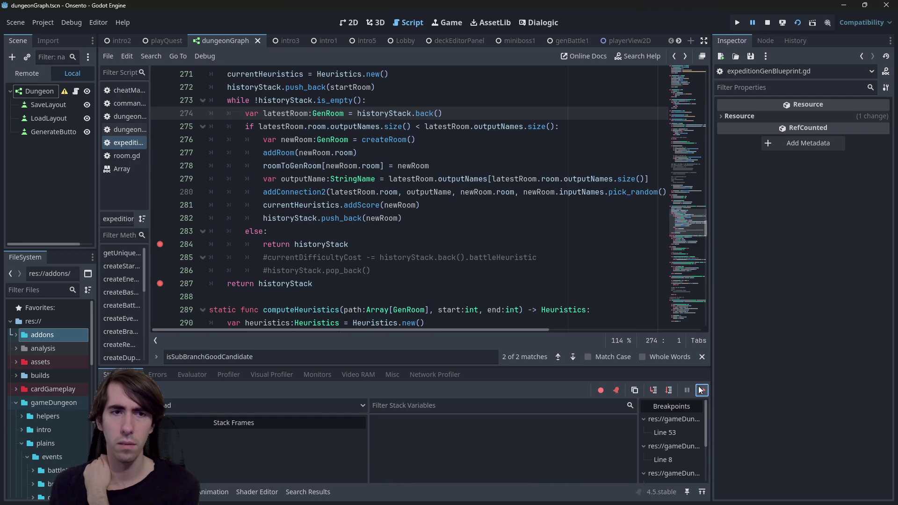
{"action": "left_click", "coordinate": [664, 395]}
{"action": "left_click", "coordinate": [664, 394]}
{"action": "key", "text": "F11"}
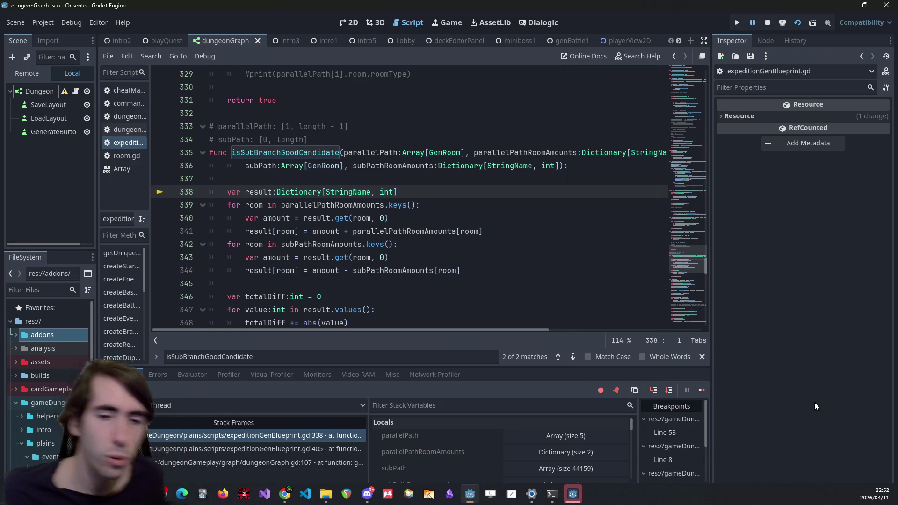
Step: Expand and collapse the subPath array value in Locals to check its size
{"action": "scroll", "coordinate": [464, 473], "scroll_direction": "down", "scroll_amount": 1}
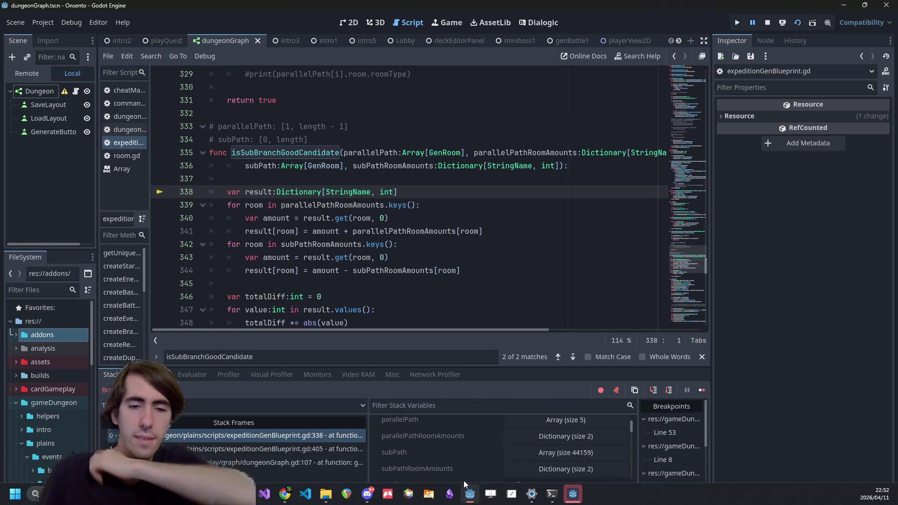
{"action": "left_click", "coordinate": [524, 452]}
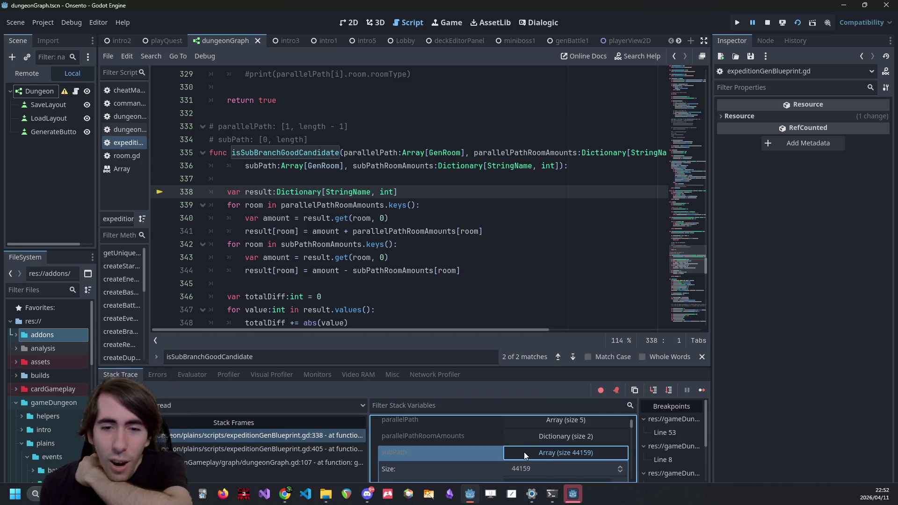
{"action": "left_click", "coordinate": [524, 452]}
{"action": "left_click", "coordinate": [522, 451]}
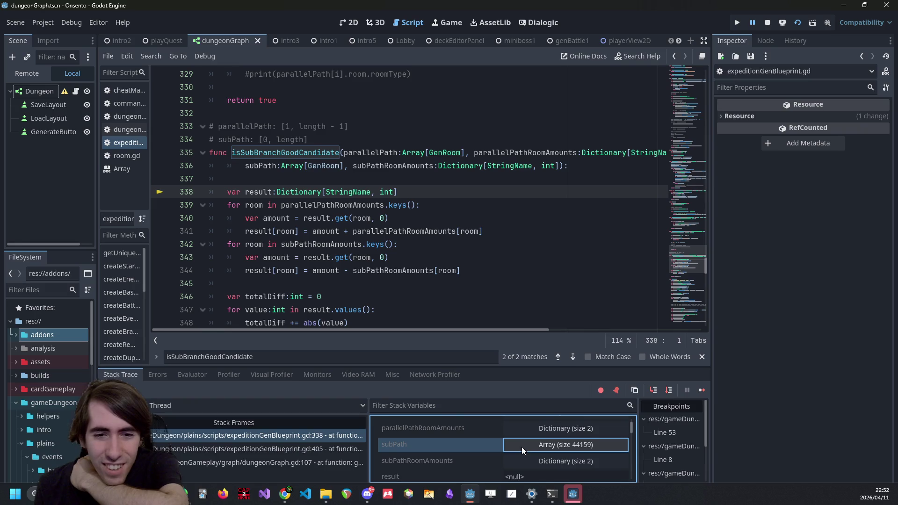
{"action": "left_click", "coordinate": [522, 451]}
{"action": "scroll", "coordinate": [522, 450], "scroll_direction": "up", "scroll_amount": 1}
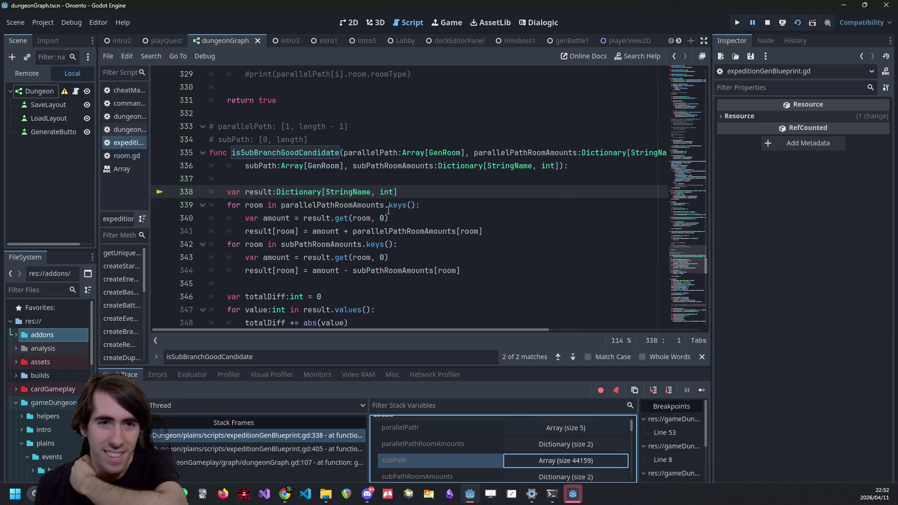
{"action": "mouse_move", "coordinate": [388, 211]}
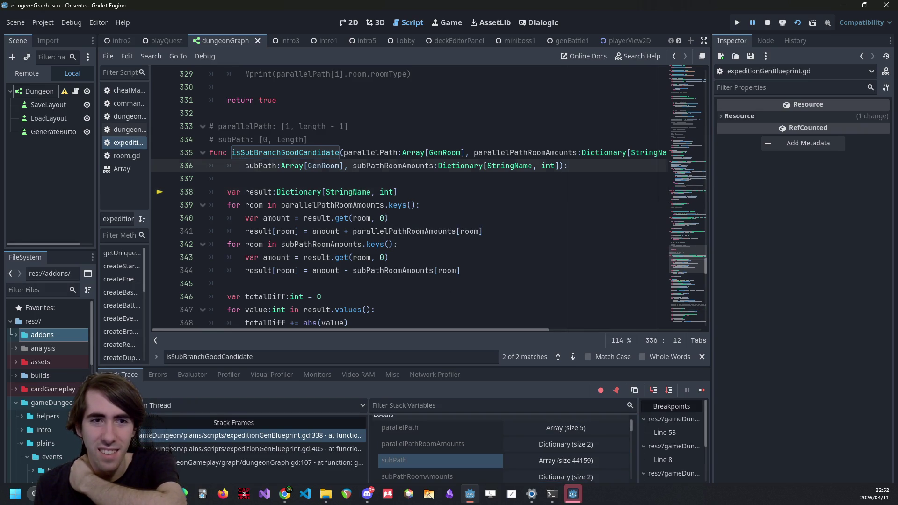
Step: From the line 405 caller, list branchPath's 44159-element Path array in a widened Inspector
{"action": "left_click", "coordinate": [269, 448]}
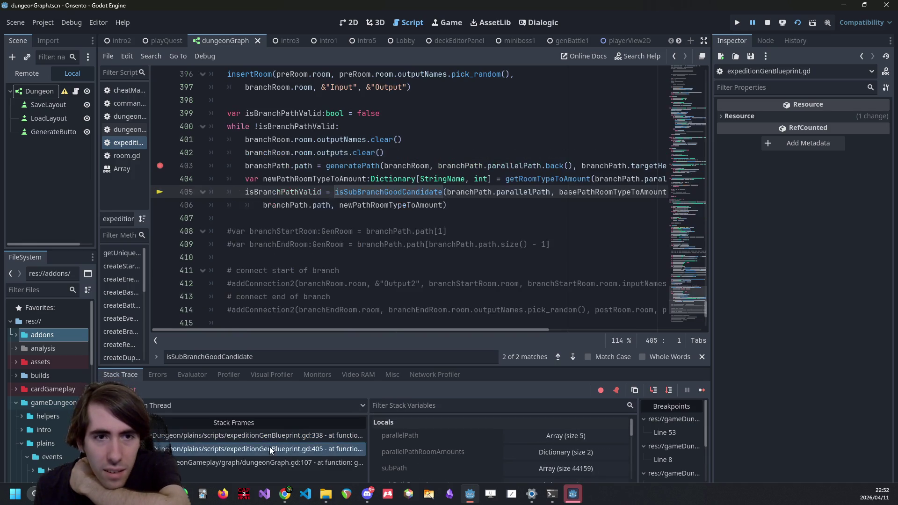
{"action": "scroll", "coordinate": [304, 211], "scroll_direction": "up", "scroll_amount": 2}
{"action": "double_click", "coordinate": [304, 244]}
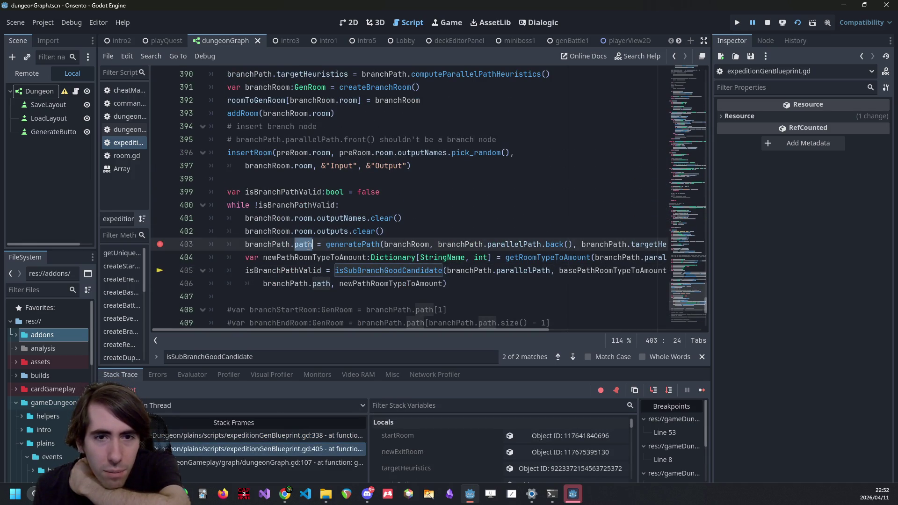
{"action": "mouse_move", "coordinate": [497, 330]}
{"action": "left_mouse_down"}
{"action": "mouse_move", "coordinate": [535, 331]}
{"action": "mouse_move", "coordinate": [445, 332]}
{"action": "left_mouse_up"}
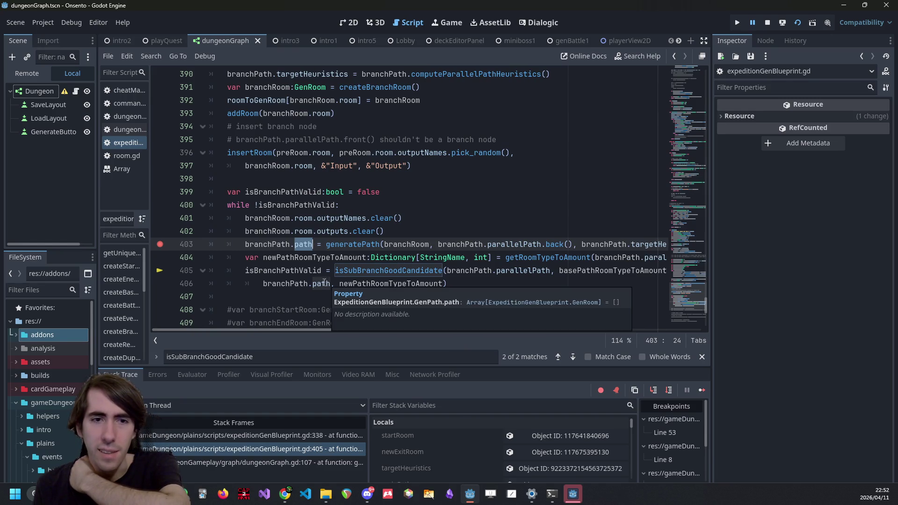
{"action": "left_click", "coordinate": [310, 273]}
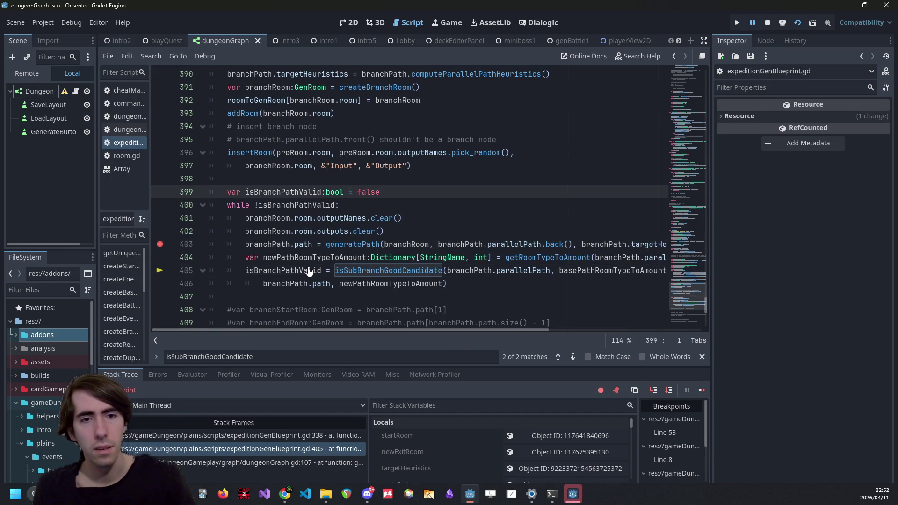
{"action": "left_click", "coordinate": [289, 259]}
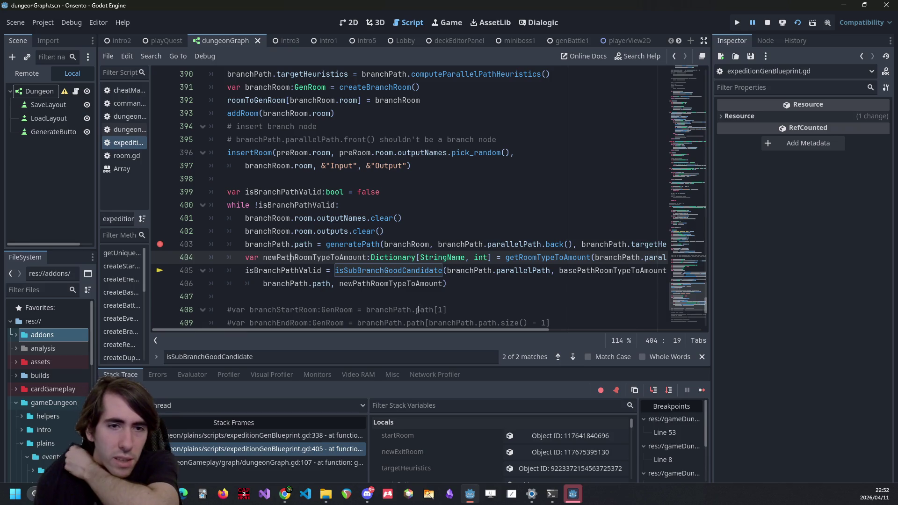
{"action": "scroll", "coordinate": [487, 437], "scroll_direction": "down", "scroll_amount": 3}
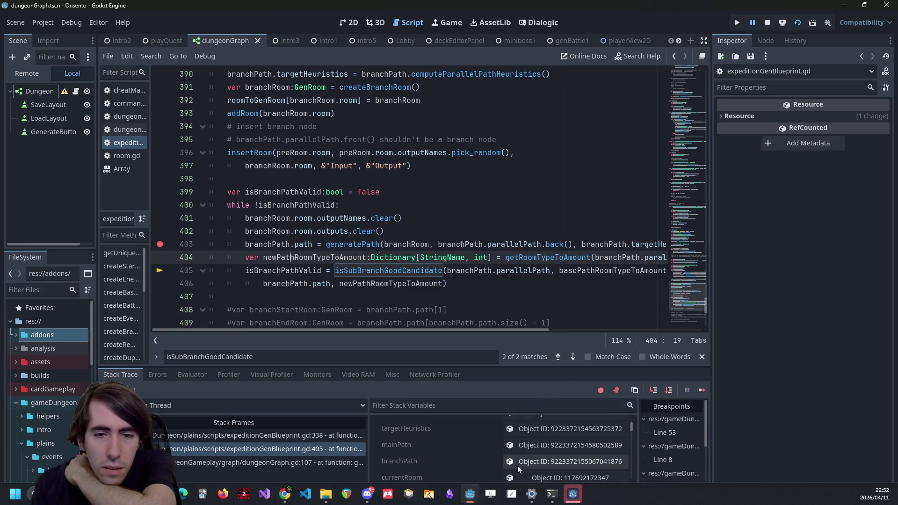
{"action": "left_click", "coordinate": [518, 463]}
{"action": "left_click", "coordinate": [811, 139]}
{"action": "left_click", "coordinate": [811, 139]}
{"action": "left_click", "coordinate": [811, 139]}
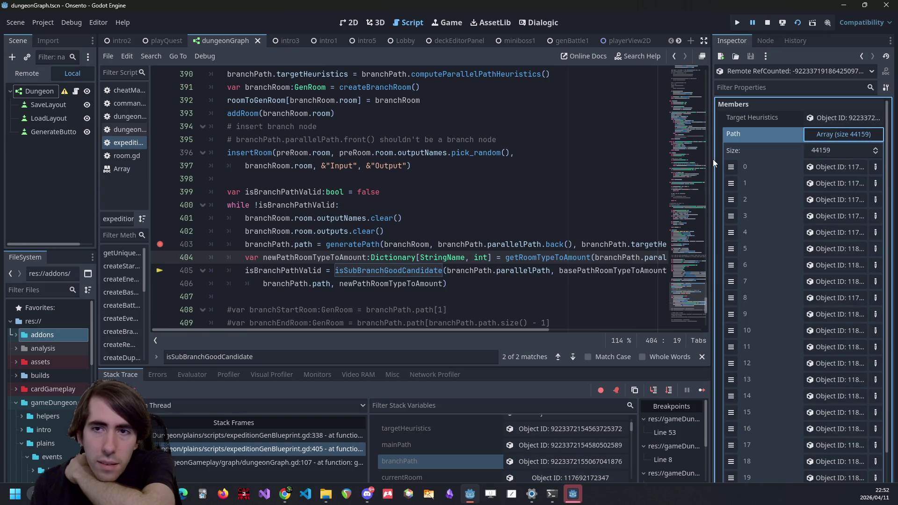
{"action": "mouse_move", "coordinate": [710, 160]}
{"action": "left_mouse_down"}
{"action": "mouse_move", "coordinate": [558, 169]}
{"action": "mouse_move", "coordinate": [737, 182]}
{"action": "left_mouse_up"}
Step: Open the generatePath function definition from its call on line 403
{"action": "left_click", "coordinate": [365, 247]}
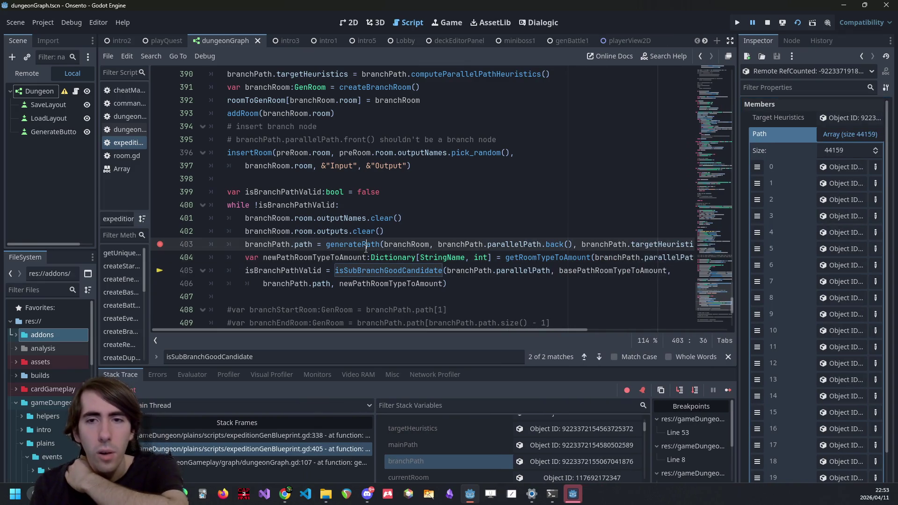
{"action": "double_click", "coordinate": [304, 245]}
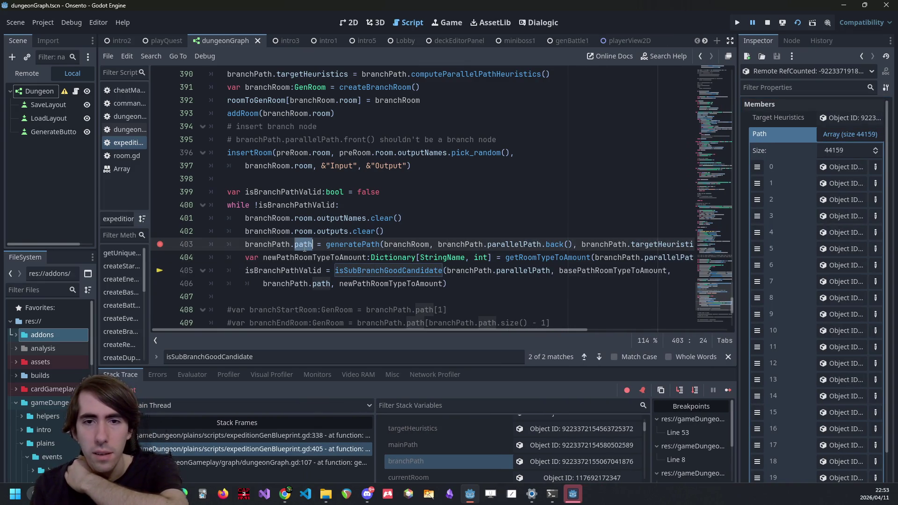
{"action": "left_click", "coordinate": [373, 245]}
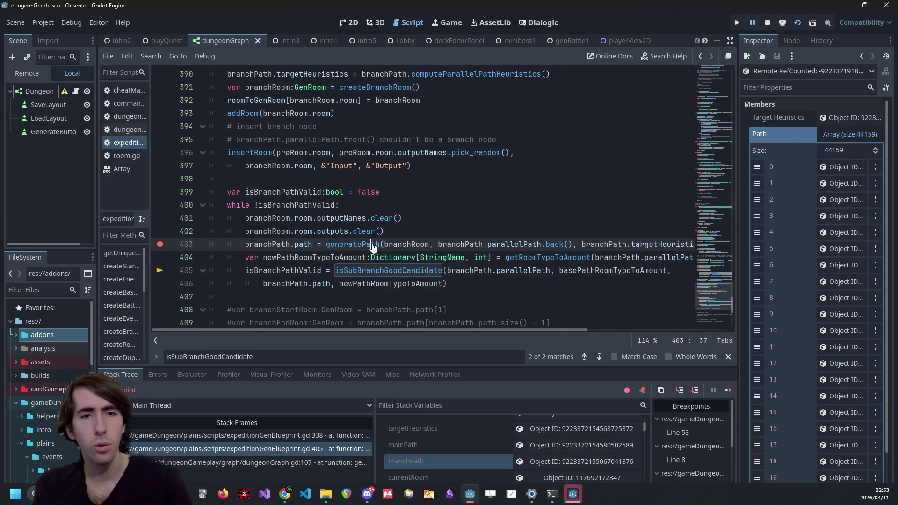
{"action": "left_click", "coordinate": [373, 246], "text": "ctrl"}
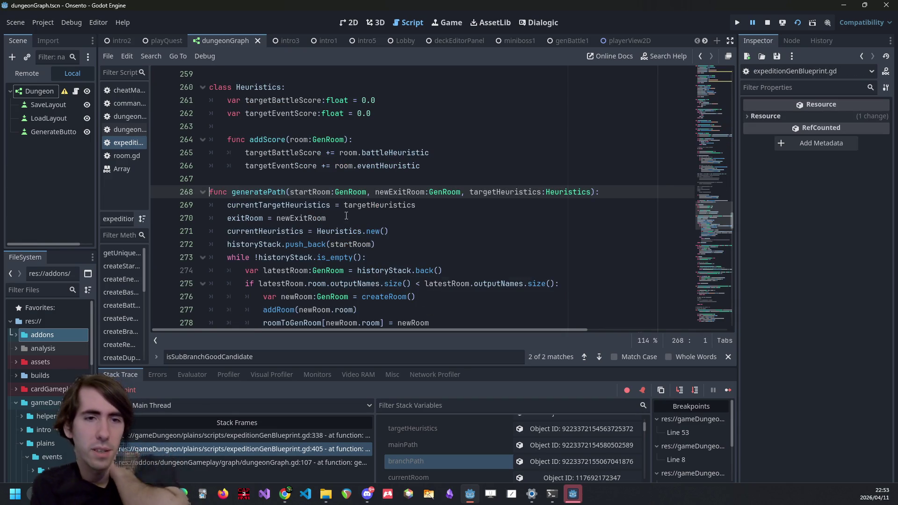
{"action": "double_click", "coordinate": [270, 245]}
{"action": "scroll", "coordinate": [270, 245], "scroll_direction": "down", "scroll_amount": 4}
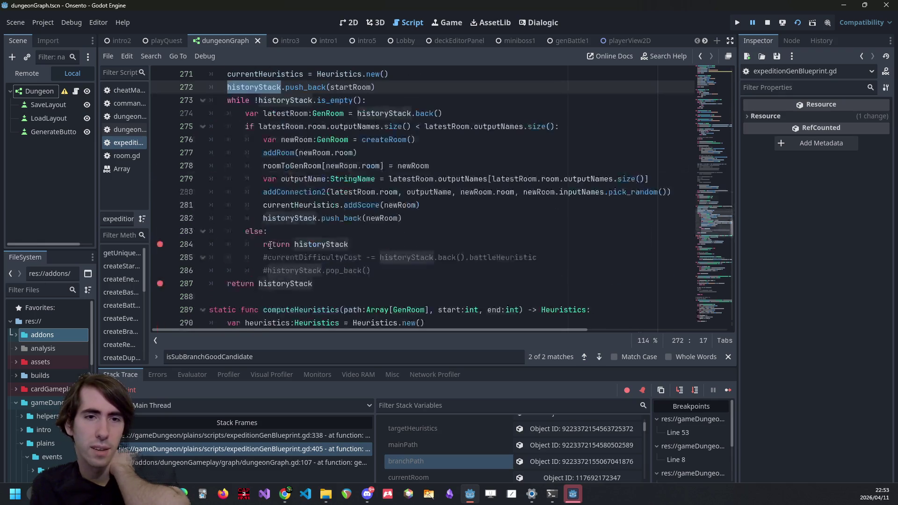
{"action": "scroll", "coordinate": [270, 245], "scroll_direction": "up", "scroll_amount": 2}
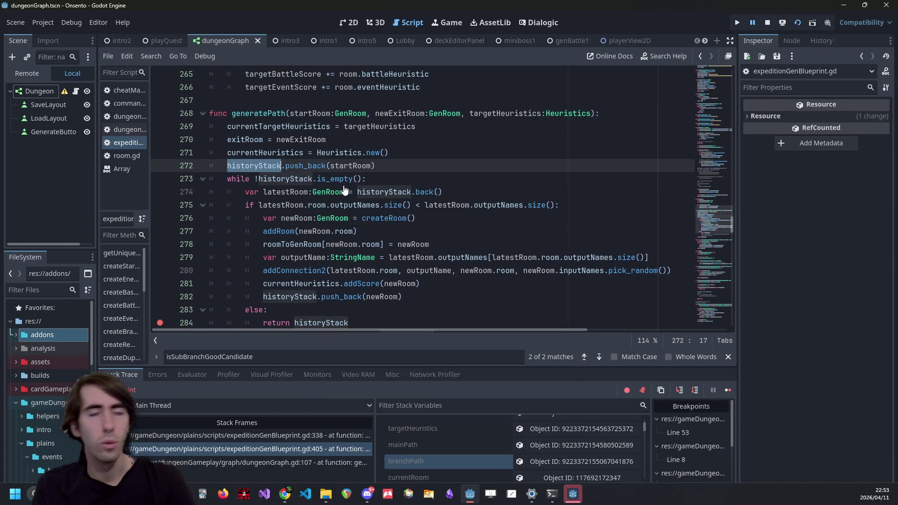
{"action": "left_click", "coordinate": [276, 115]}
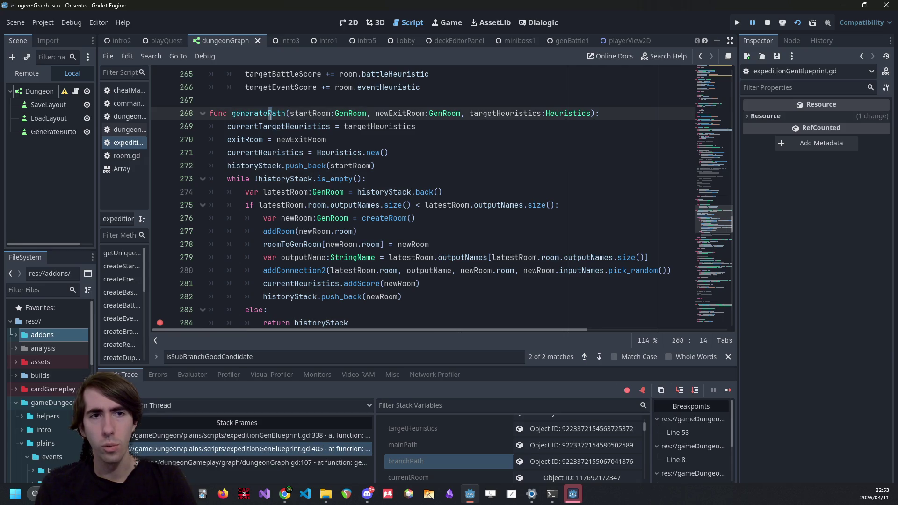
{"action": "double_click", "coordinate": [277, 115]}
{"action": "left_click", "coordinate": [276, 115]}
{"action": "double_click", "coordinate": [276, 115]}
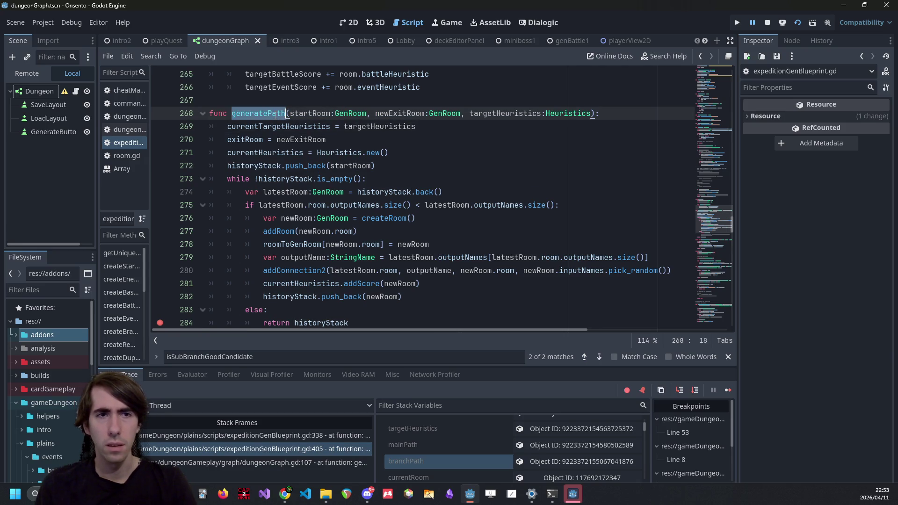
{"action": "key", "text": "ctrl+f"}
{"action": "key", "text": "Return"}
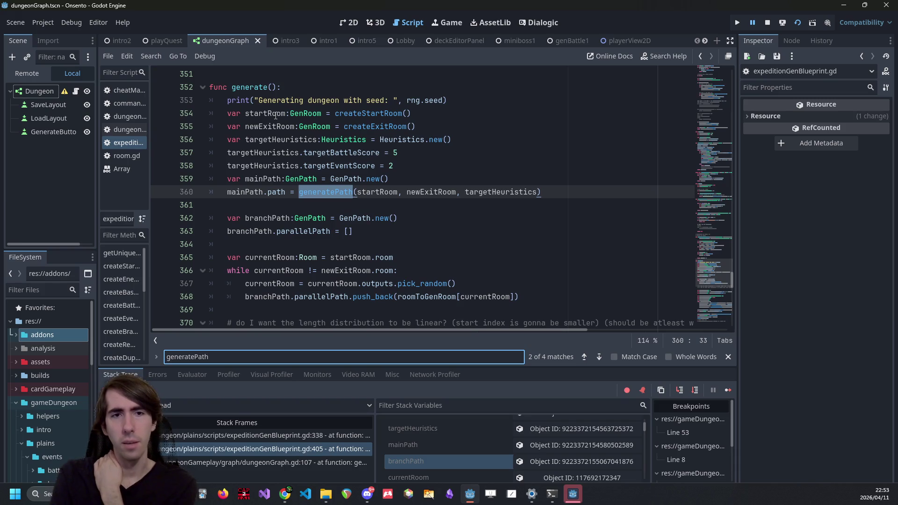
{"action": "key", "text": "Return"}
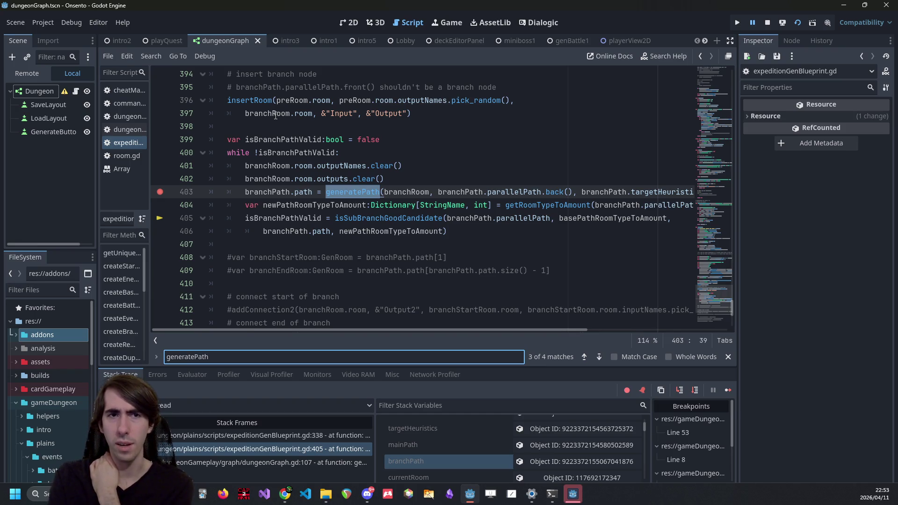
{"action": "scroll", "coordinate": [424, 201], "scroll_direction": "up", "scroll_amount": 4}
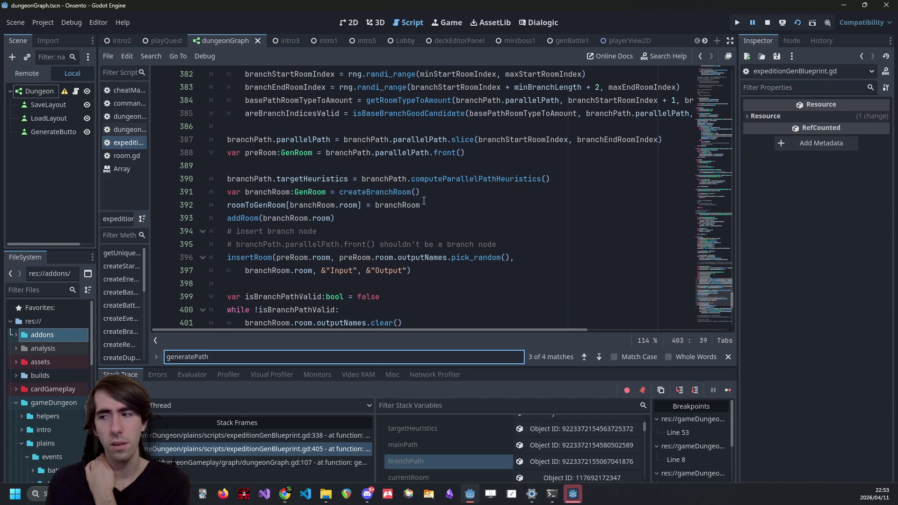
{"action": "scroll", "coordinate": [424, 201], "scroll_direction": "down", "scroll_amount": 3}
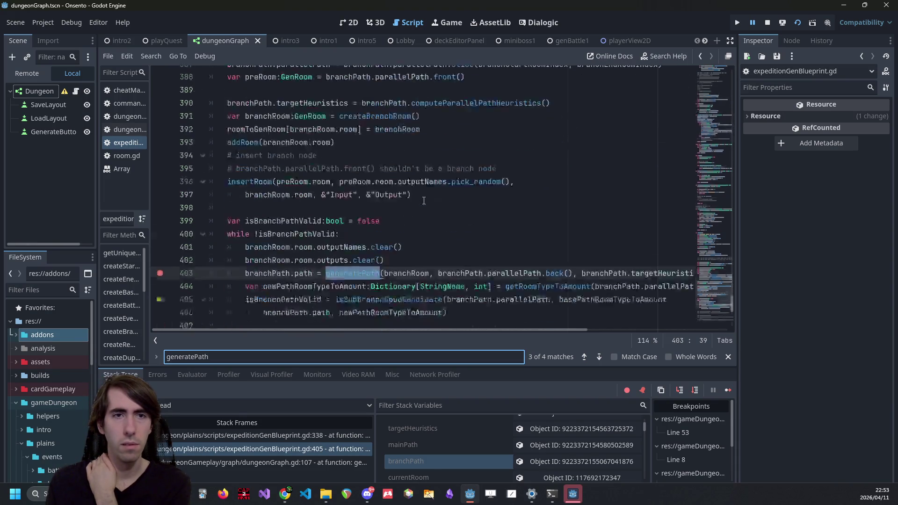
{"action": "left_click", "coordinate": [363, 234], "text": "ctrl"}
{"action": "scroll", "coordinate": [259, 124], "scroll_direction": "down", "scroll_amount": 3}
{"action": "double_click", "coordinate": [259, 123]}
{"action": "key", "text": "ctrl+c"}
Step: Insert historyStack.clear() at the start of generatePath on line 272
{"action": "left_click", "coordinate": [401, 117]}
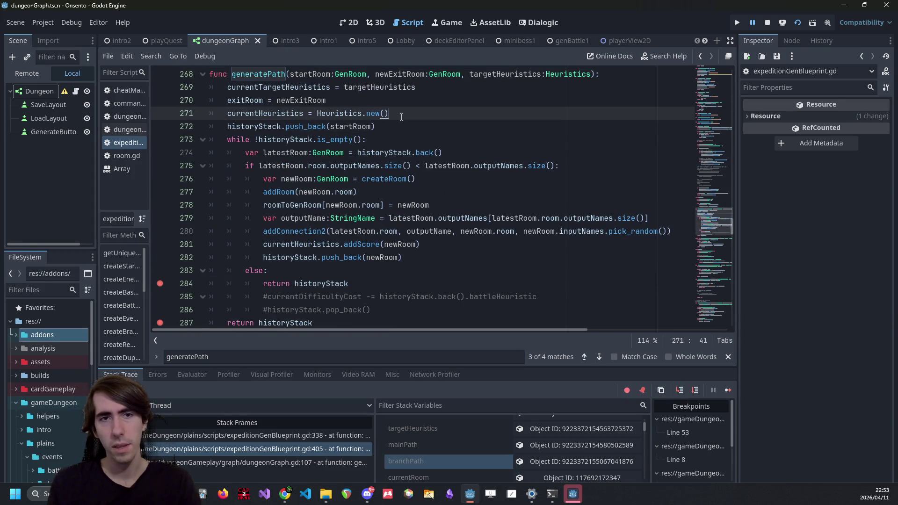
{"action": "key", "text": "Return"}
{"action": "key", "text": "ctrl+v"}
{"action": "type", "text": ".cle"}
{"action": "key", "text": "Return"}
Step: Restart the game, generate a new dungeon, and continue past the line 404 breakpoint
{"action": "left_click", "coordinate": [767, 26]}
{"action": "left_click", "coordinate": [798, 23]}
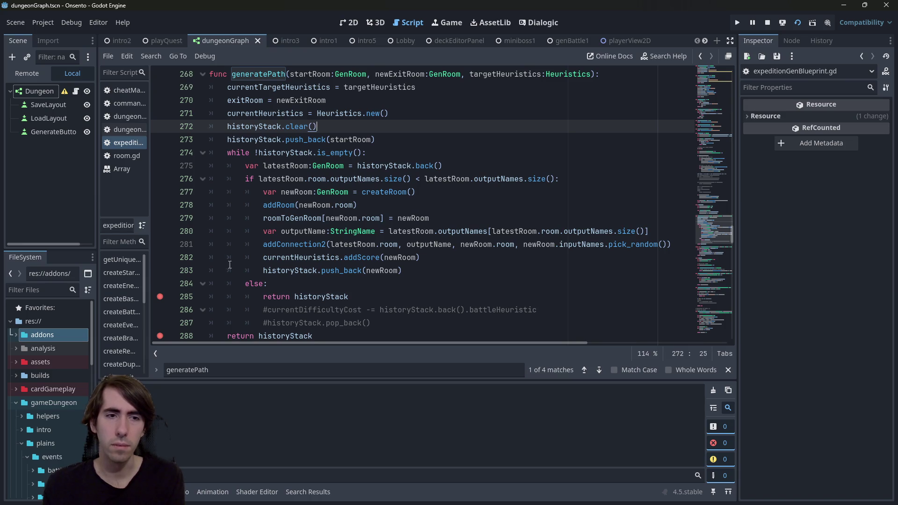
{"action": "left_click", "coordinate": [159, 296], "text": "shift"}
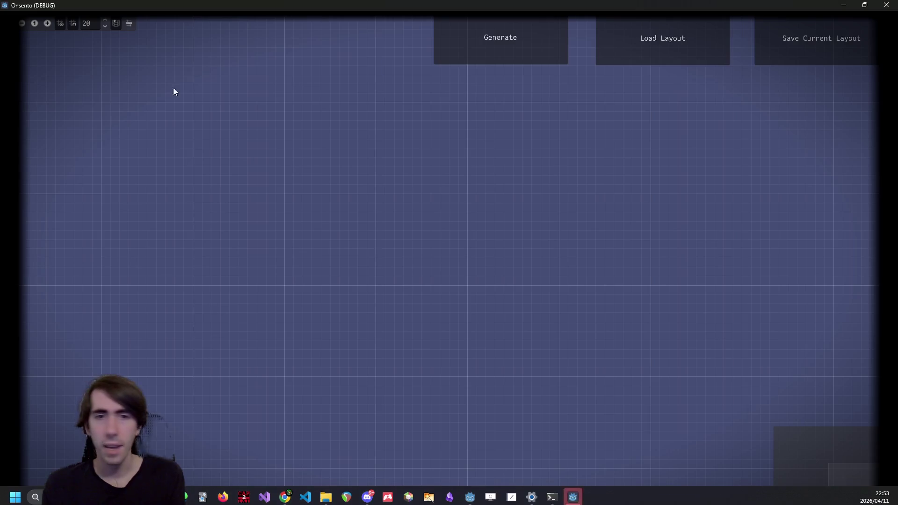
{"action": "left_click", "coordinate": [508, 51]}
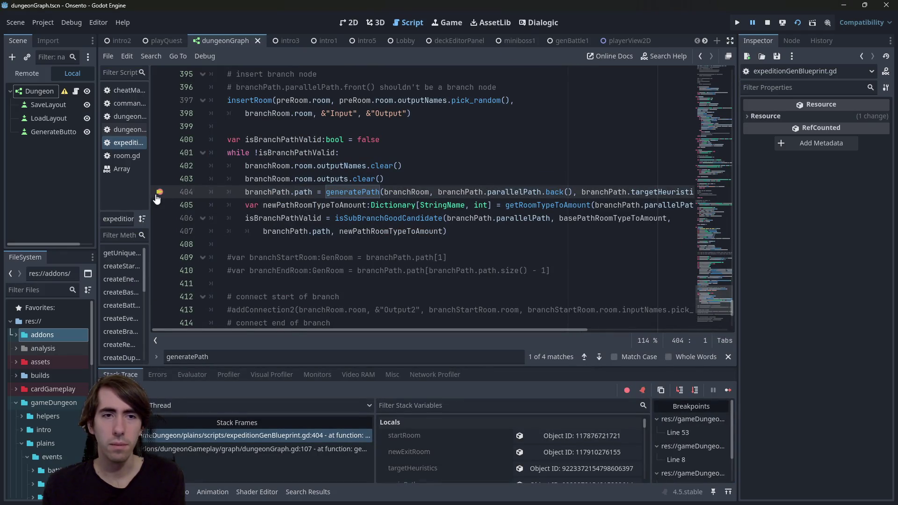
{"action": "left_click", "coordinate": [727, 389]}
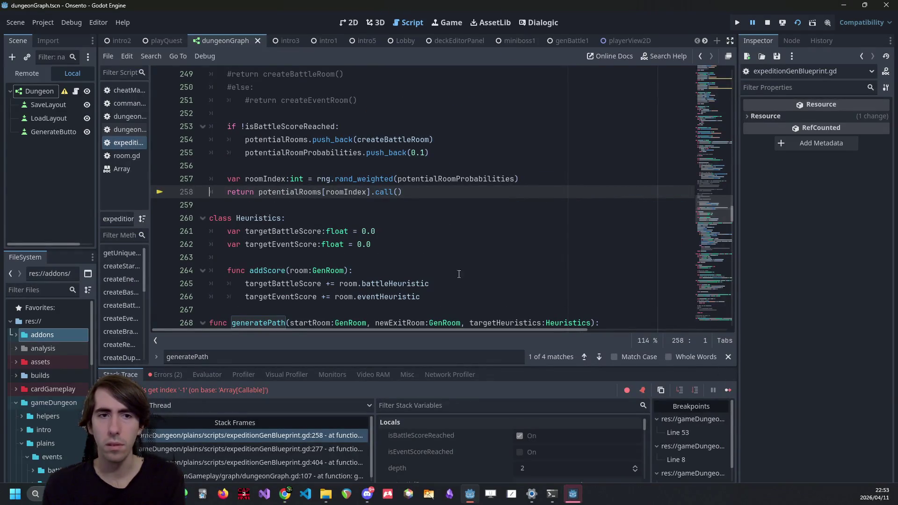
{"action": "scroll", "coordinate": [321, 257], "scroll_direction": "up", "scroll_amount": 2}
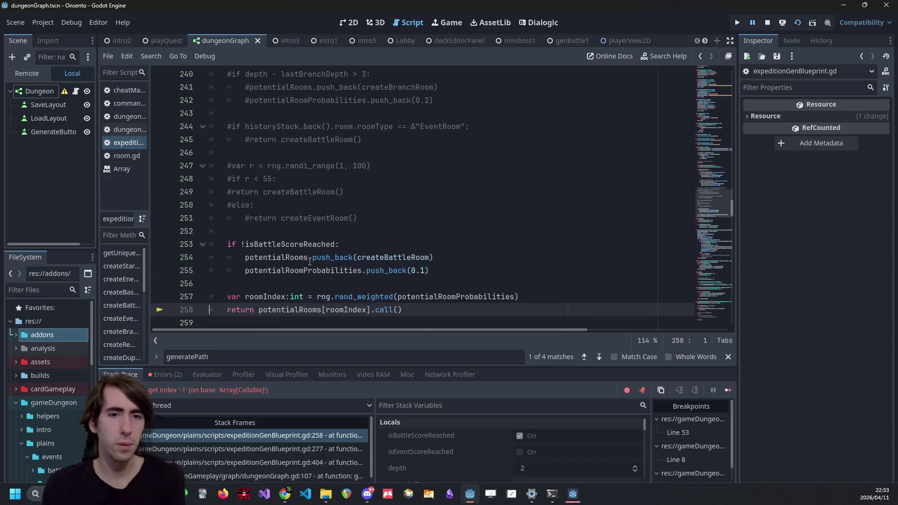
{"action": "scroll", "coordinate": [309, 257], "scroll_direction": "up", "scroll_amount": 2}
{"action": "scroll", "coordinate": [310, 256], "scroll_direction": "up", "scroll_amount": 10}
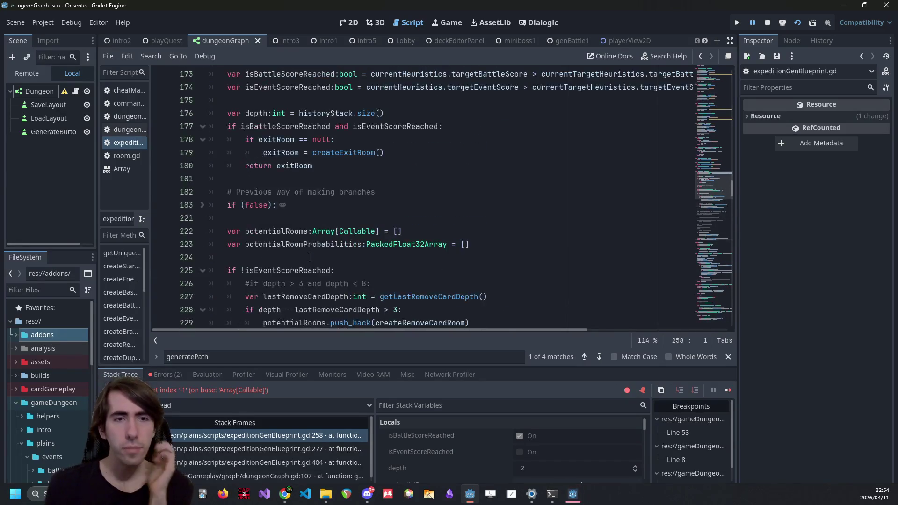
{"action": "scroll", "coordinate": [310, 252], "scroll_direction": "down", "scroll_amount": 10}
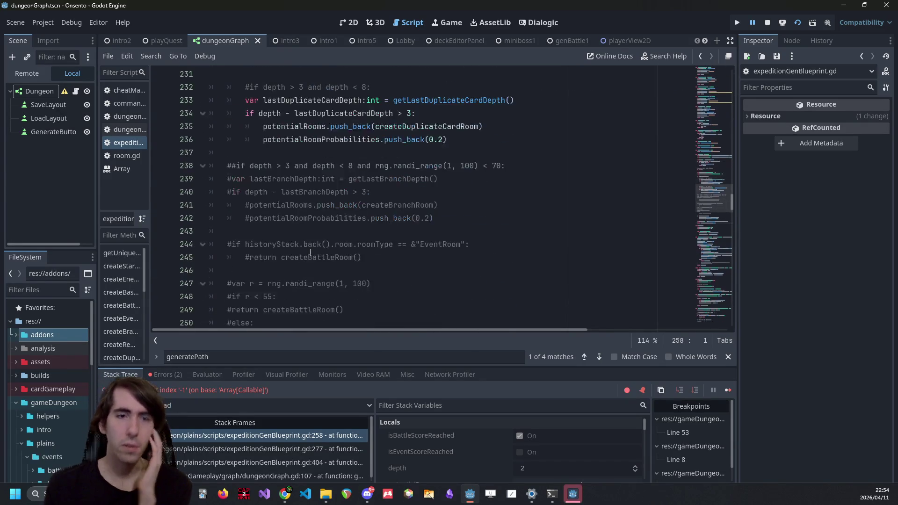
{"action": "scroll", "coordinate": [310, 249], "scroll_direction": "up", "scroll_amount": 2}
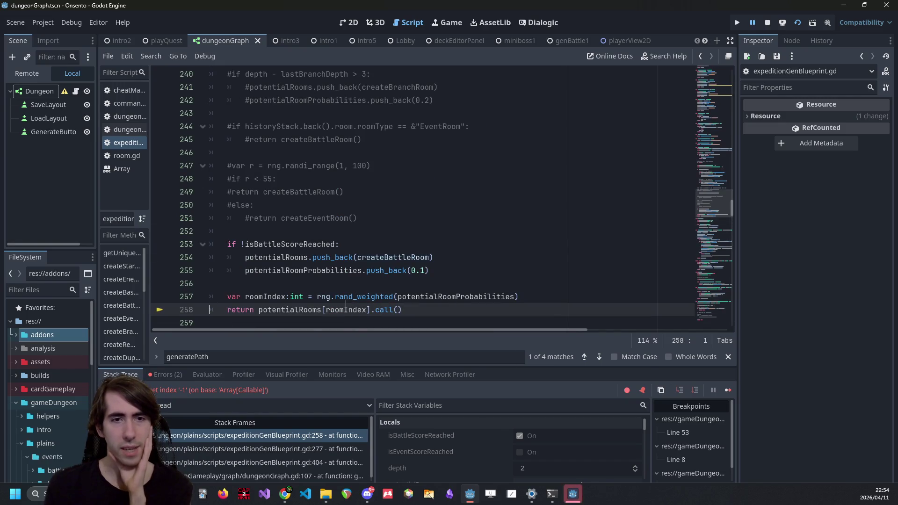
{"action": "mouse_move", "coordinate": [347, 304]}
{"action": "scroll", "coordinate": [346, 304], "scroll_direction": "up", "scroll_amount": 12}
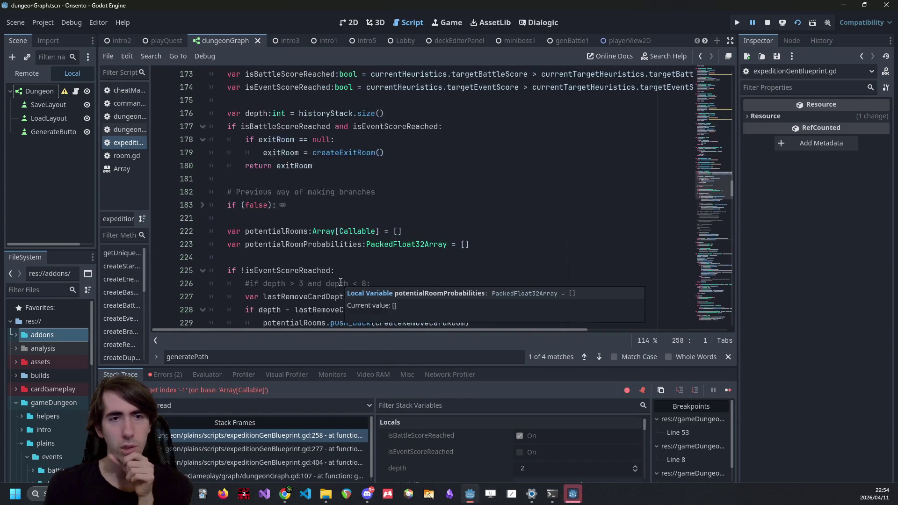
{"action": "scroll", "coordinate": [341, 283], "scroll_direction": "down", "scroll_amount": 20}
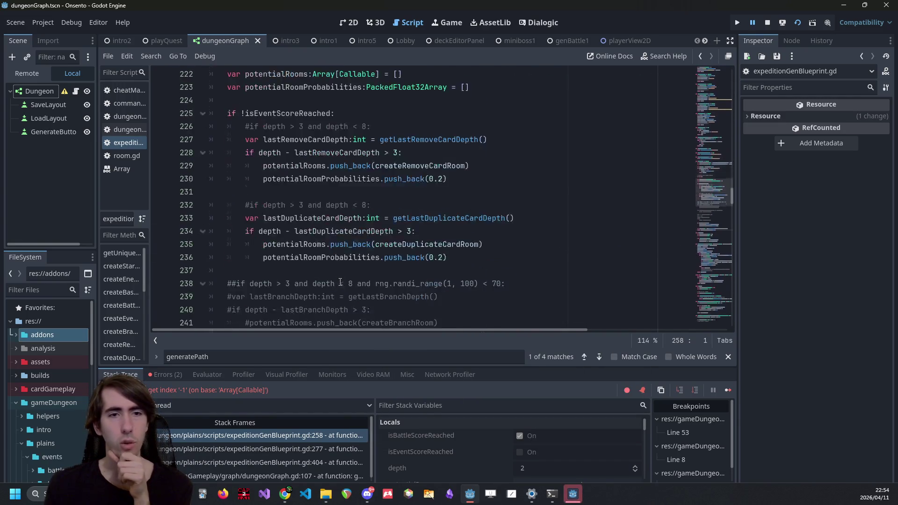
{"action": "double_click", "coordinate": [359, 275]}
{"action": "scroll", "coordinate": [360, 274], "scroll_direction": "up", "scroll_amount": 2}
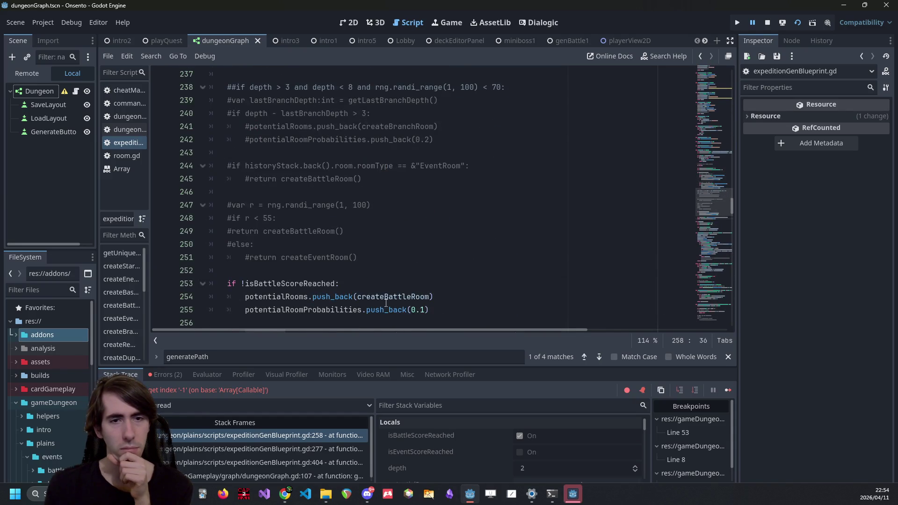
{"action": "scroll", "coordinate": [386, 304], "scroll_direction": "down", "scroll_amount": 3}
{"action": "mouse_move", "coordinate": [437, 220]}
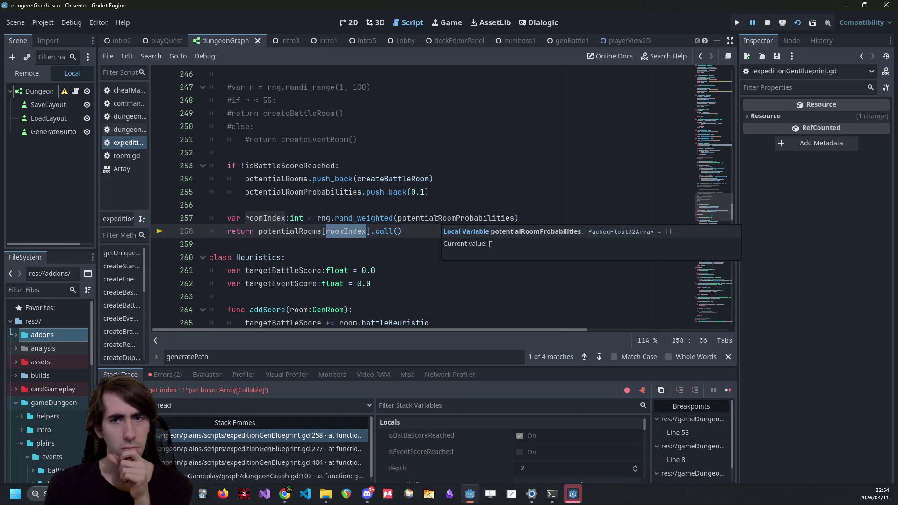
{"action": "double_click", "coordinate": [412, 218]}
{"action": "scroll", "coordinate": [403, 232], "scroll_direction": "up", "scroll_amount": 3}
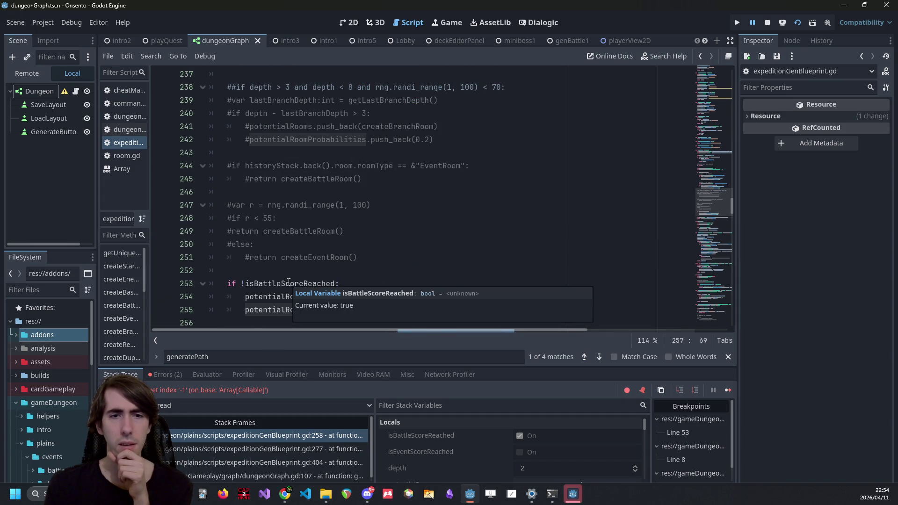
{"action": "double_click", "coordinate": [289, 283]}
{"action": "scroll", "coordinate": [288, 282], "scroll_direction": "up", "scroll_amount": 4}
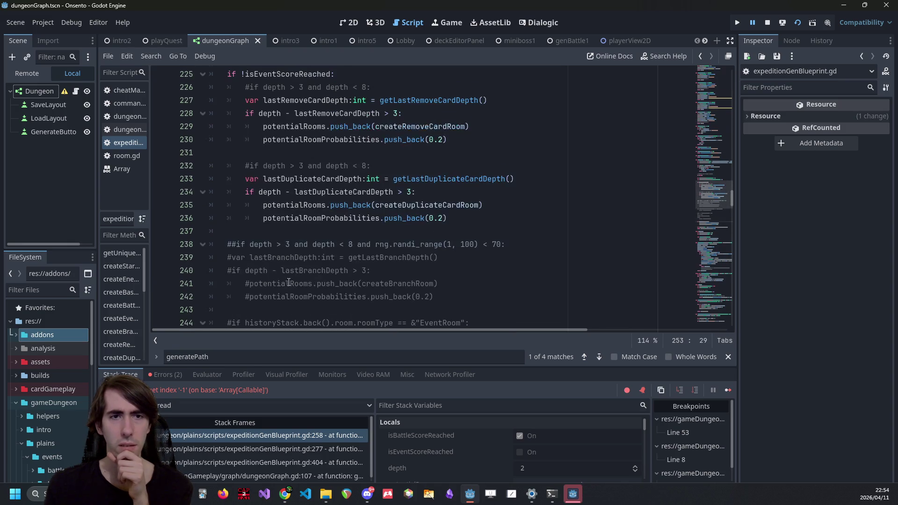
{"action": "scroll", "coordinate": [289, 281], "scroll_direction": "up", "scroll_amount": 2}
{"action": "mouse_move", "coordinate": [318, 154]}
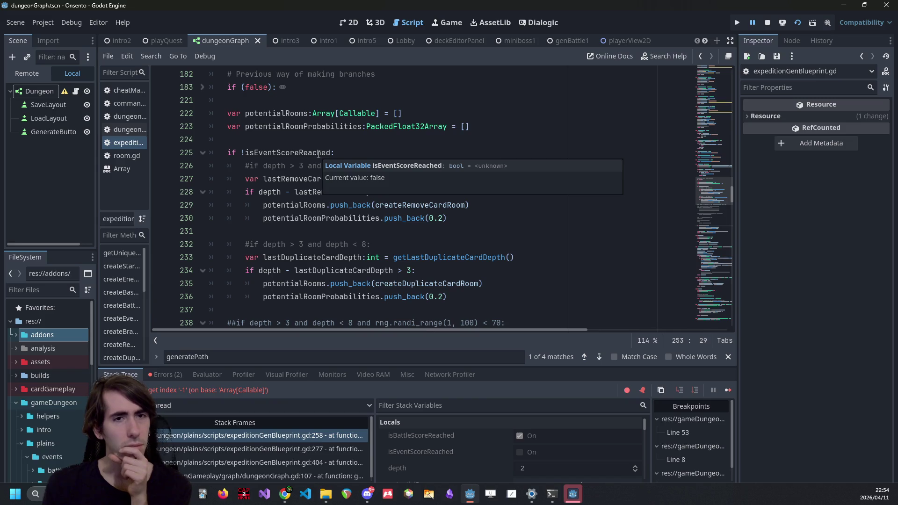
{"action": "scroll", "coordinate": [283, 207], "scroll_direction": "down", "scroll_amount": 7}
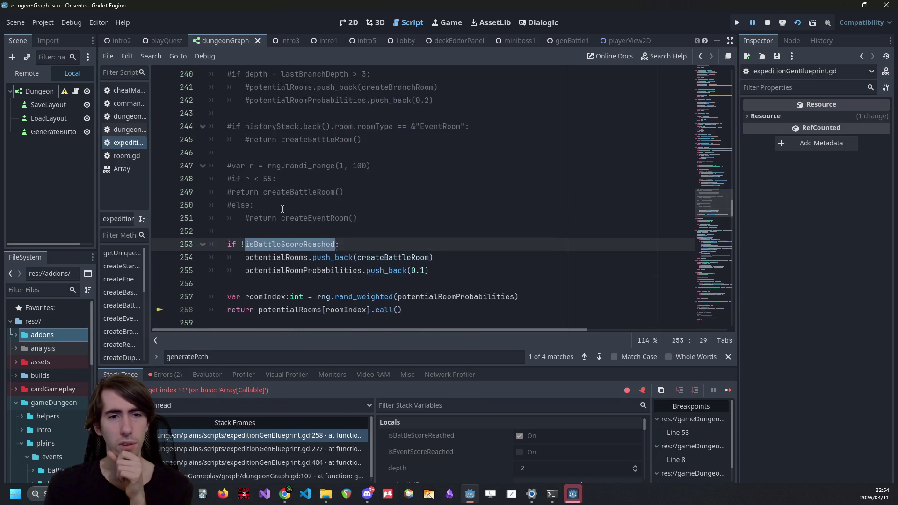
{"action": "scroll", "coordinate": [285, 240], "scroll_direction": "up", "scroll_amount": 10}
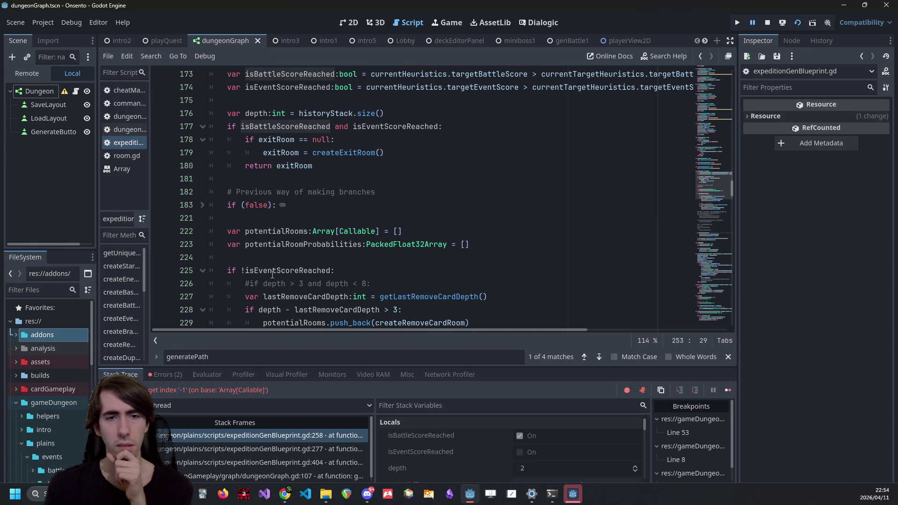
{"action": "mouse_move", "coordinate": [269, 273]}
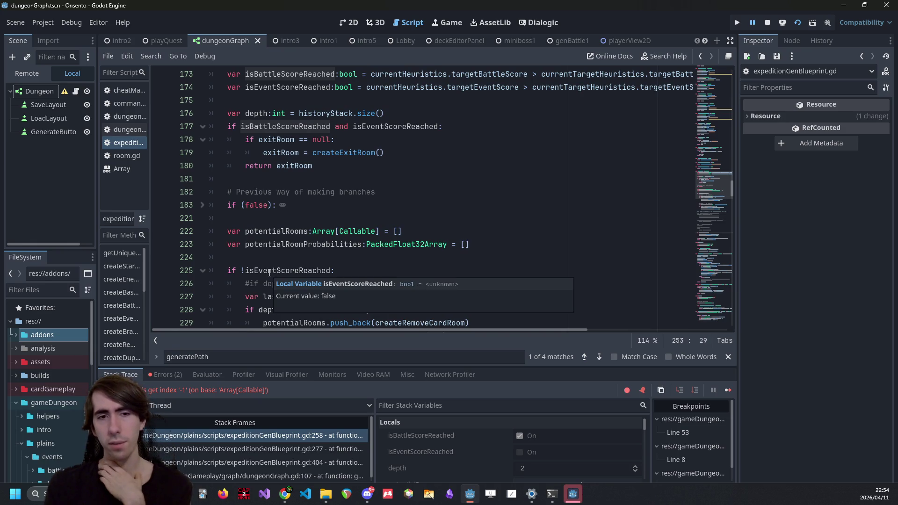
{"action": "scroll", "coordinate": [269, 273], "scroll_direction": "down", "scroll_amount": 10}
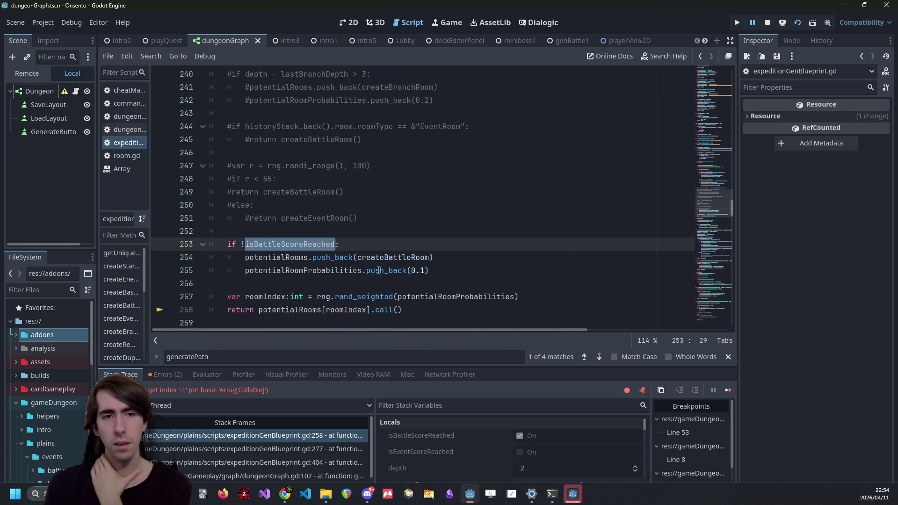
{"action": "mouse_move", "coordinate": [399, 259]}
{"action": "left_click", "coordinate": [407, 229]}
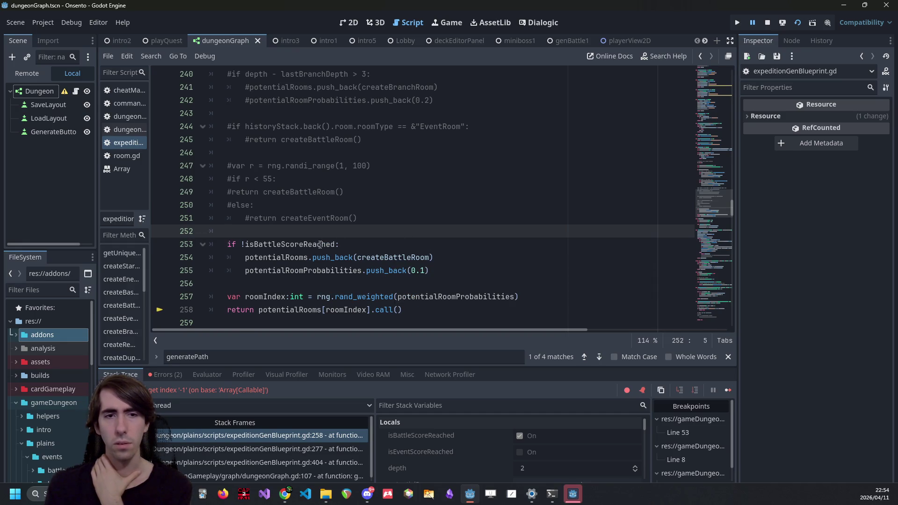
{"action": "mouse_move", "coordinate": [320, 244]}
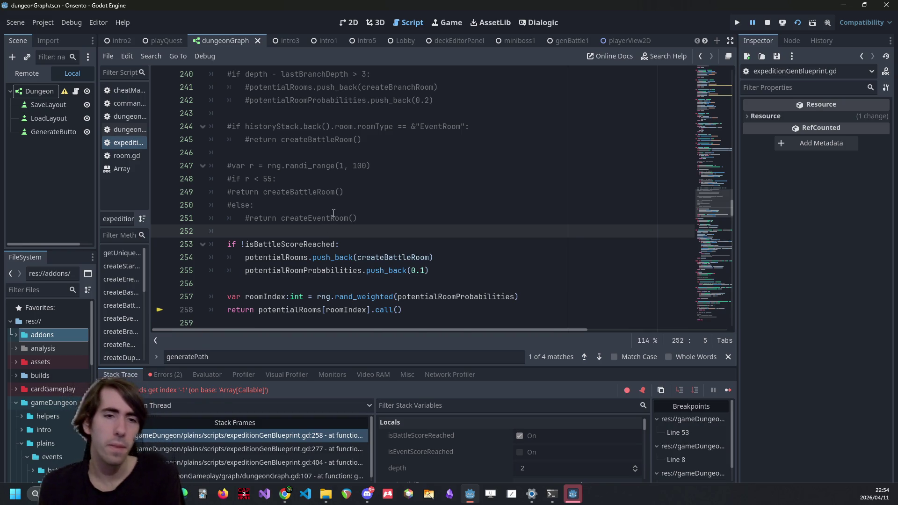
Step: Review how potentialRoomProbabilities, depth and potentialRooms are used in createRoom
{"action": "scroll", "coordinate": [333, 213], "scroll_direction": "up", "scroll_amount": 8}
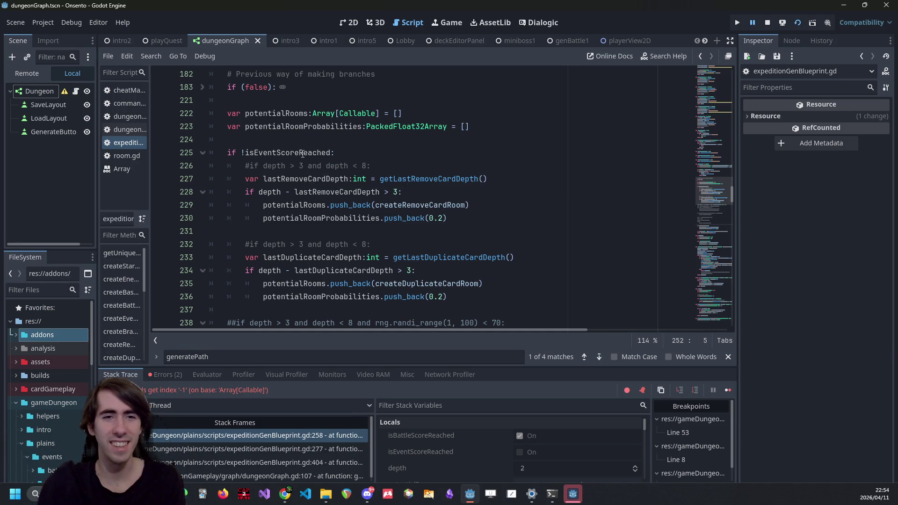
{"action": "double_click", "coordinate": [316, 218]}
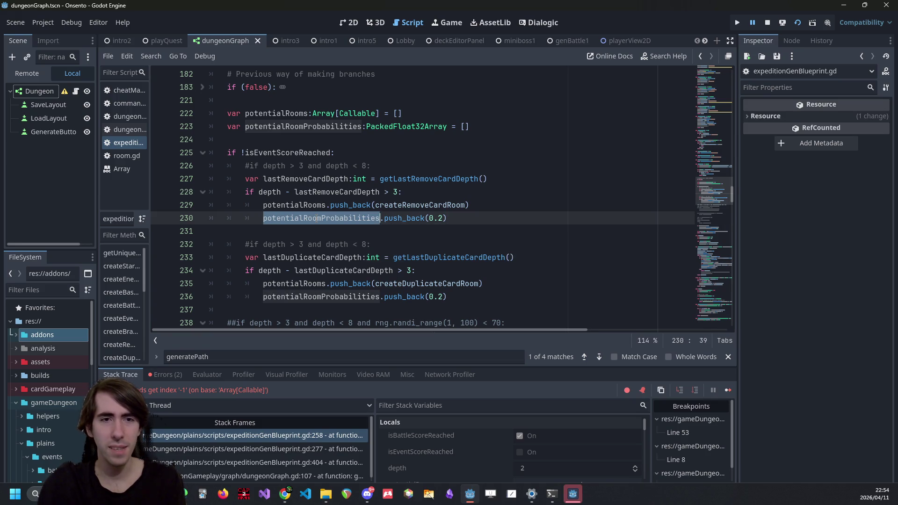
{"action": "double_click", "coordinate": [275, 191]}
{"action": "mouse_move", "coordinate": [317, 189]}
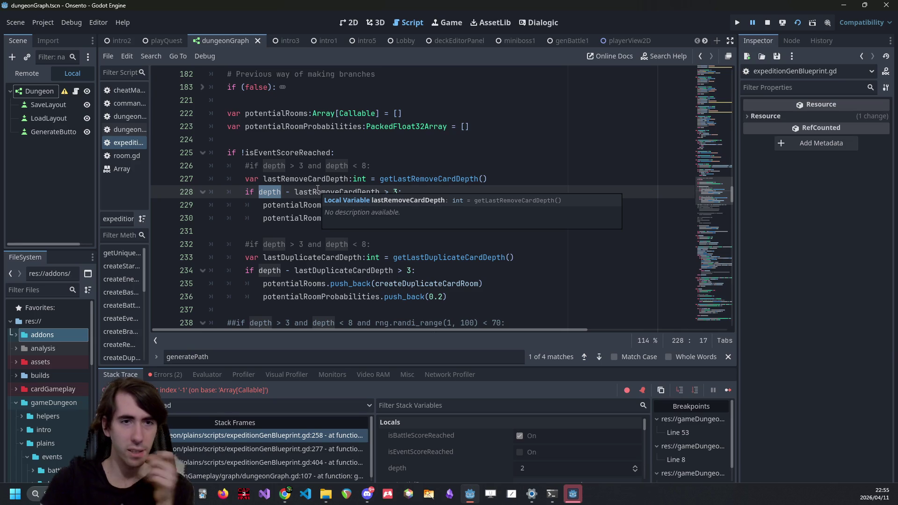
{"action": "scroll", "coordinate": [328, 188], "scroll_direction": "down", "scroll_amount": 4}
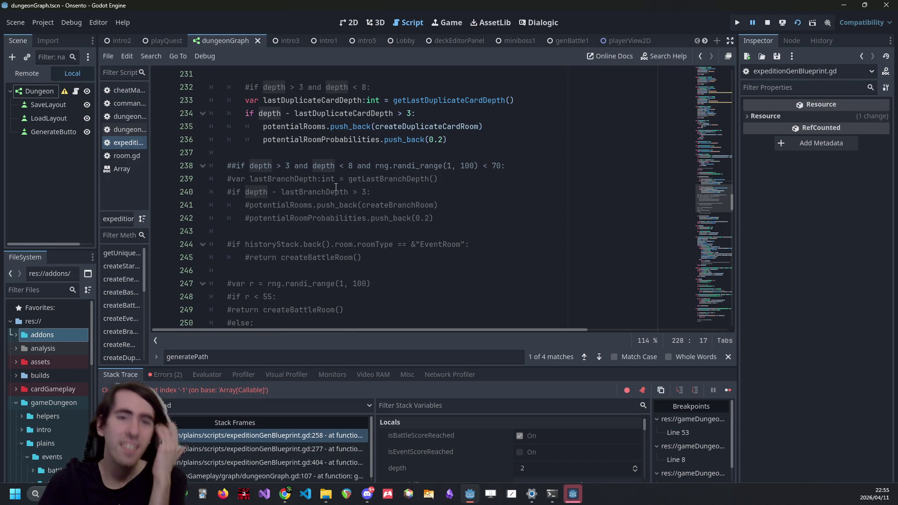
{"action": "double_click", "coordinate": [282, 128]}
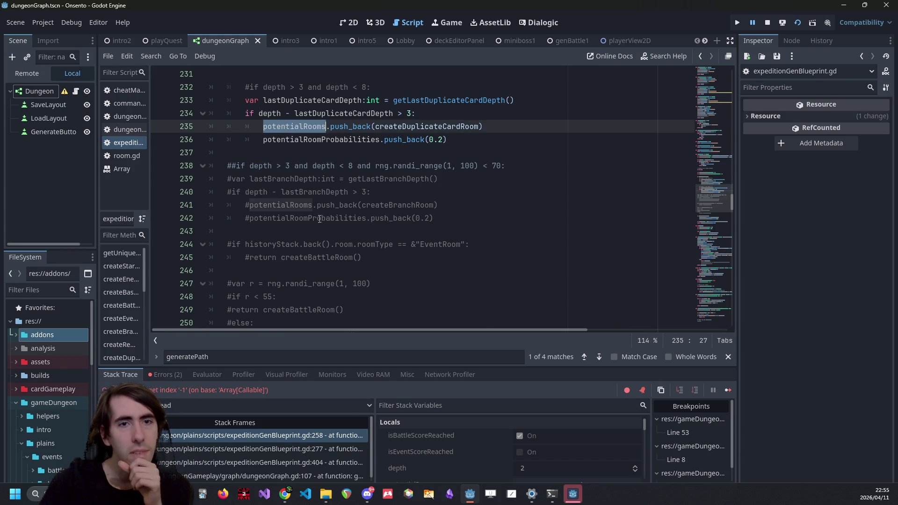
{"action": "scroll", "coordinate": [321, 221], "scroll_direction": "up", "scroll_amount": 4}
{"action": "scroll", "coordinate": [321, 222], "scroll_direction": "down", "scroll_amount": 8}
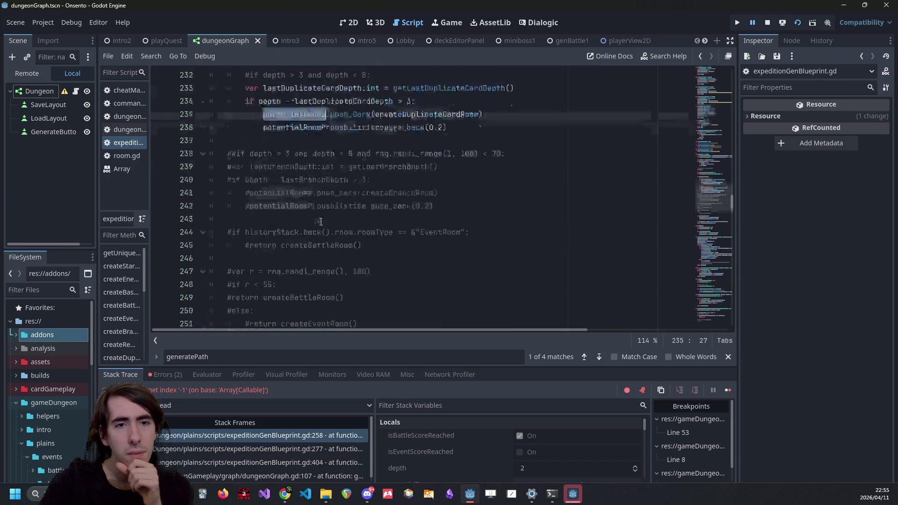
{"action": "scroll", "coordinate": [321, 222], "scroll_direction": "up", "scroll_amount": 6}
{"action": "scroll", "coordinate": [320, 218], "scroll_direction": "down", "scroll_amount": 8}
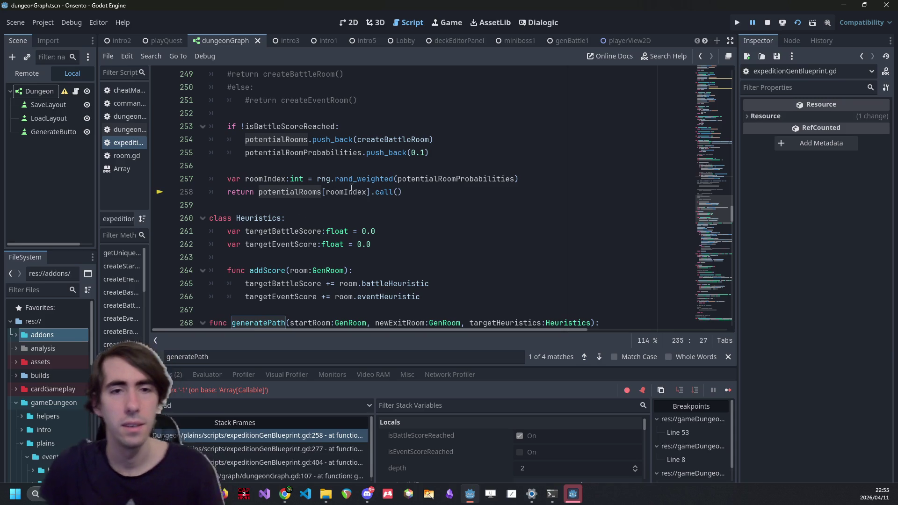
Step: Insert blank lines at line 256 above the rand_weighted call
{"action": "double_click", "coordinate": [439, 178]}
{"action": "key", "text": "ctrl+c"}
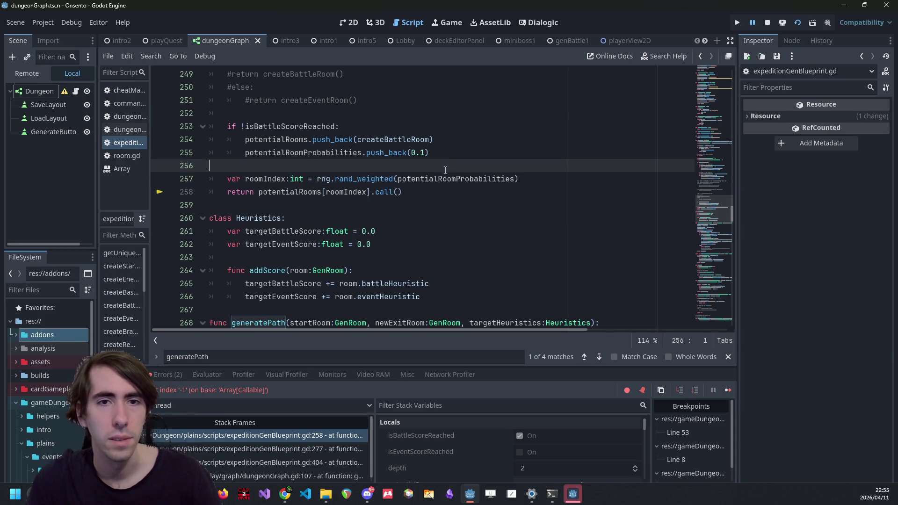
{"action": "left_click", "coordinate": [422, 169]}
{"action": "key", "text": "Return"}
{"action": "key", "text": "Return"}
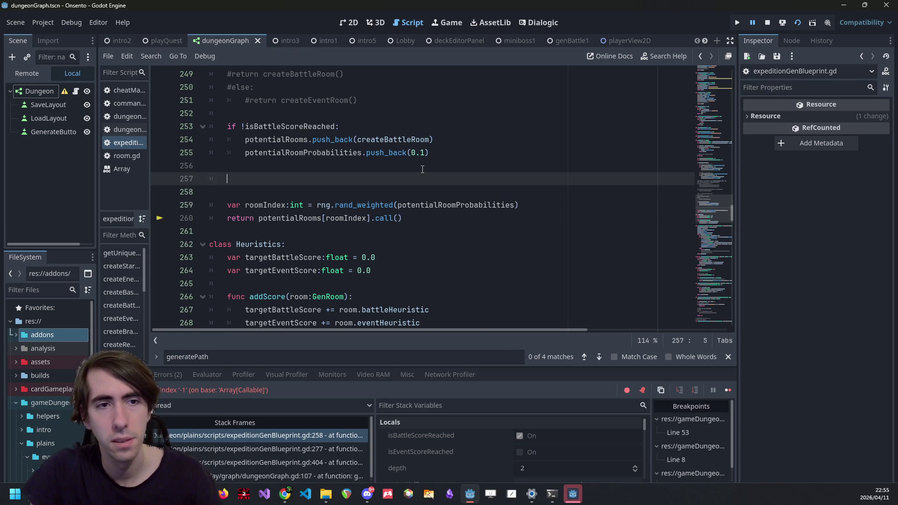
Step: Write 'if potentialRoomProbabilities.is_empty():' on line 257, save, and start its indented body
{"action": "key", "text": "ctrl+v"}
{"action": "key", "text": "ctrl+z"}
{"action": "type", "text": "if"}
{"action": "key", "text": "ctrl+v"}
{"action": "type", "text": "."}
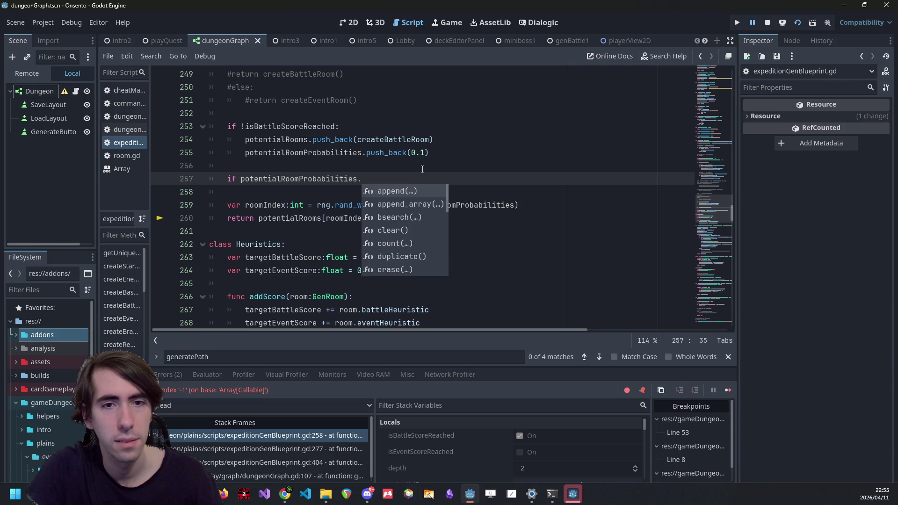
{"action": "type", "text": "c"}
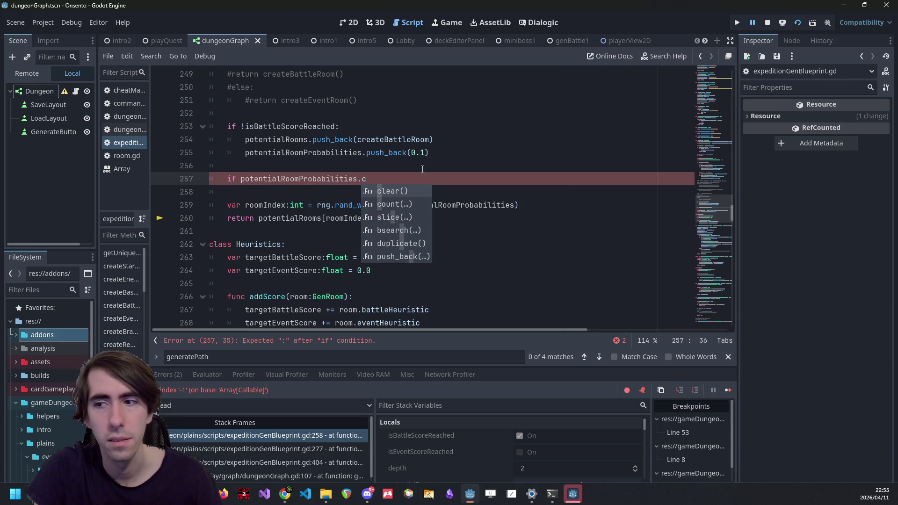
{"action": "key", "text": "BackSpace"}
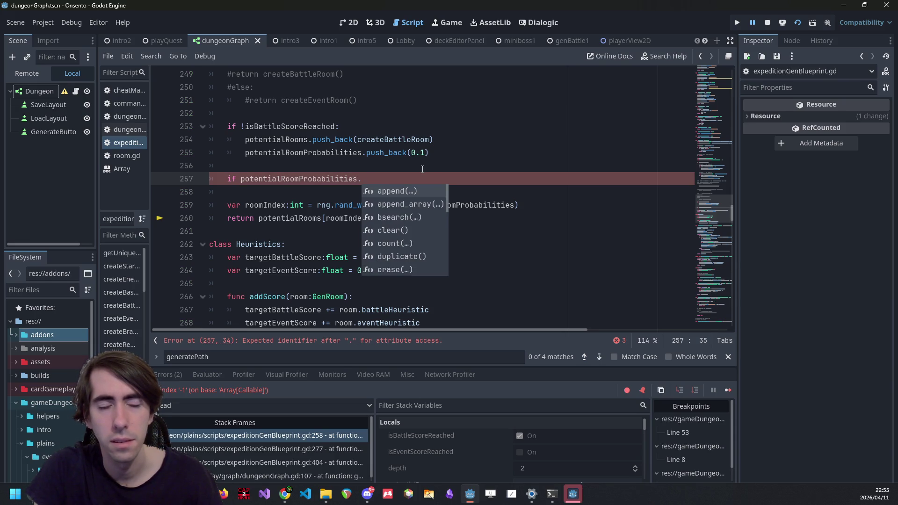
{"action": "type", "text": "size"}
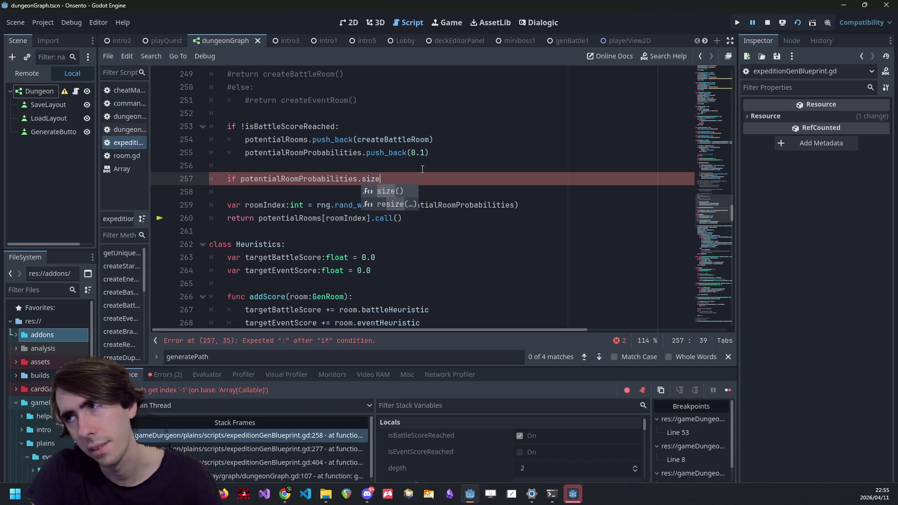
{"action": "key", "text": "BackSpace"}
{"action": "key", "text": "BackSpace"}
{"action": "key", "text": "BackSpace"}
{"action": "type", "text": "is_empty():"}
{"action": "key", "text": "ctrl+s"}
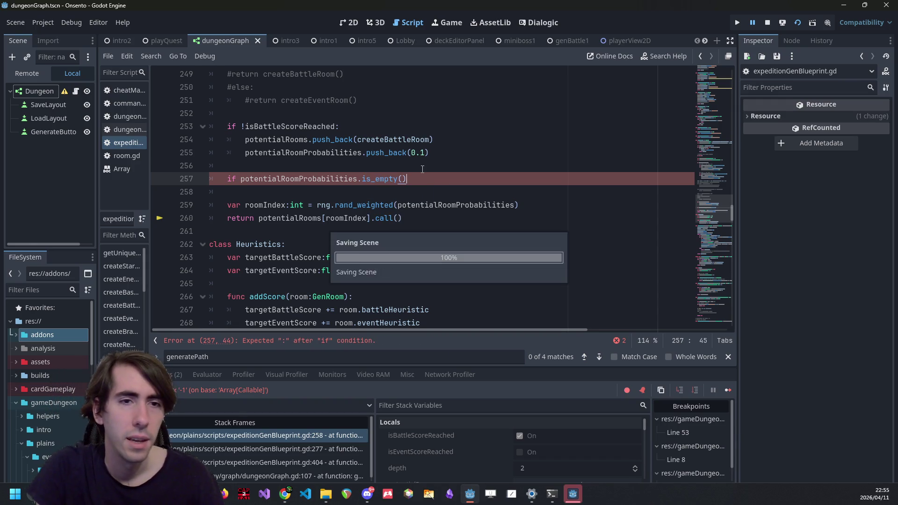
{"action": "key", "text": "Return"}
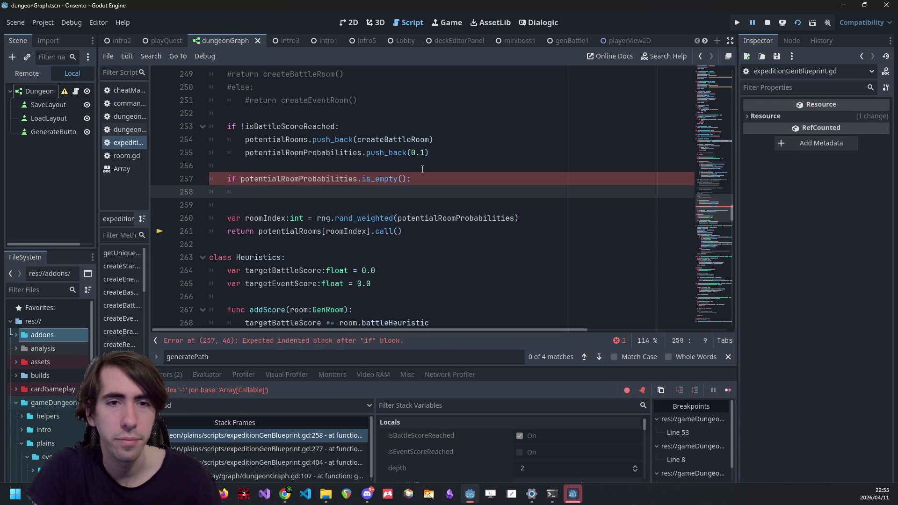
{"action": "scroll", "coordinate": [411, 174], "scroll_direction": "up", "scroll_amount": 12}
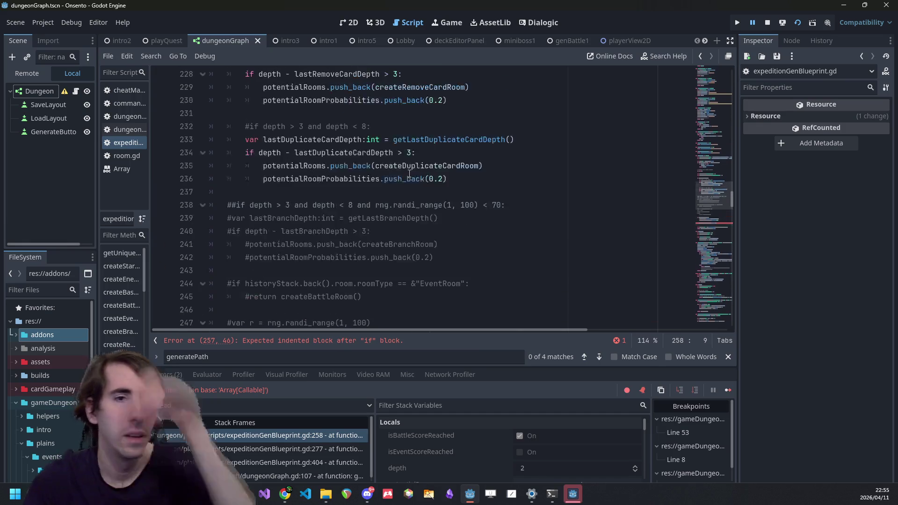
{"action": "scroll", "coordinate": [407, 173], "scroll_direction": "up", "scroll_amount": 5}
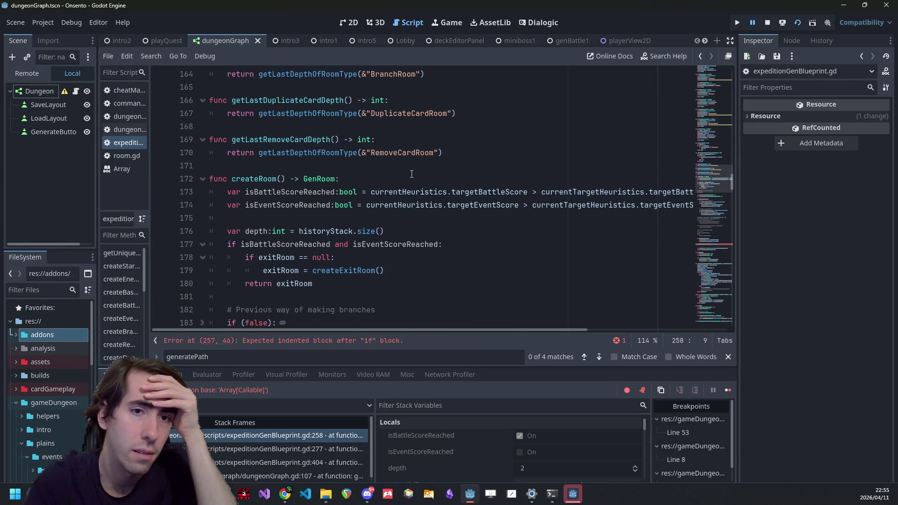
{"action": "scroll", "coordinate": [402, 171], "scroll_direction": "up", "scroll_amount": 11}
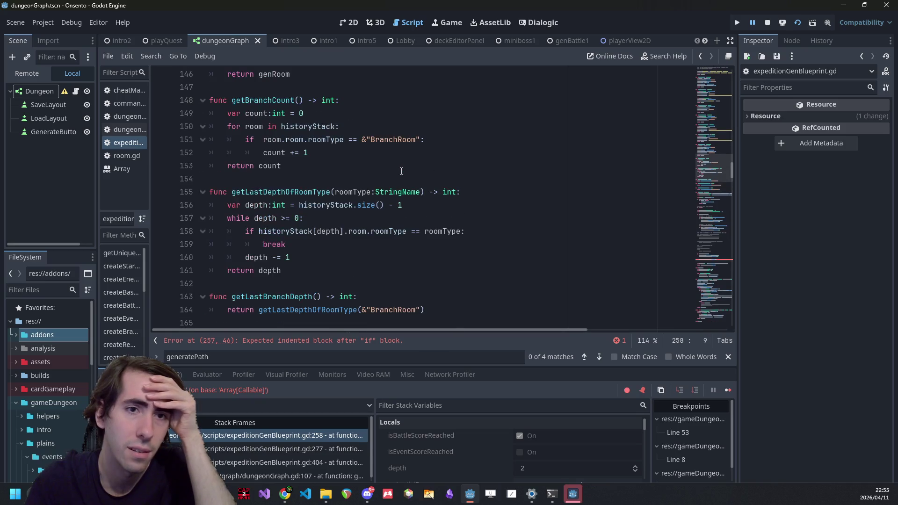
{"action": "scroll", "coordinate": [402, 171], "scroll_direction": "up", "scroll_amount": 6}
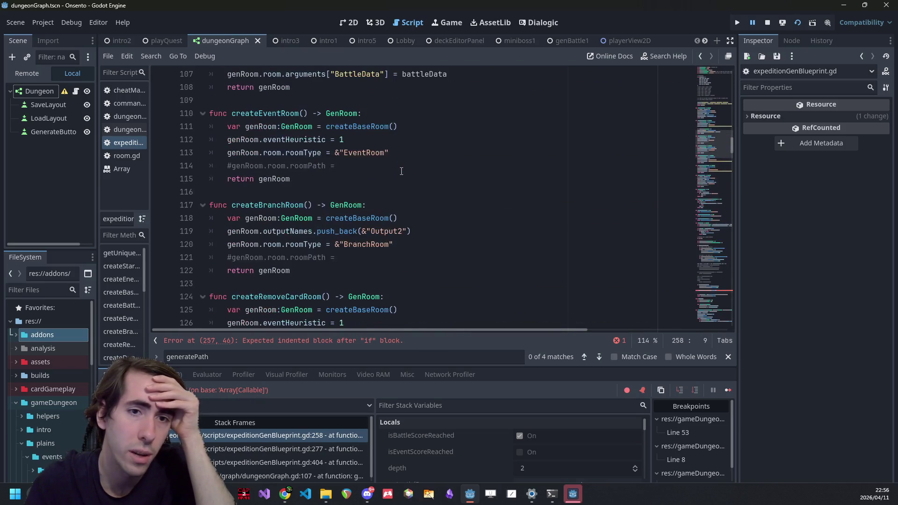
{"action": "scroll", "coordinate": [355, 196], "scroll_direction": "down", "scroll_amount": 3}
{"action": "scroll", "coordinate": [328, 234], "scroll_direction": "up", "scroll_amount": 2}
Step: Duplicate createBranchRoom as createInvalidRoom with its room type set to InvalidRoom
{"action": "left_click_drag", "start_coordinate": [323, 234], "coordinate": [179, 174]}
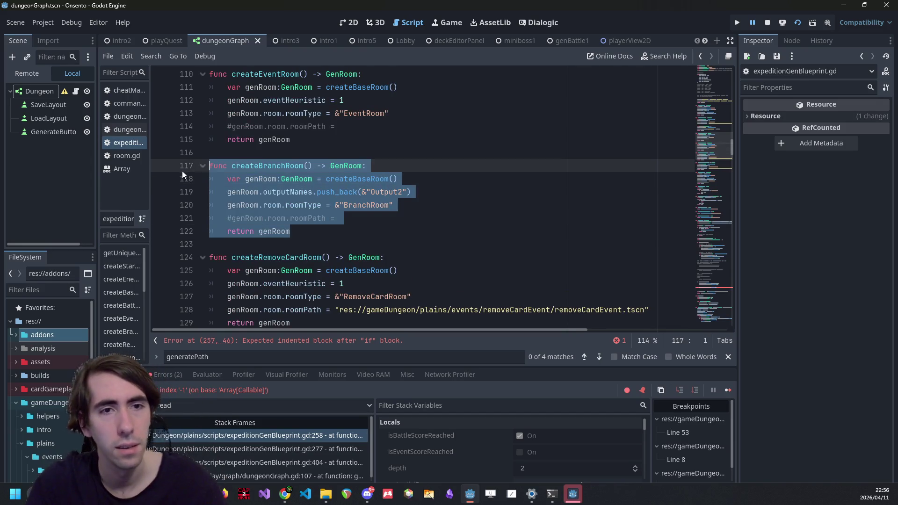
{"action": "key", "text": "ctrl+c"}
{"action": "left_click", "coordinate": [314, 247]}
{"action": "key", "text": "Return"}
{"action": "key", "text": "ctrl+v"}
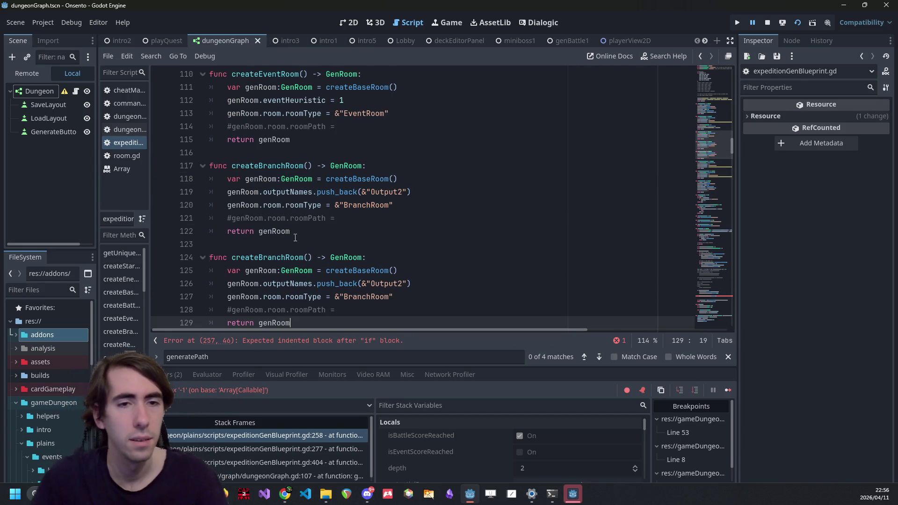
{"action": "left_click_drag", "start_coordinate": [260, 256], "coordinate": [290, 257]}
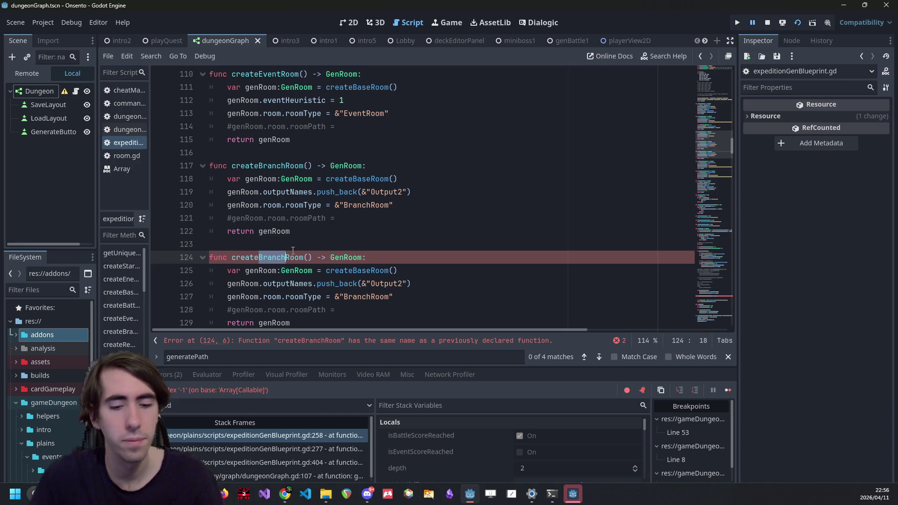
{"action": "type", "text": "Invalid"}
{"action": "scroll", "coordinate": [344, 255], "scroll_direction": "down", "scroll_amount": 1}
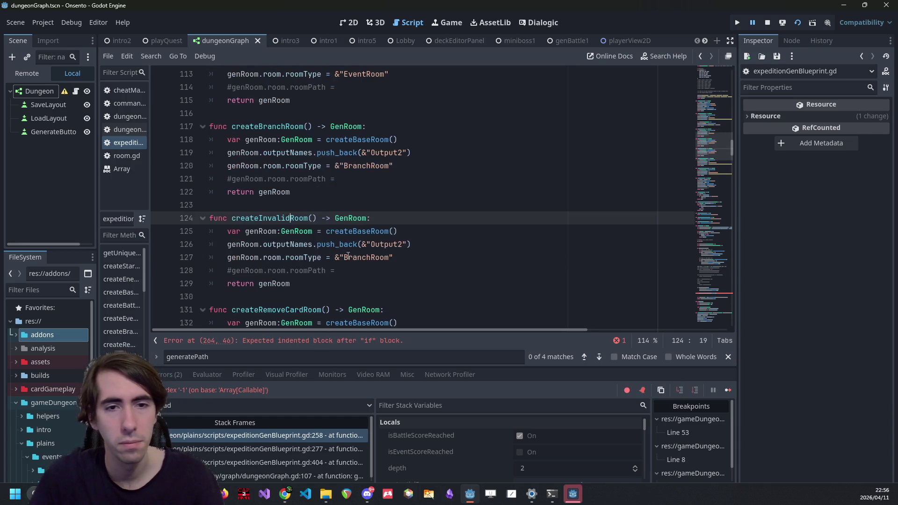
{"action": "left_click_drag", "start_coordinate": [372, 258], "coordinate": [340, 257]}
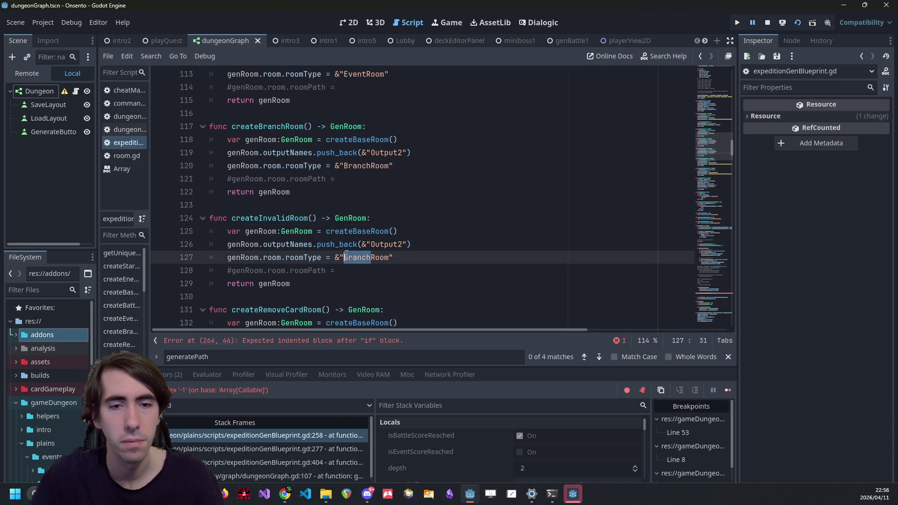
{"action": "type", "text": "Invalid"}
{"action": "key", "text": "Escape"}
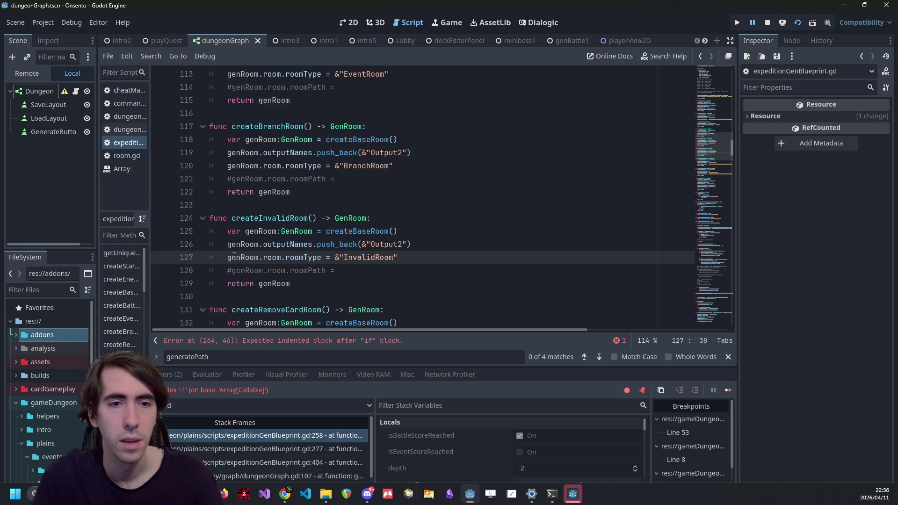
Step: Start a genRoom.room description line in createInvalidRoom, then discard it
{"action": "double_click", "coordinate": [225, 256]}
{"action": "left_click", "coordinate": [465, 257]}
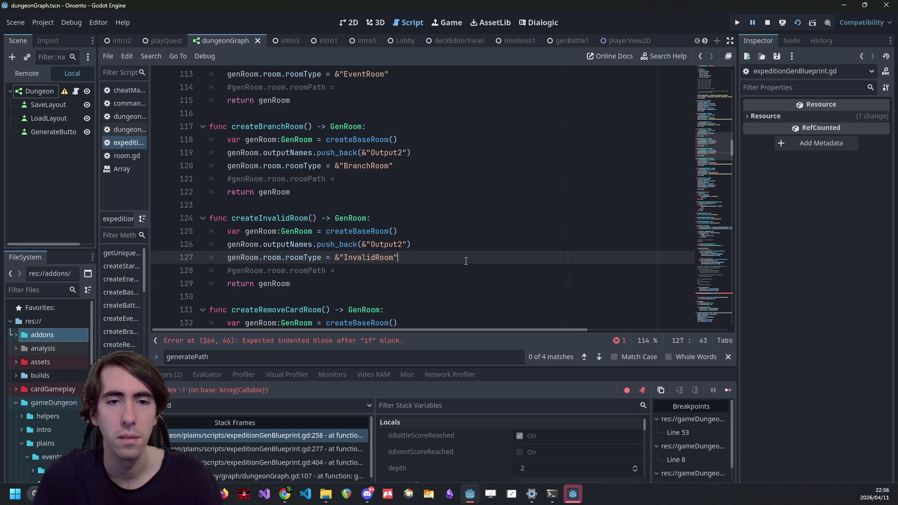
{"action": "key", "text": "Return"}
{"action": "type", "text": "genRoom.room.descr"}
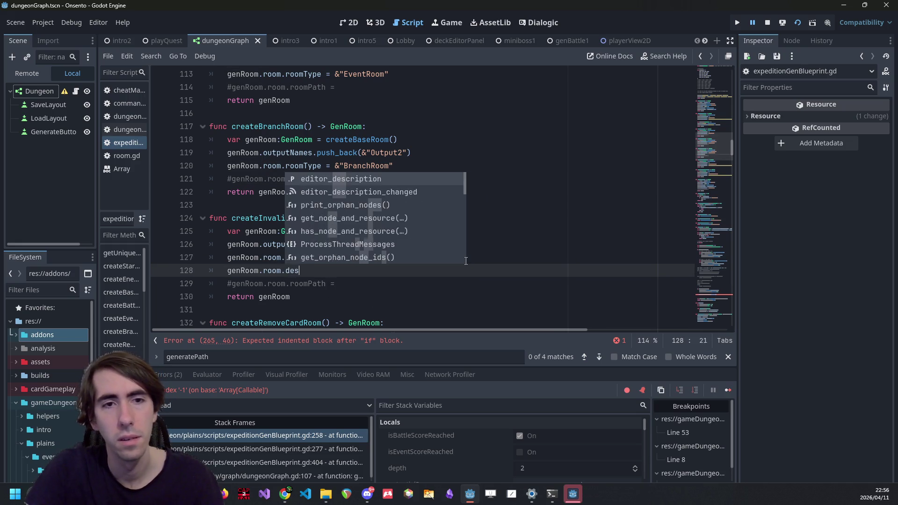
{"action": "key", "text": "BackSpace"}
{"action": "key", "text": "BackSpace"}
{"action": "key", "text": "BackSpace"}
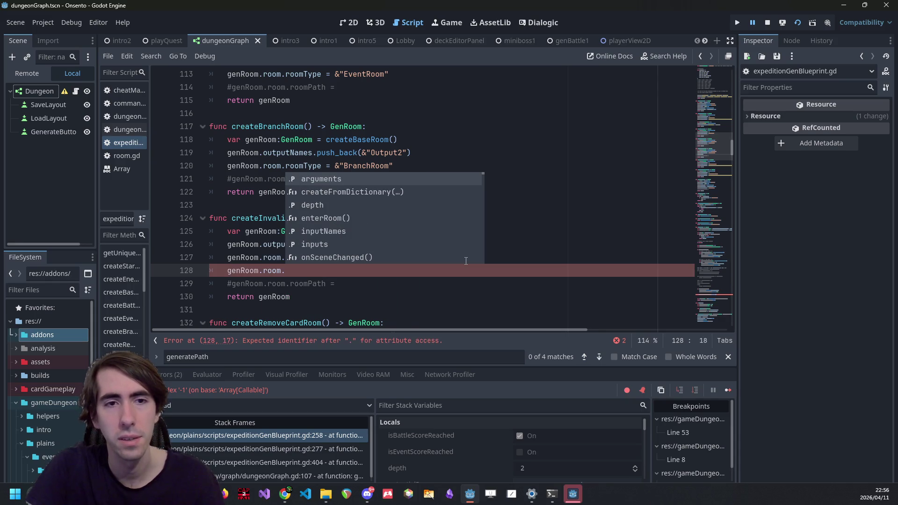
{"action": "key", "text": "Down"}
{"action": "key", "text": "Down"}
{"action": "key", "text": "BackSpace"}
{"action": "key", "text": "Escape"}
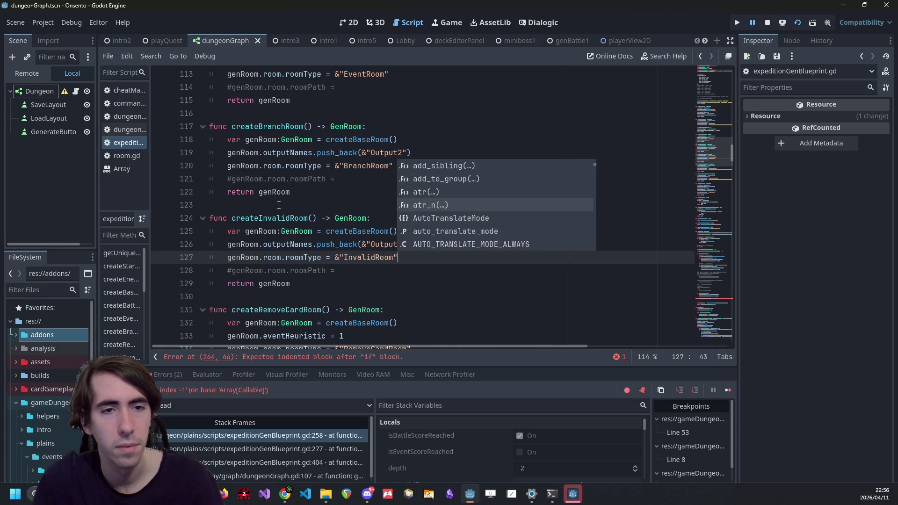
{"action": "key", "text": "ctrl+z"}
Step: Comment '# Used when no other rooms can be generated' above createInvalidRoom and go to the error line
{"action": "left_click", "coordinate": [279, 205]}
{"action": "key", "text": "Return"}
{"action": "type", "text": "# Used when"}
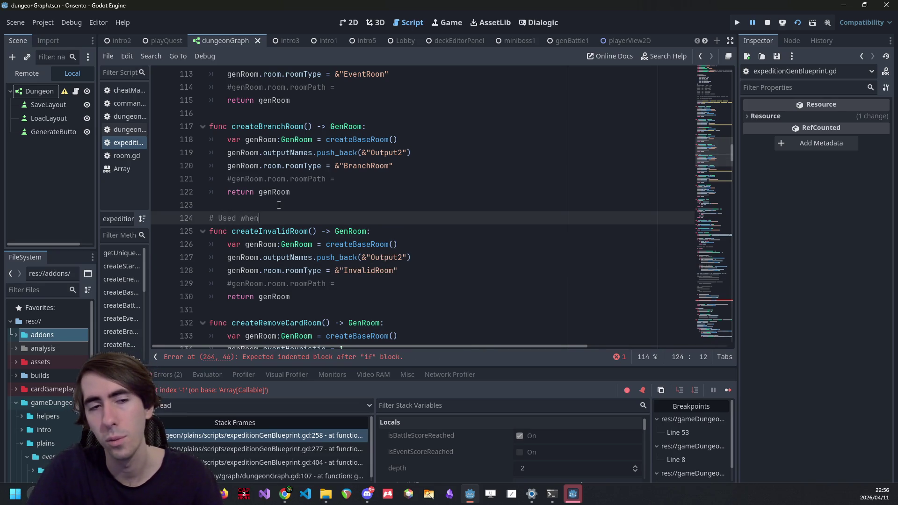
{"action": "type", "text": " no other rooms can be generated"}
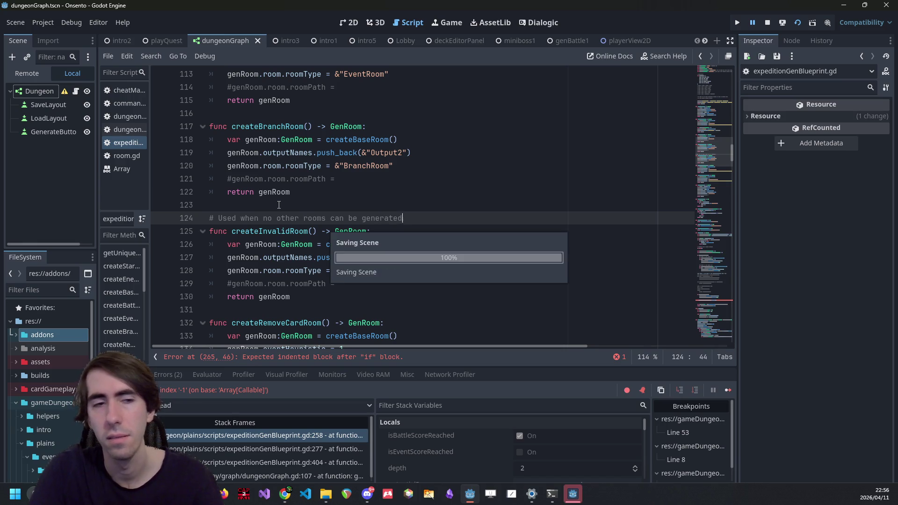
{"action": "key", "text": "Escape"}
{"action": "scroll", "coordinate": [266, 233], "scroll_direction": "down", "scroll_amount": 4}
{"action": "left_click", "coordinate": [266, 357]}
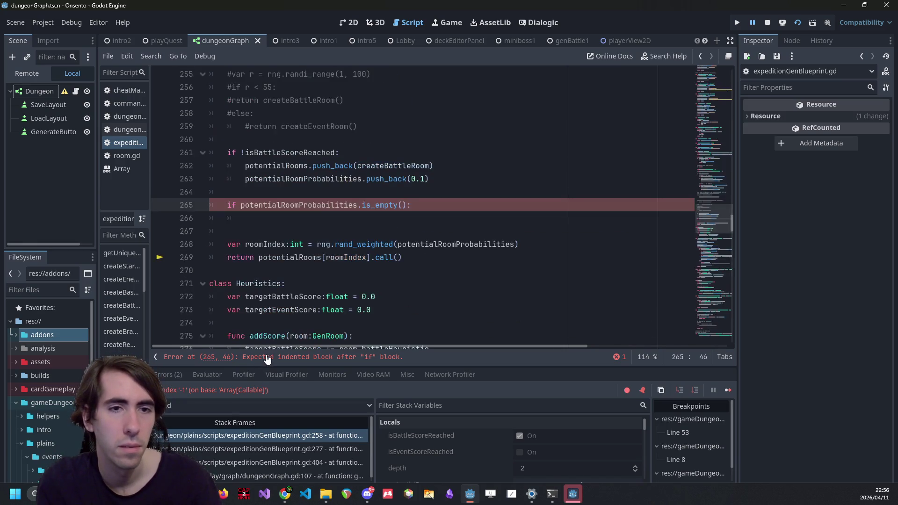
Step: Copy the two potentialRooms push lines into the empty is_empty() block and save
{"action": "left_click", "coordinate": [362, 217]}
{"action": "scroll", "coordinate": [362, 217], "scroll_direction": "up", "scroll_amount": 1}
{"action": "left_click_drag", "start_coordinate": [431, 218], "coordinate": [127, 211]}
{"action": "left_click", "coordinate": [309, 265]}
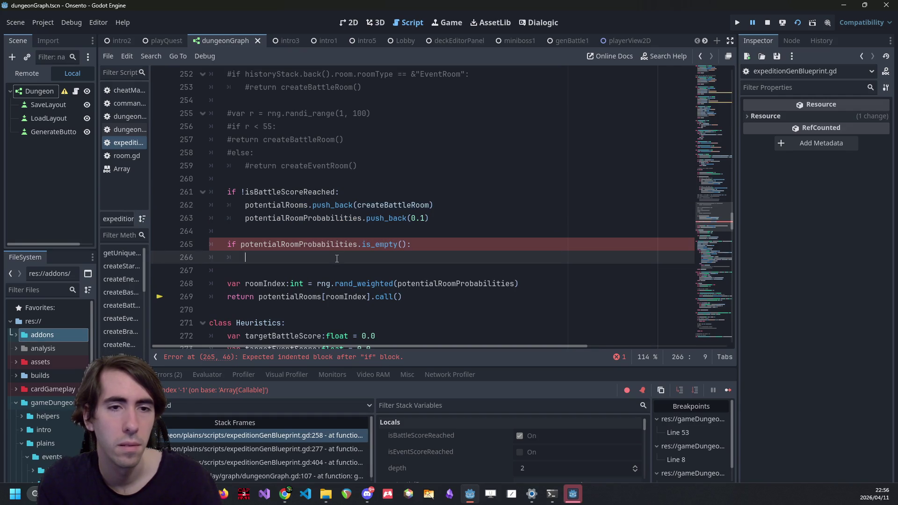
{"action": "key", "text": "shift+Home"}
{"action": "key", "text": "ctrl+v"}
{"action": "key", "text": "ctrl+s"}
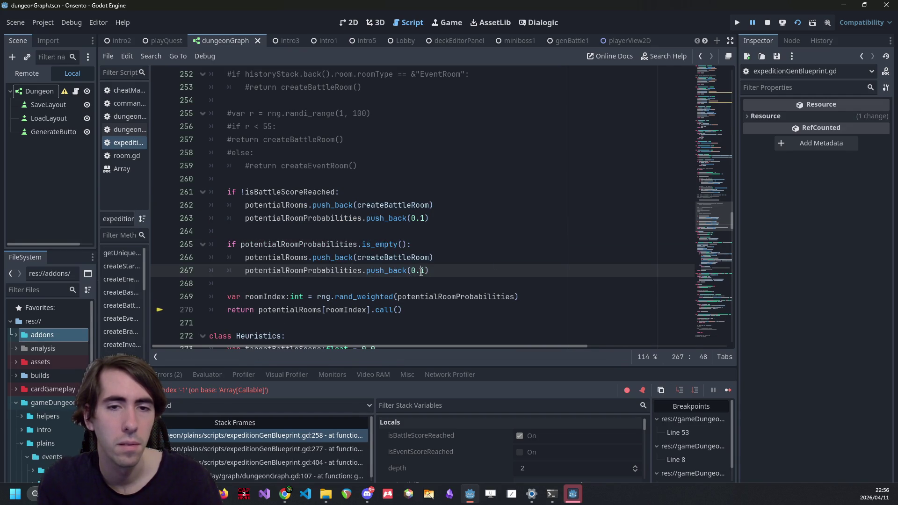
{"action": "key", "text": "ctrl+s"}
Step: Replace createBattleRoom with createInvalidRoom() in the pasted line and open its definition
{"action": "key", "text": "Up"}
{"action": "key", "text": "ctrl+Left"}
{"action": "key", "text": "ctrl+shift+Right"}
{"action": "type", "text": "create"}
{"action": "type", "text": "I"}
{"action": "key", "text": "Return"}
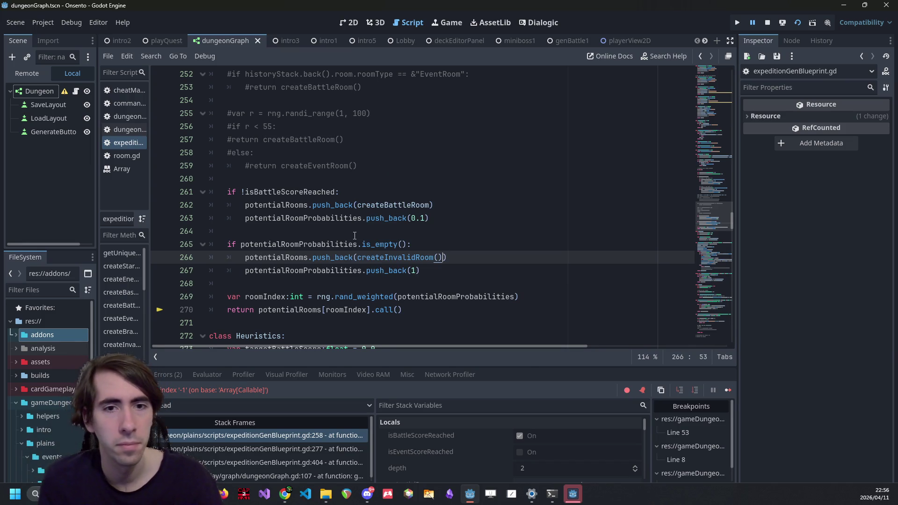
{"action": "double_click", "coordinate": [316, 249]}
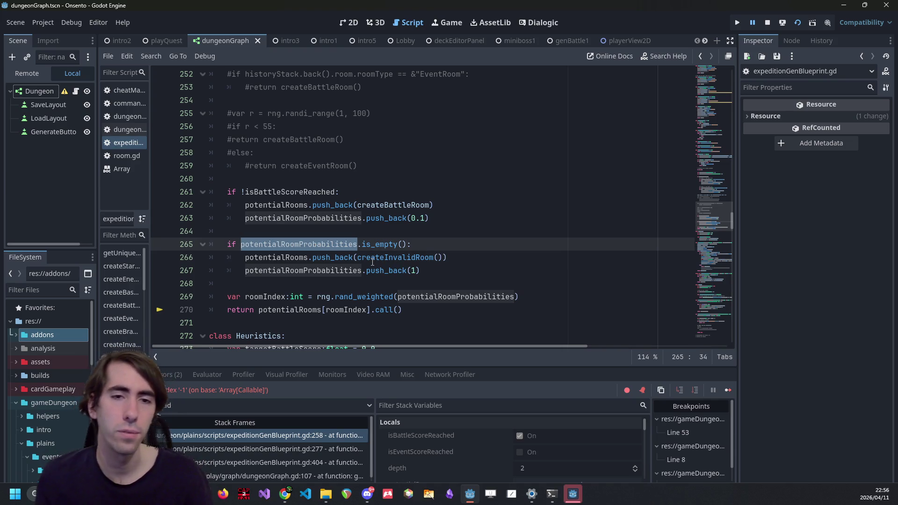
{"action": "left_click", "coordinate": [314, 246]}
{"action": "double_click", "coordinate": [314, 246]}
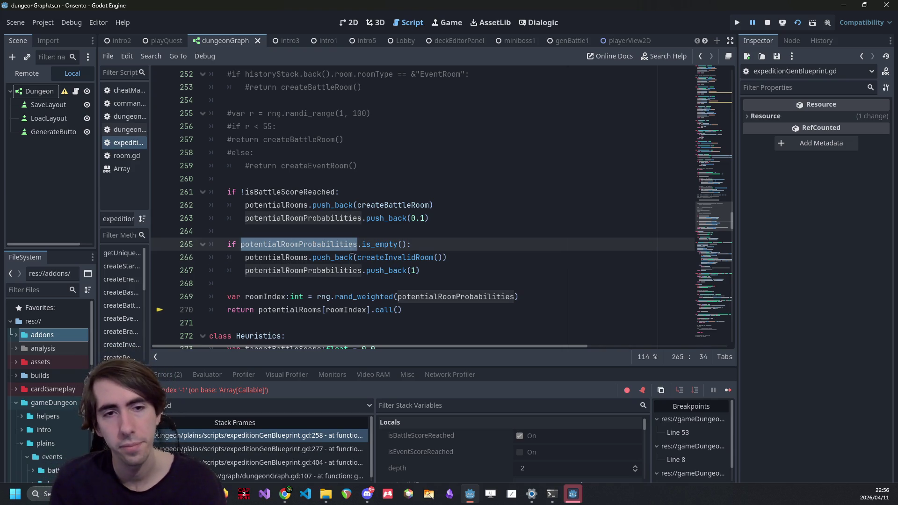
{"action": "left_click", "coordinate": [395, 258], "text": "ctrl"}
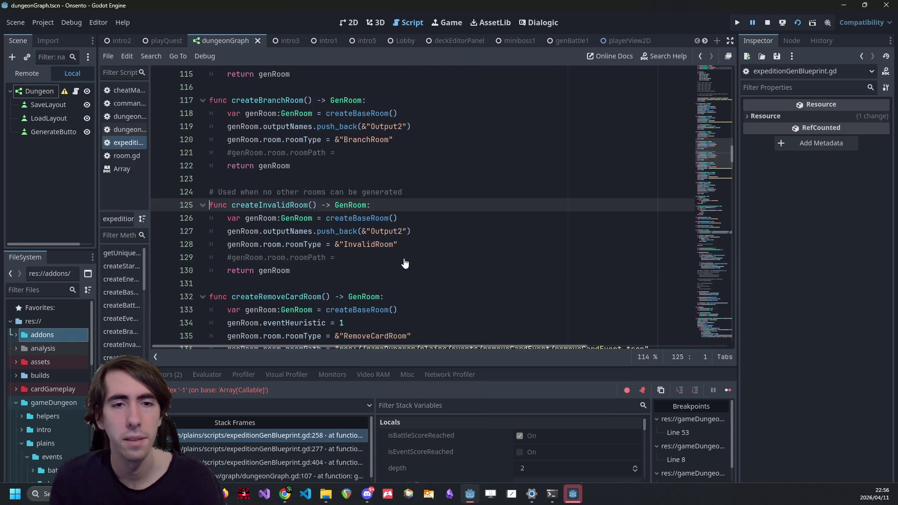
Step: Replace createInvalidRoom's Output2 push_back line with the eventHeuristic = 1 lines copied from createEventRoom
{"action": "double_click", "coordinate": [393, 231]}
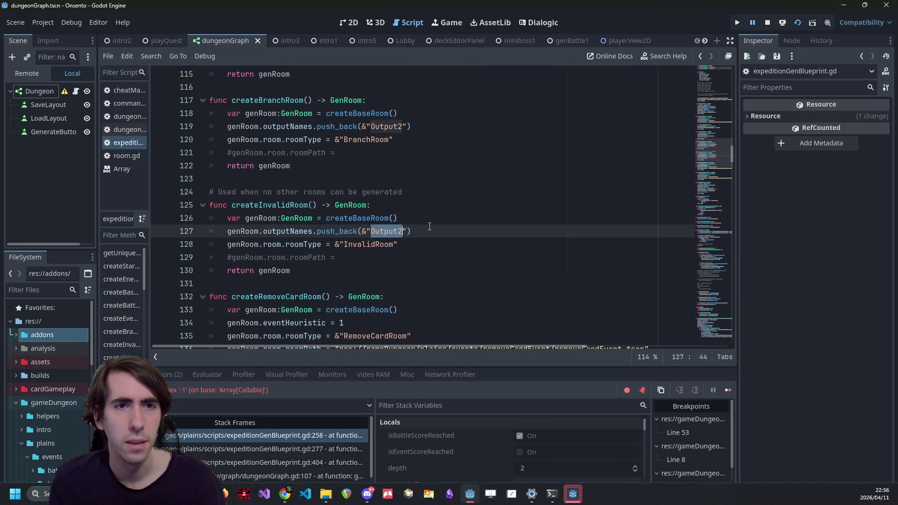
{"action": "scroll", "coordinate": [402, 261], "scroll_direction": "down", "scroll_amount": 3}
{"action": "scroll", "coordinate": [402, 261], "scroll_direction": "up", "scroll_amount": 6}
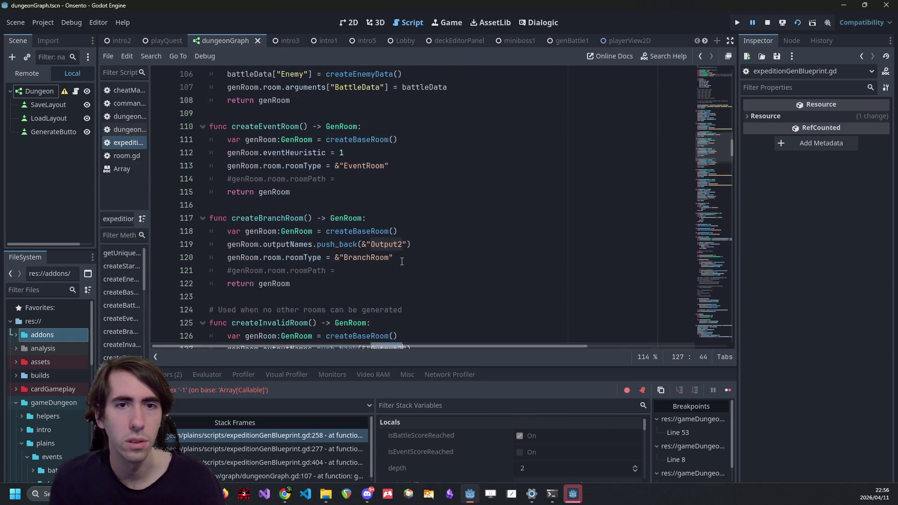
{"action": "scroll", "coordinate": [400, 262], "scroll_direction": "up", "scroll_amount": 2}
{"action": "left_click_drag", "start_coordinate": [365, 257], "coordinate": [174, 235]}
{"action": "left_click_drag", "start_coordinate": [390, 244], "coordinate": [143, 219]}
{"action": "scroll", "coordinate": [303, 266], "scroll_direction": "down", "scroll_amount": 4}
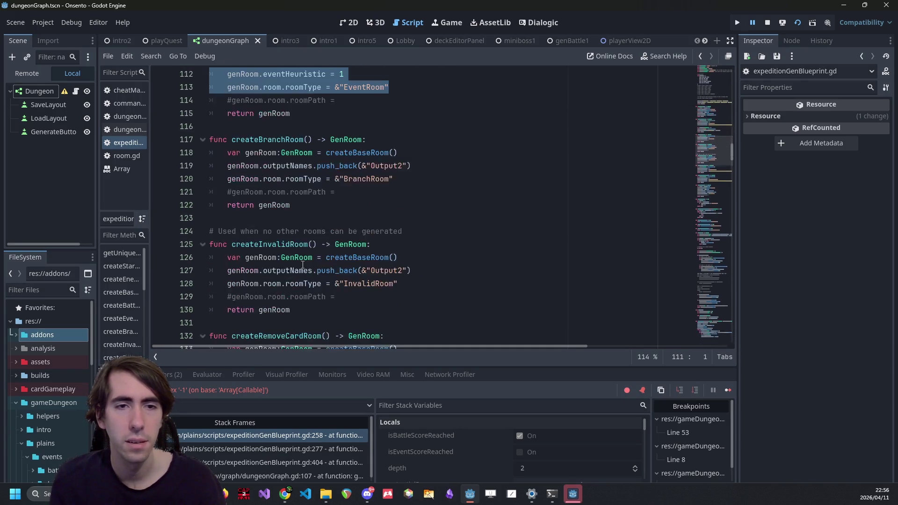
{"action": "scroll", "coordinate": [302, 265], "scroll_direction": "down", "scroll_amount": 3}
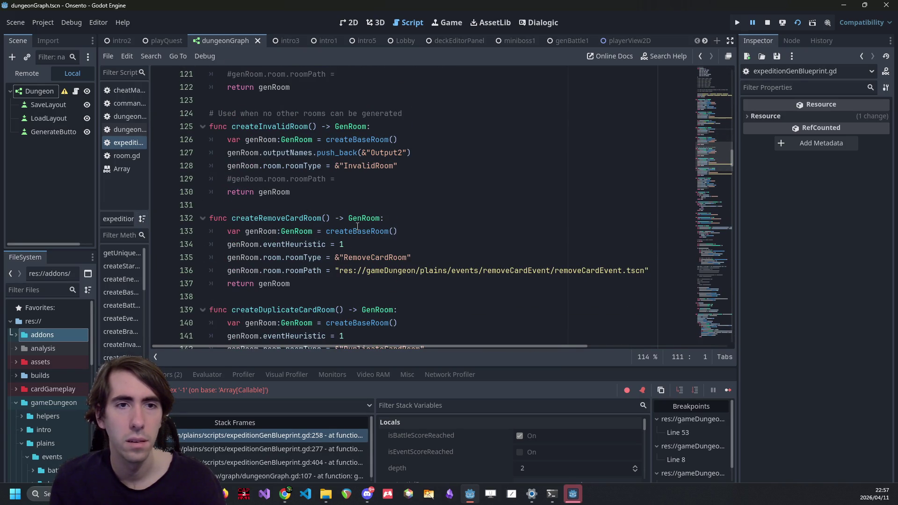
{"action": "scroll", "coordinate": [357, 227], "scroll_direction": "up", "scroll_amount": 1}
{"action": "left_click_drag", "start_coordinate": [397, 205], "coordinate": [156, 179]}
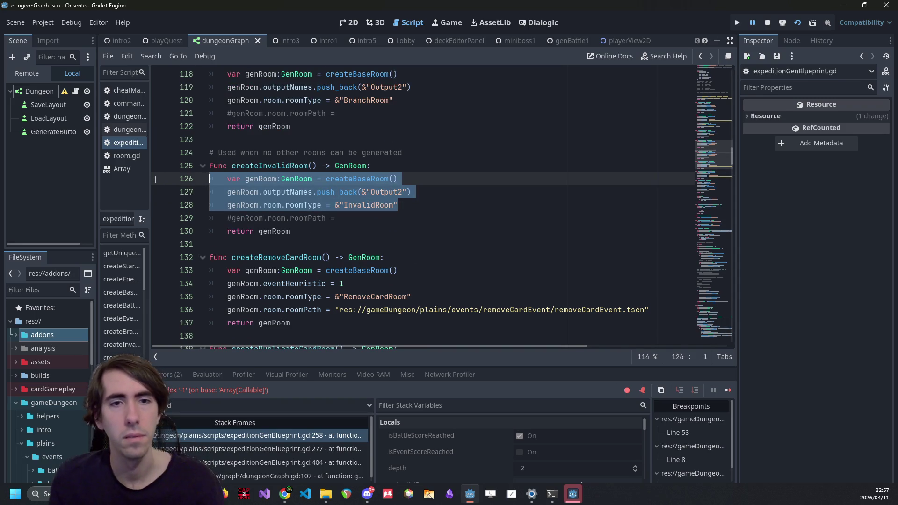
{"action": "left_click_drag", "start_coordinate": [412, 191], "coordinate": [228, 192]}
{"action": "key", "text": "ctrl+v"}
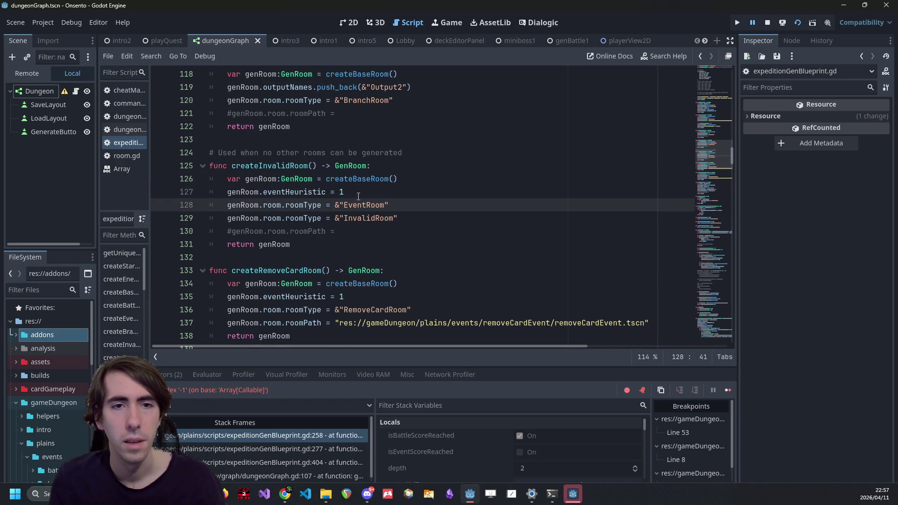
Step: Delete the extra EventRoom roomType line and the commented roomPath line, then save the script
{"action": "key", "text": "shift+Home"}
{"action": "key", "text": "shift+Home"}
{"action": "key", "text": "BackSpace"}
{"action": "key", "text": "BackSpace"}
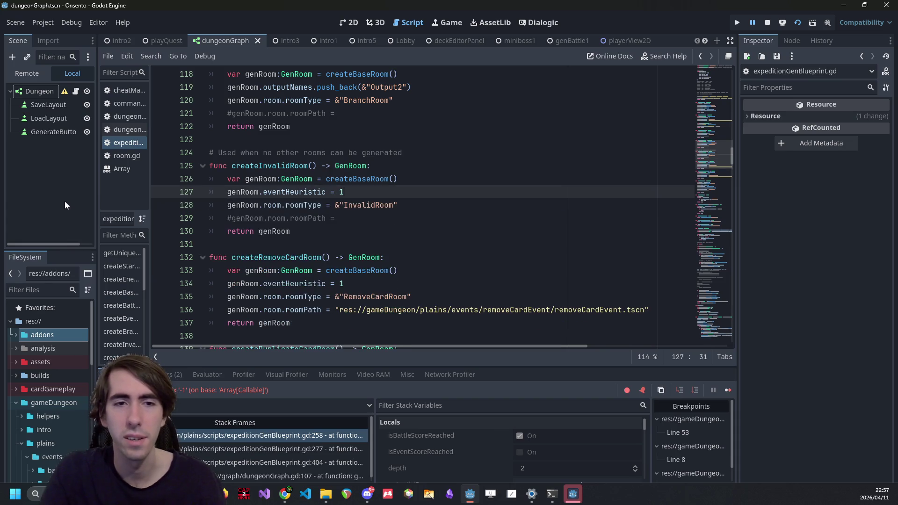
{"action": "key", "text": "Down"}
{"action": "key", "text": "Down"}
{"action": "key", "text": "ctrl+shift+Left"}
{"action": "key", "text": "ctrl+shift+Left"}
{"action": "key", "text": "ctrl+shift+Left"}
{"action": "key", "text": "BackSpace"}
{"action": "key", "text": "BackSpace"}
{"action": "key", "text": "ctrl+s"}
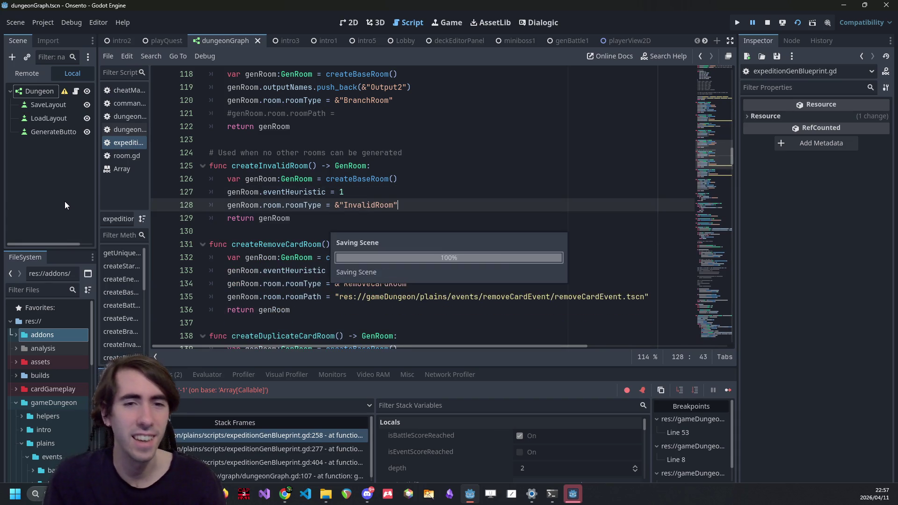
{"action": "mouse_move", "coordinate": [411, 208]}
{"action": "left_mouse_down"}
{"action": "mouse_move", "coordinate": [327, 205]}
{"action": "mouse_move", "coordinate": [335, 205]}
{"action": "left_mouse_up"}
{"action": "mouse_move", "coordinate": [719, 154]}
{"action": "left_mouse_down"}
{"action": "mouse_move", "coordinate": [680, 267]}
{"action": "mouse_move", "coordinate": [697, 281]}
{"action": "mouse_move", "coordinate": [704, 259]}
{"action": "left_mouse_up"}
{"action": "scroll", "coordinate": [309, 134], "scroll_direction": "down", "scroll_amount": 4}
{"action": "double_click", "coordinate": [306, 120]}
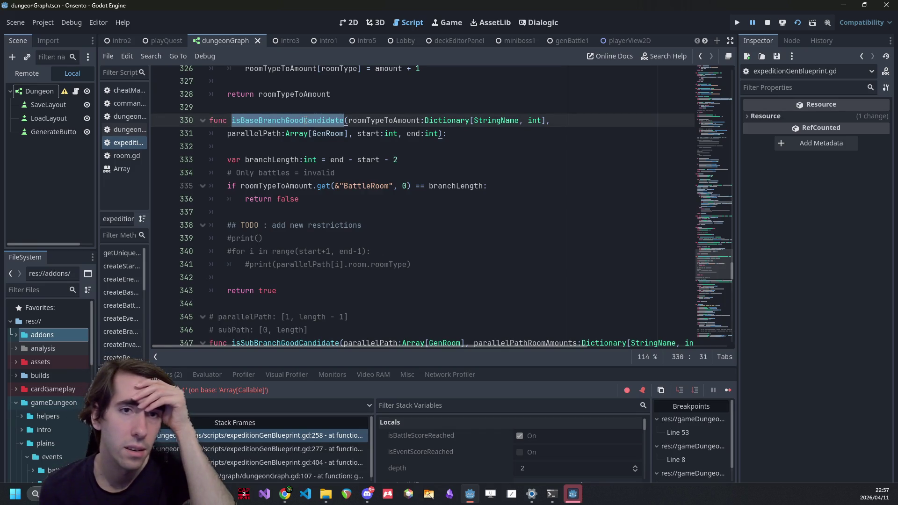
{"action": "scroll", "coordinate": [305, 120], "scroll_direction": "up", "scroll_amount": 4}
{"action": "scroll", "coordinate": [297, 125], "scroll_direction": "down", "scroll_amount": 12}
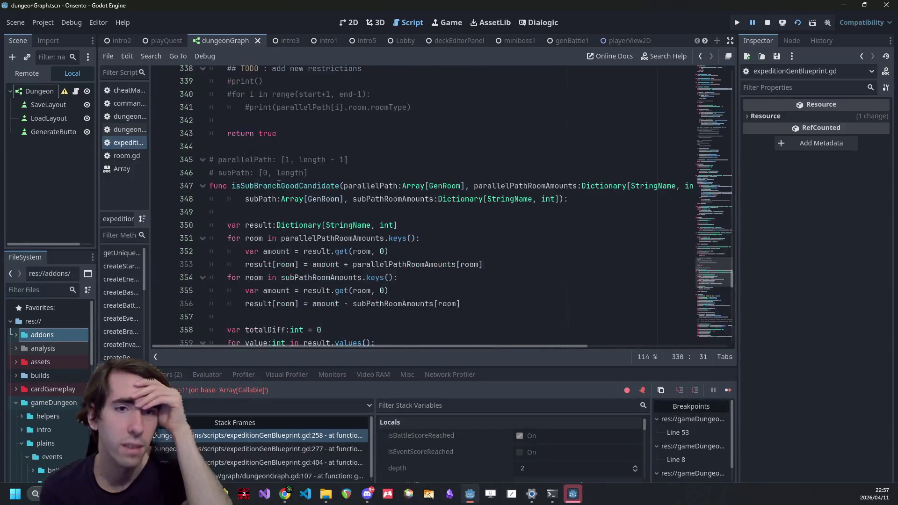
{"action": "scroll", "coordinate": [284, 189], "scroll_direction": "up", "scroll_amount": 2}
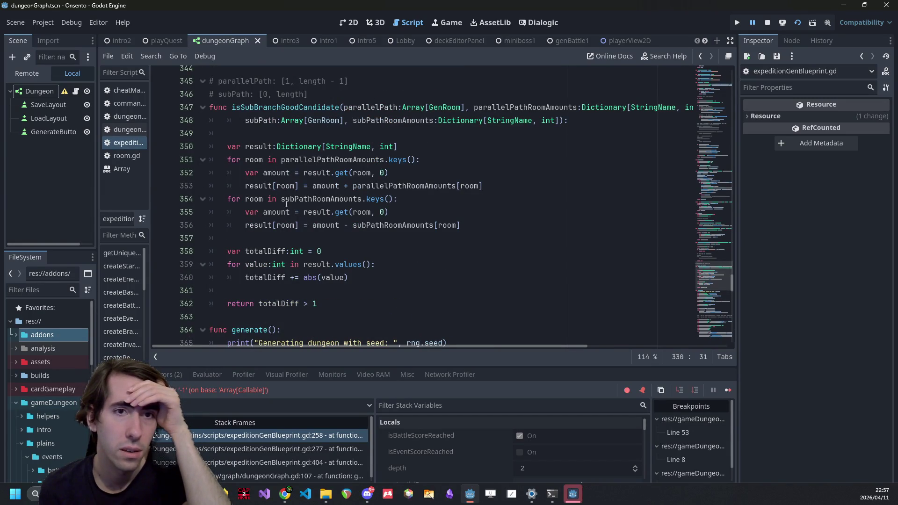
{"action": "double_click", "coordinate": [291, 304]}
{"action": "left_click", "coordinate": [329, 286]}
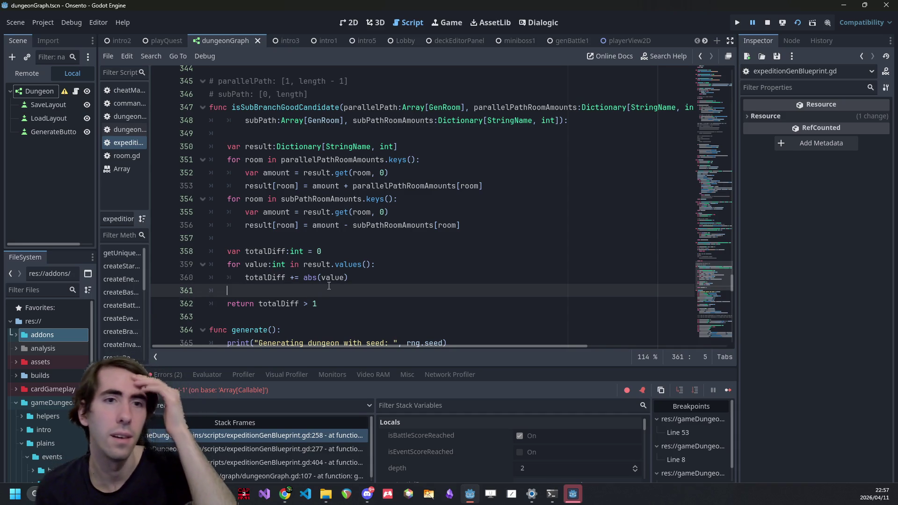
{"action": "left_click", "coordinate": [397, 120]}
{"action": "left_click", "coordinate": [399, 127]}
Step: Add 'if subPathRoomAmounts.get(&"InvalidRoom", 0) > 0: return false' atop isSubBranchGoodCandidate and save
{"action": "key", "text": "Return"}
{"action": "key", "text": "Return"}
{"action": "key", "text": "Up"}
{"action": "type", "text": "if "}
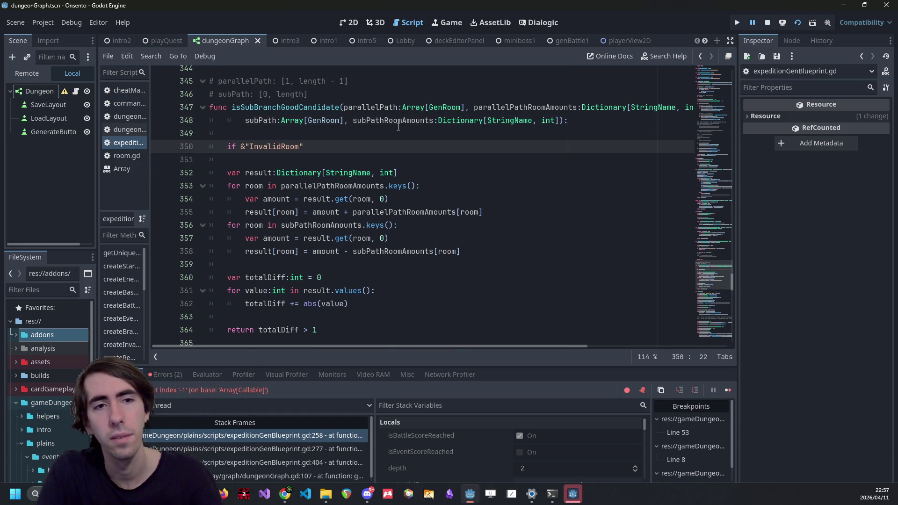
{"action": "type", "text": "&\"InvalidRoom\""}
{"action": "double_click", "coordinate": [398, 121]}
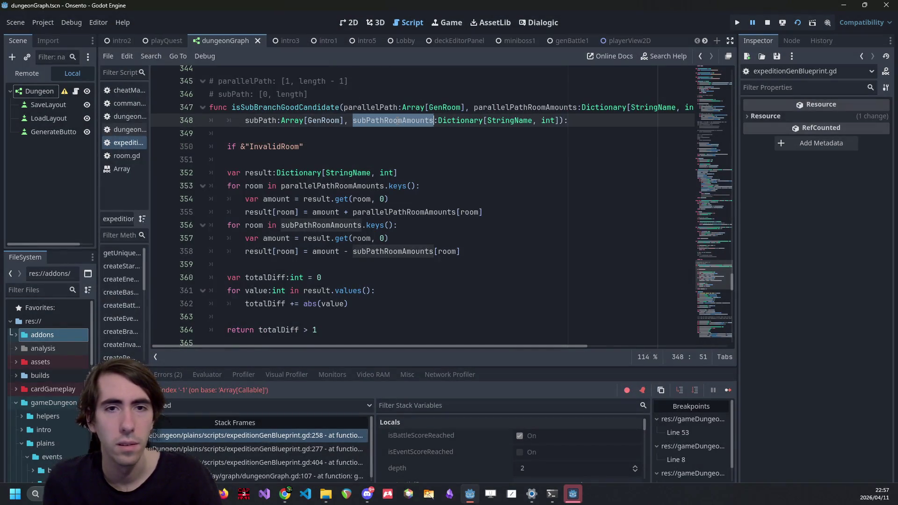
{"action": "key", "text": "ctrl+c"}
{"action": "left_click", "coordinate": [240, 147]}
{"action": "key", "text": "ctrl+v"}
{"action": "type", "text": ".g"}
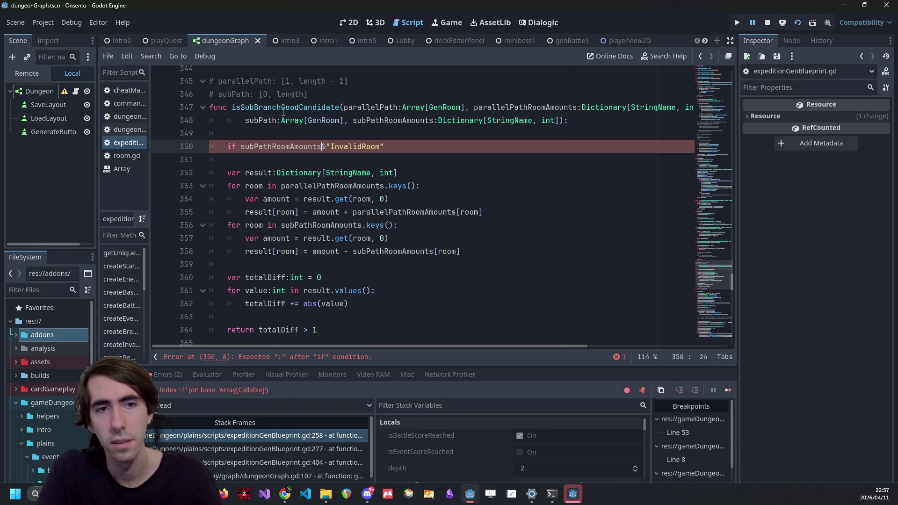
{"action": "type", "text": "et("}
{"action": "key", "text": "End"}
{"action": "type", "text": ", 0"}
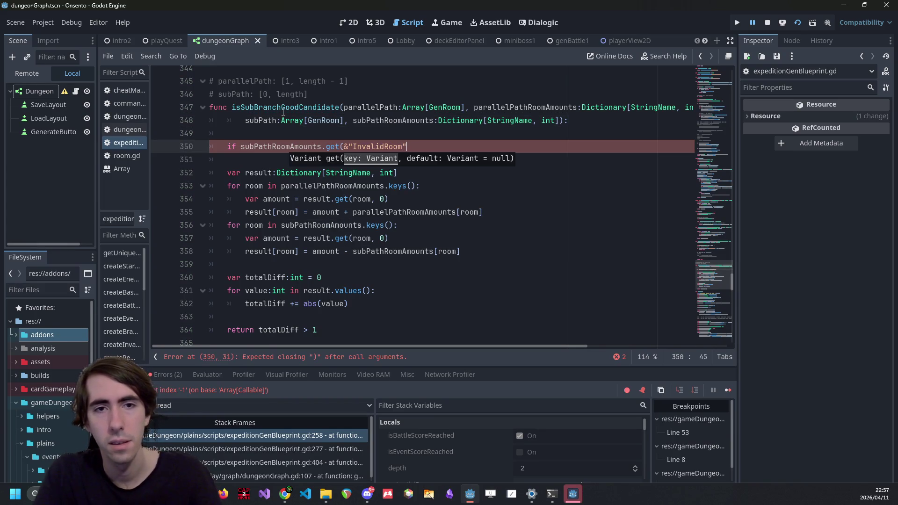
{"action": "type", "text": ") > "}
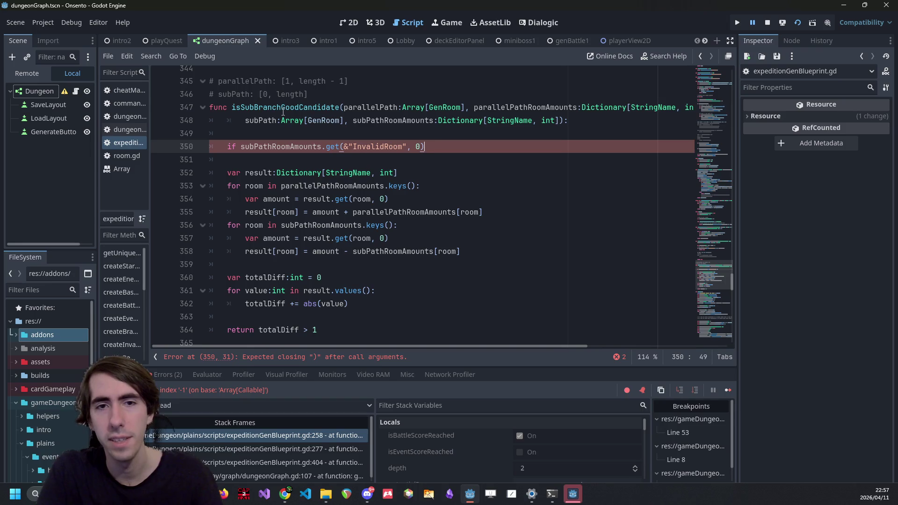
{"action": "type", "text": "0"}
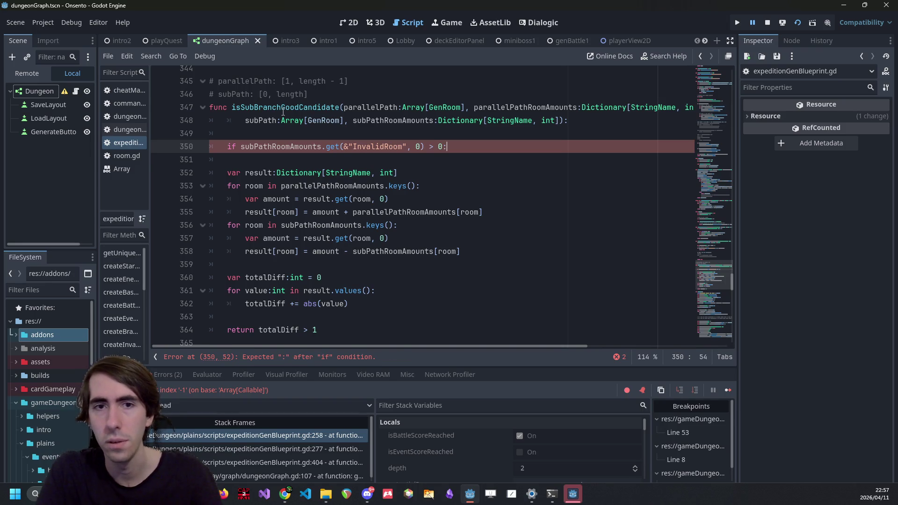
{"action": "type", "text": ":"}
{"action": "key", "text": "Return"}
{"action": "type", "text": "return false"}
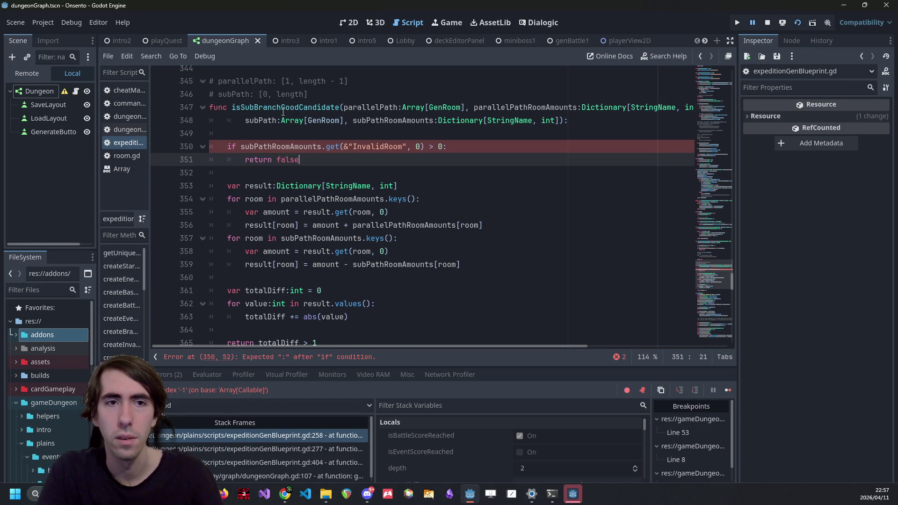
{"action": "key", "text": "ctrl+s"}
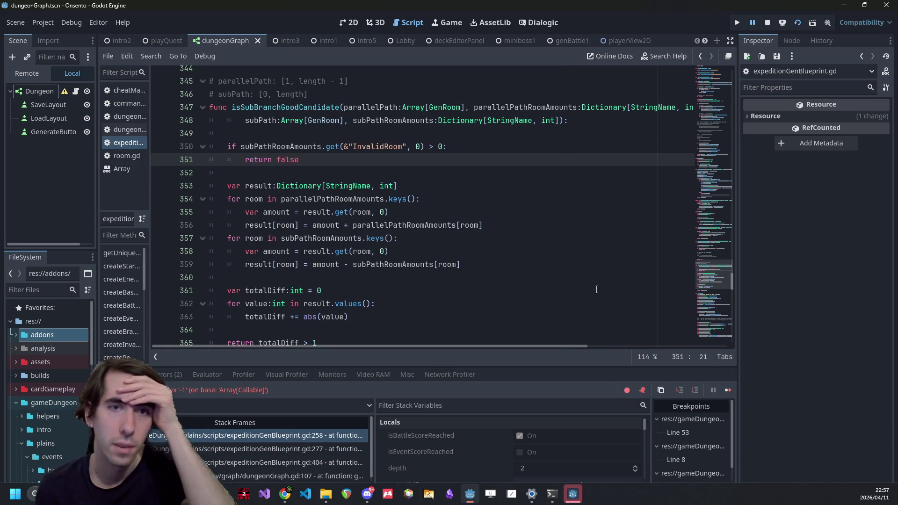
Step: Restart the dungeon scene, generate a dungeon, and break on line 351's return false before continuing
{"action": "left_click", "coordinate": [768, 23]}
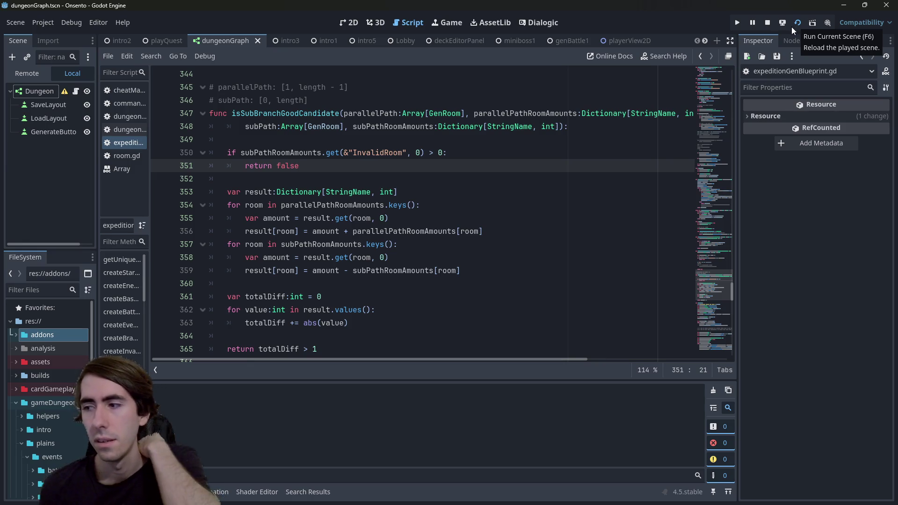
{"action": "key", "text": "F6"}
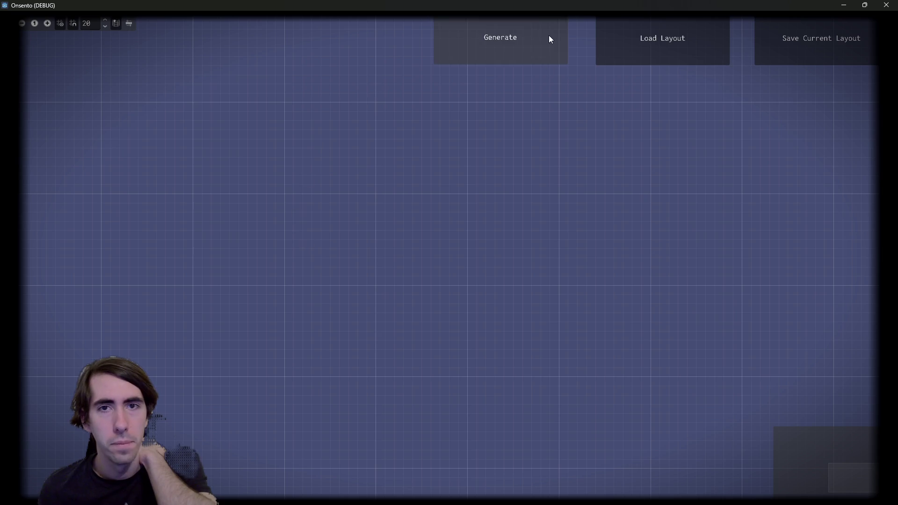
{"action": "left_click", "coordinate": [548, 36]}
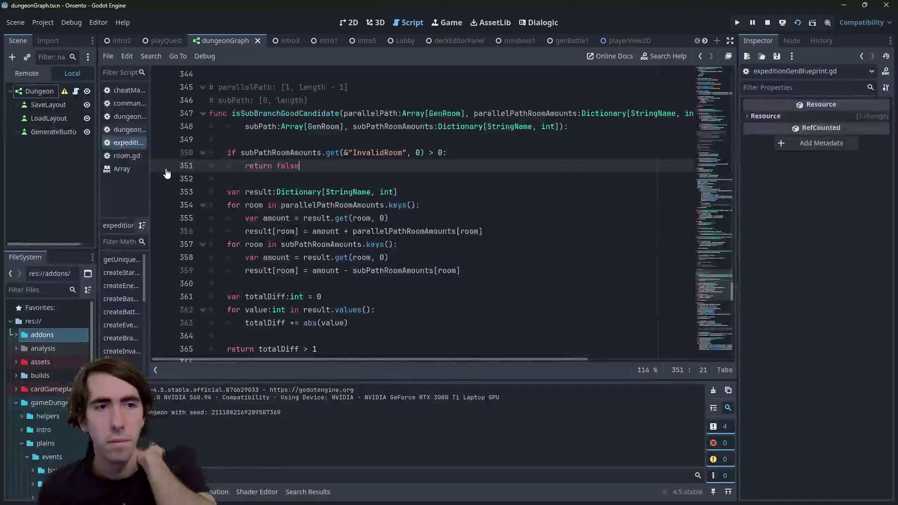
{"action": "left_click", "coordinate": [160, 218]}
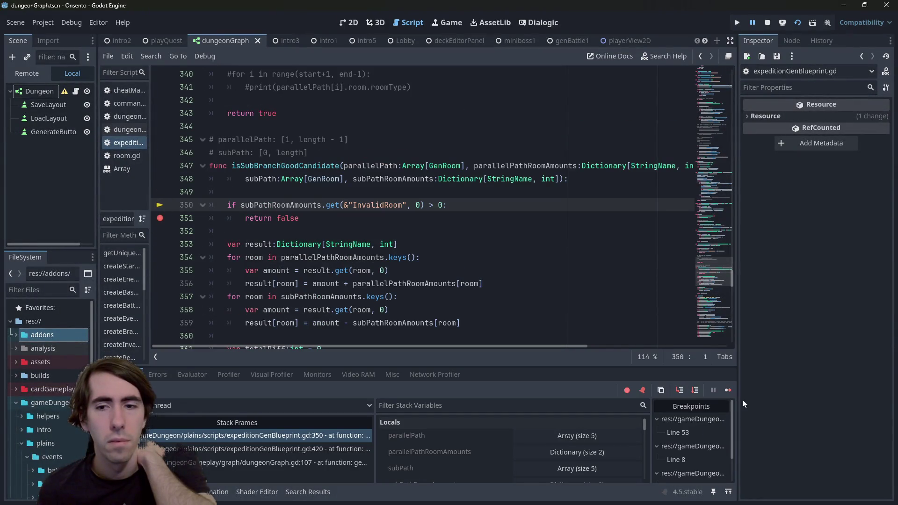
{"action": "left_click", "coordinate": [728, 390]}
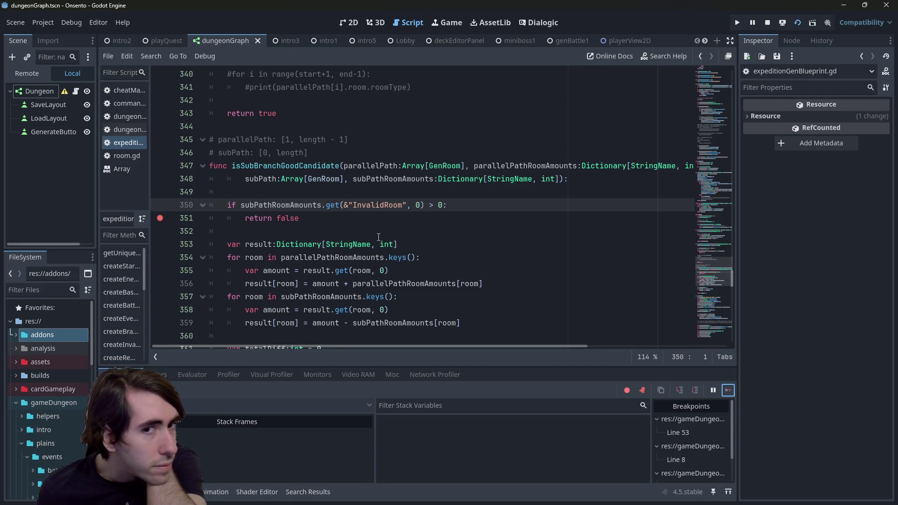
Step: Find InvalidRoom in the script and add a breakpoint inside createInvalidRoom at line 128
{"action": "left_click", "coordinate": [277, 203]}
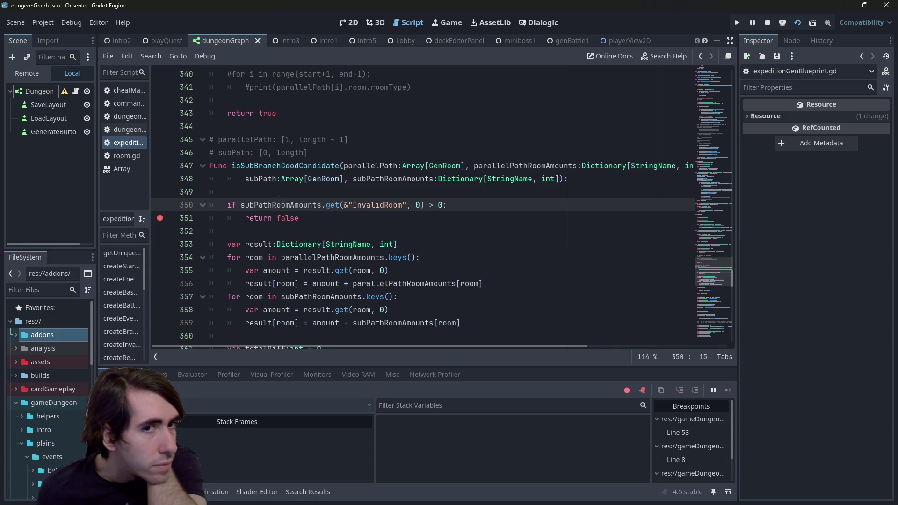
{"action": "double_click", "coordinate": [370, 204]}
{"action": "key", "text": "ctrl+f"}
{"action": "key", "text": "Return"}
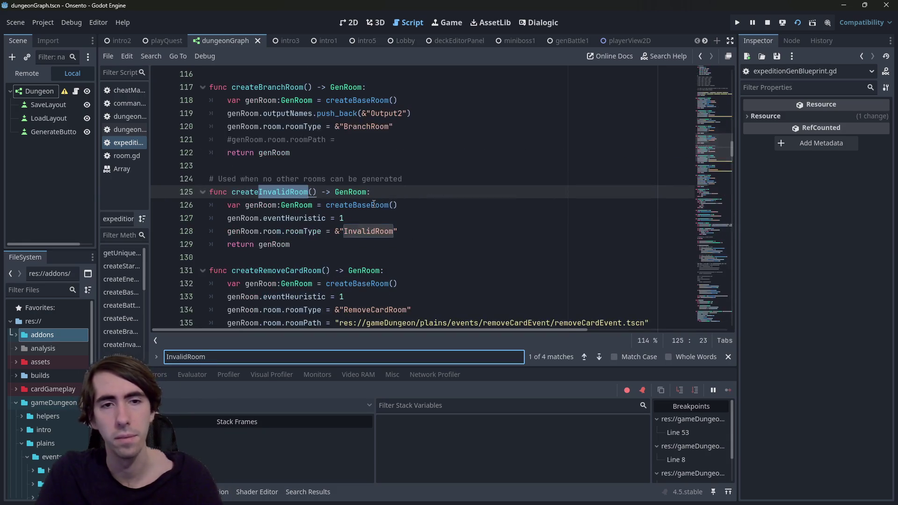
{"action": "left_click", "coordinate": [162, 232], "text": "shift"}
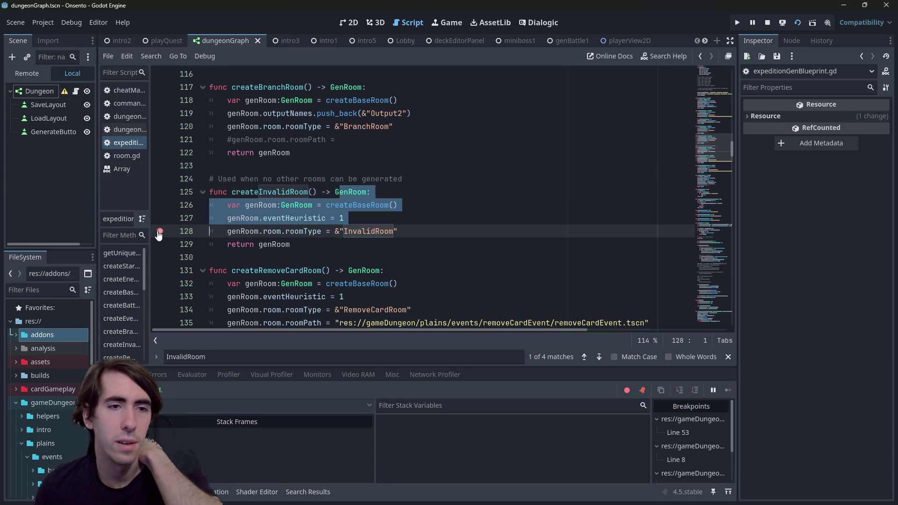
{"action": "left_click", "coordinate": [160, 231]}
{"action": "scroll", "coordinate": [462, 255], "scroll_direction": "down", "scroll_amount": 1}
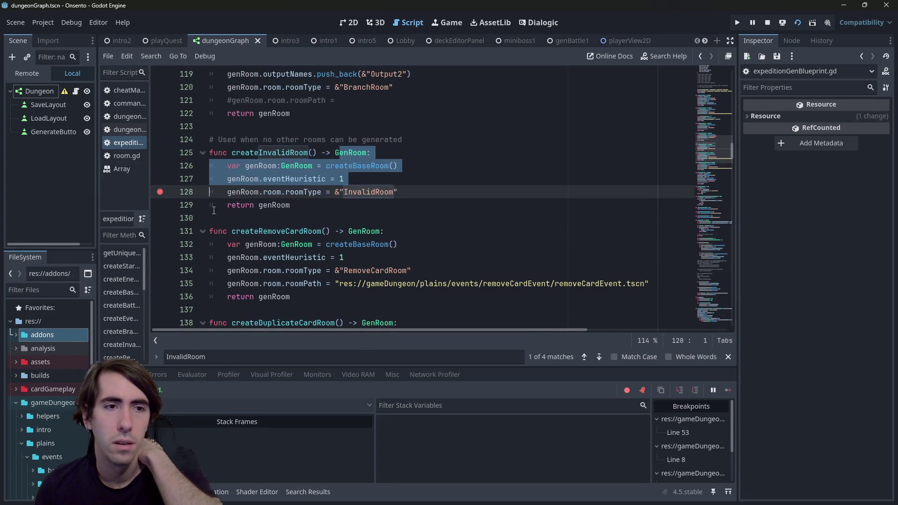
Step: Put a breakpoint on the line 265 createInvalidRoom fallback, remove line 268's, and resume the game
{"action": "double_click", "coordinate": [261, 152]}
{"action": "key", "text": "ctrl+f"}
{"action": "key", "text": "Return"}
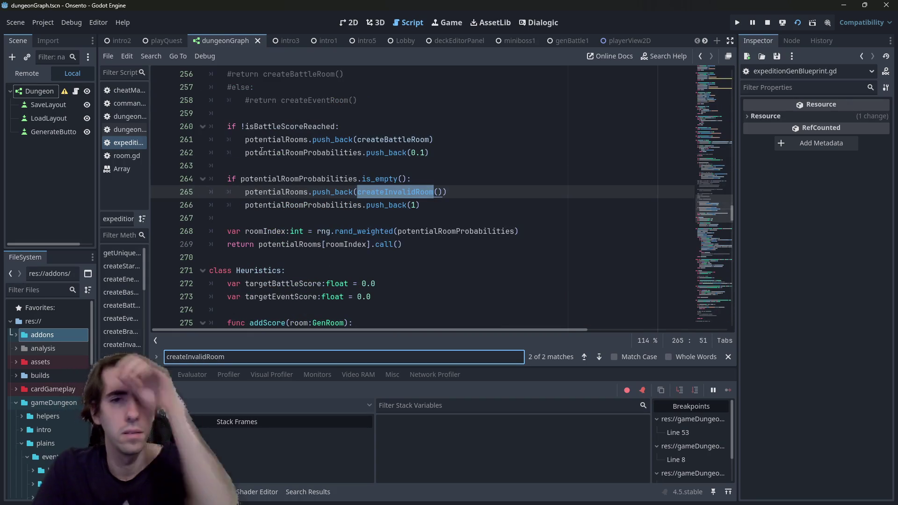
{"action": "left_click", "coordinate": [160, 231]}
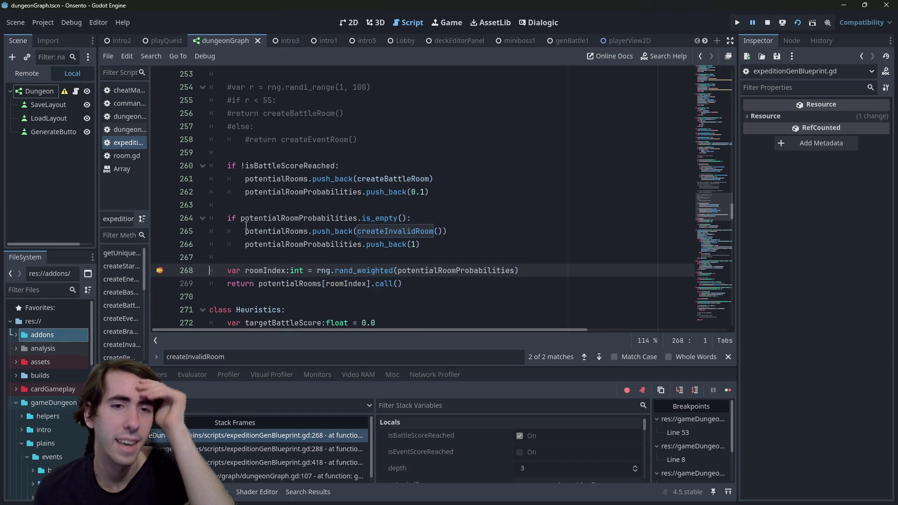
{"action": "left_click", "coordinate": [160, 231]}
{"action": "left_click", "coordinate": [159, 271]}
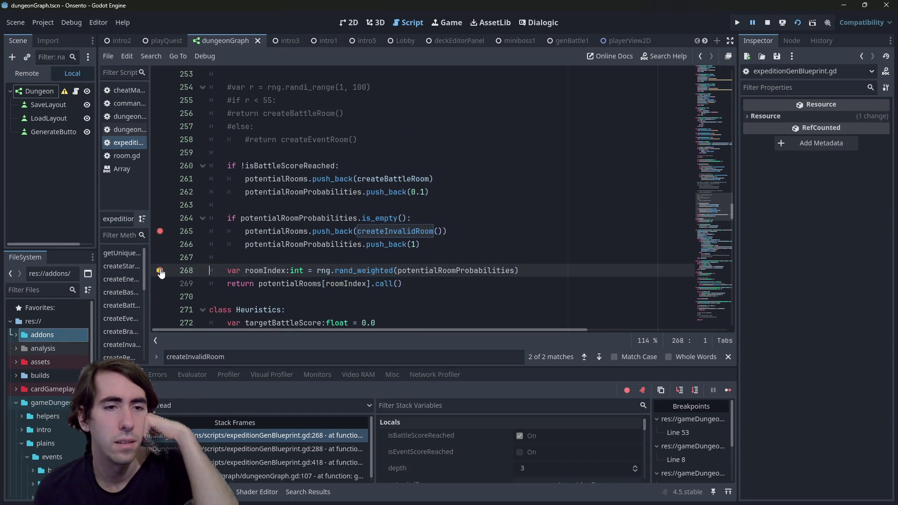
{"action": "left_click", "coordinate": [728, 390]}
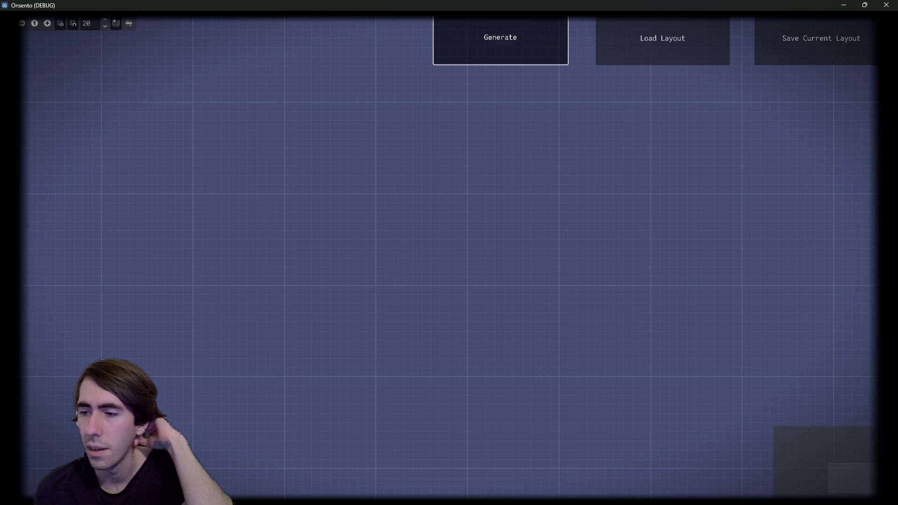
Step: Back in the paused editor, read the debugger value of potentialRoomProbabilities
{"action": "key", "text": "alt+Tab"}
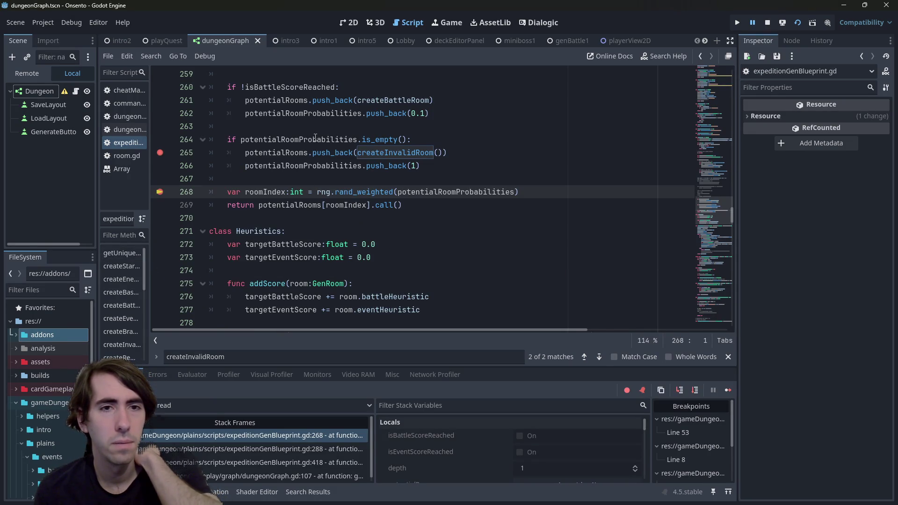
{"action": "mouse_move", "coordinate": [315, 138]}
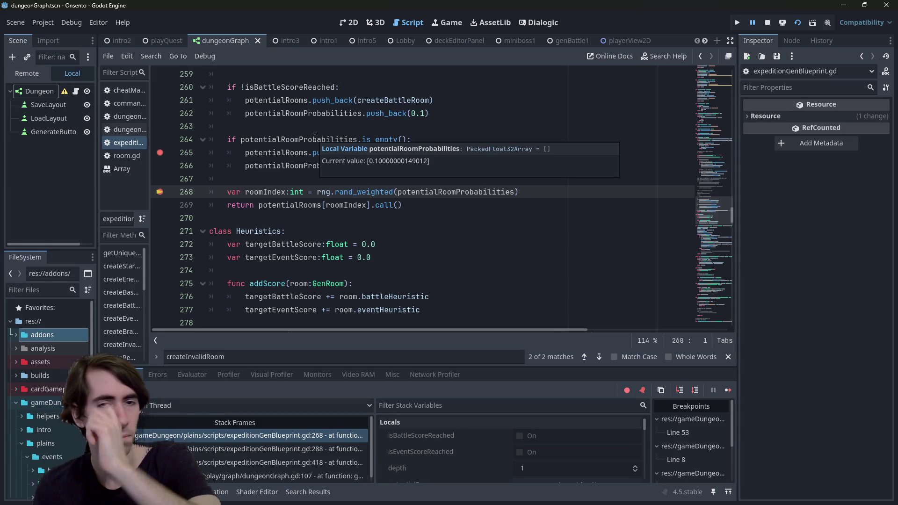
{"action": "double_click", "coordinate": [315, 139]}
{"action": "scroll", "coordinate": [318, 167], "scroll_direction": "up", "scroll_amount": 6}
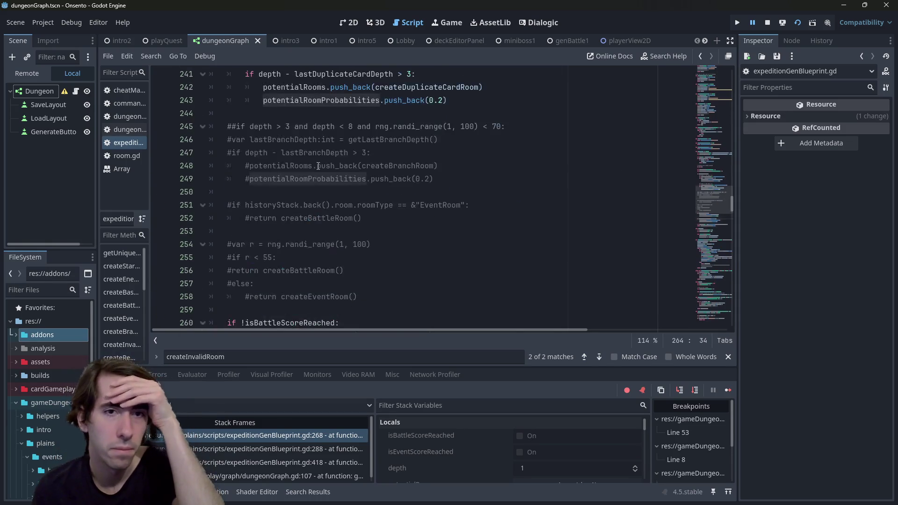
{"action": "scroll", "coordinate": [318, 166], "scroll_direction": "up", "scroll_amount": 5}
{"action": "scroll", "coordinate": [318, 166], "scroll_direction": "up", "scroll_amount": 3}
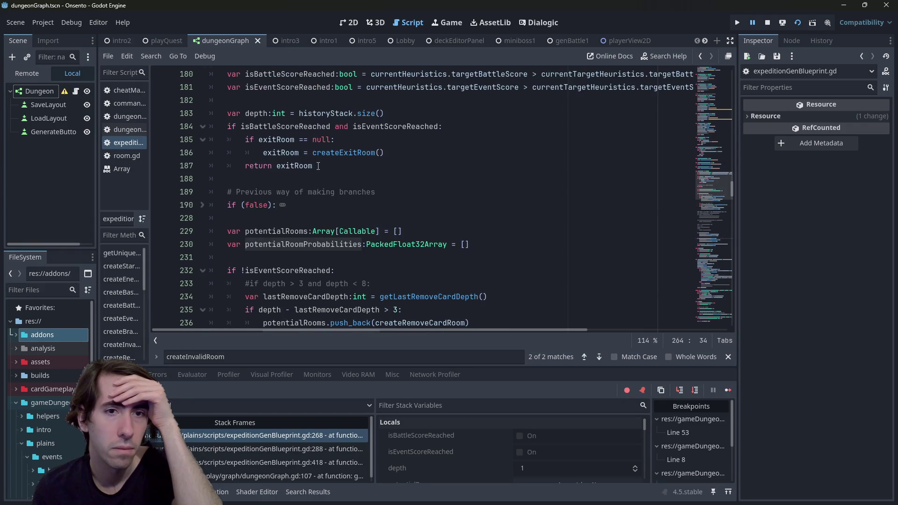
Step: Inspect potentialRooms, search its uses, and place the caret at the end of line 265
{"action": "mouse_move", "coordinate": [257, 233]}
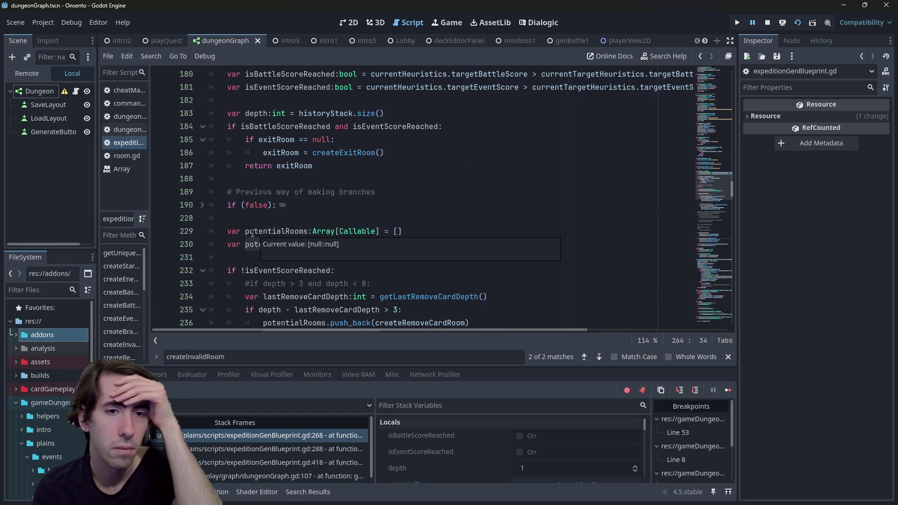
{"action": "double_click", "coordinate": [276, 231]}
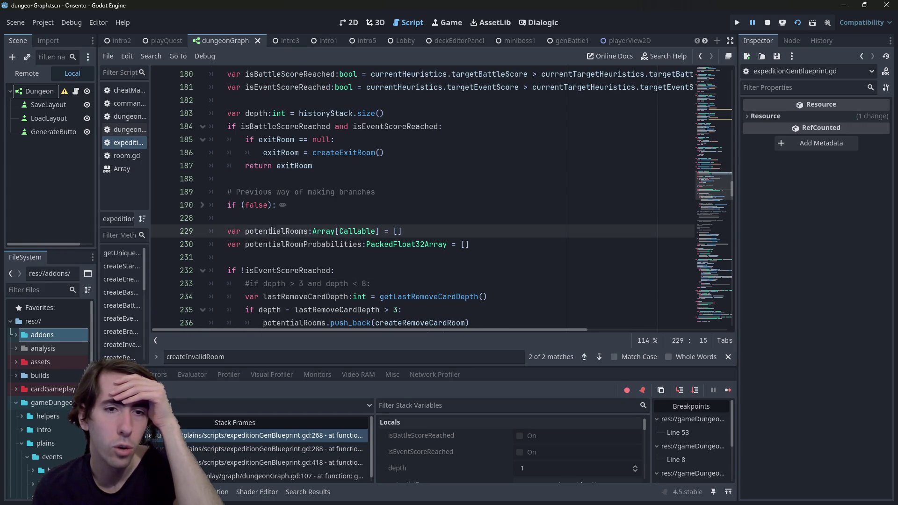
{"action": "scroll", "coordinate": [276, 228], "scroll_direction": "down", "scroll_amount": 4}
{"action": "key", "text": "ctrl+f"}
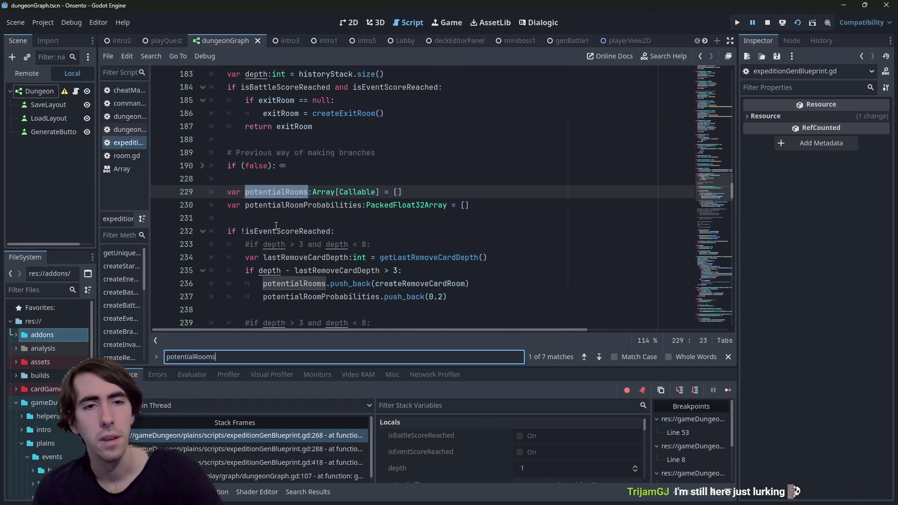
{"action": "scroll", "coordinate": [282, 227], "scroll_direction": "down", "scroll_amount": 5}
{"action": "scroll", "coordinate": [282, 226], "scroll_direction": "up", "scroll_amount": 4}
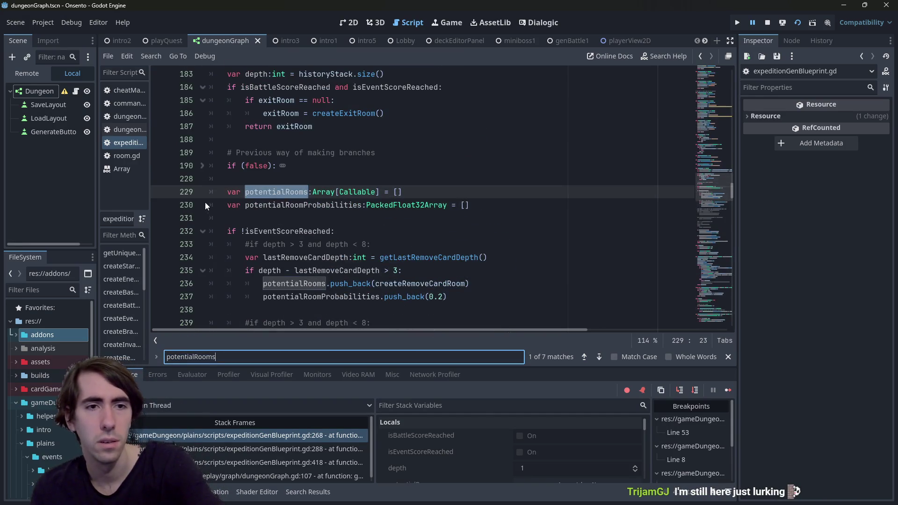
{"action": "scroll", "coordinate": [303, 207], "scroll_direction": "up", "scroll_amount": 2}
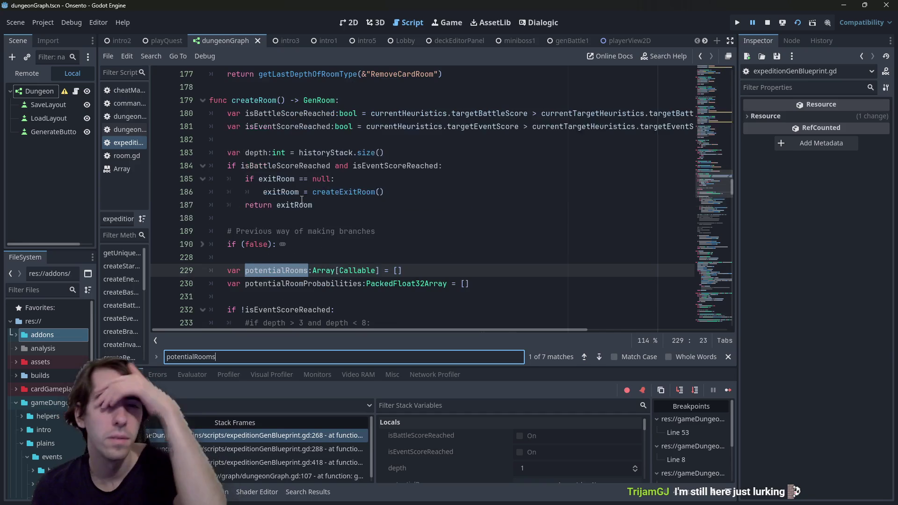
{"action": "scroll", "coordinate": [352, 181], "scroll_direction": "down", "scroll_amount": 4}
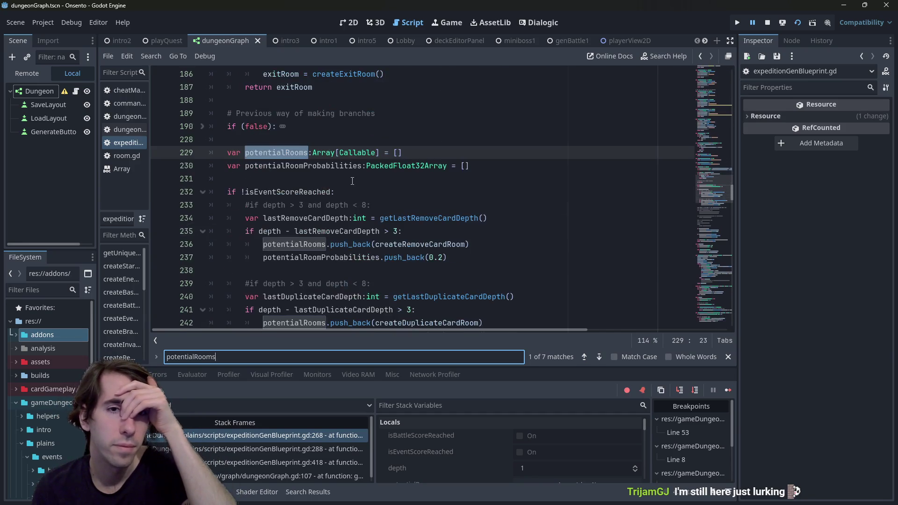
{"action": "scroll", "coordinate": [370, 202], "scroll_direction": "down", "scroll_amount": 5}
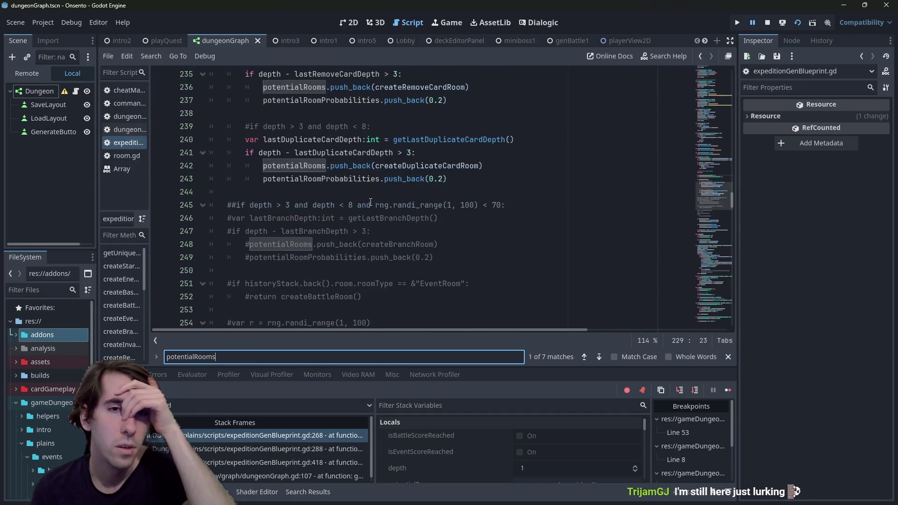
{"action": "scroll", "coordinate": [370, 202], "scroll_direction": "down", "scroll_amount": 2}
{"action": "scroll", "coordinate": [370, 202], "scroll_direction": "down", "scroll_amount": 1}
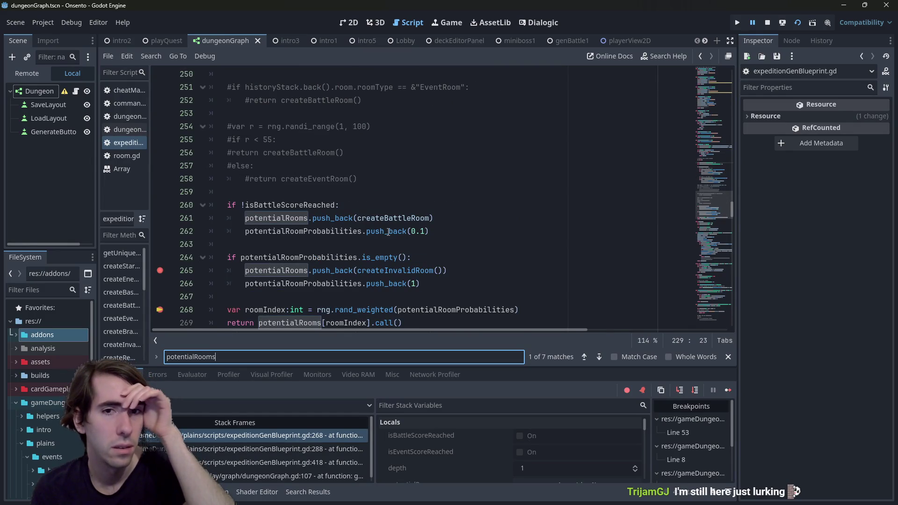
{"action": "left_click", "coordinate": [442, 272]}
{"action": "scroll", "coordinate": [453, 241], "scroll_direction": "down", "scroll_amount": 2}
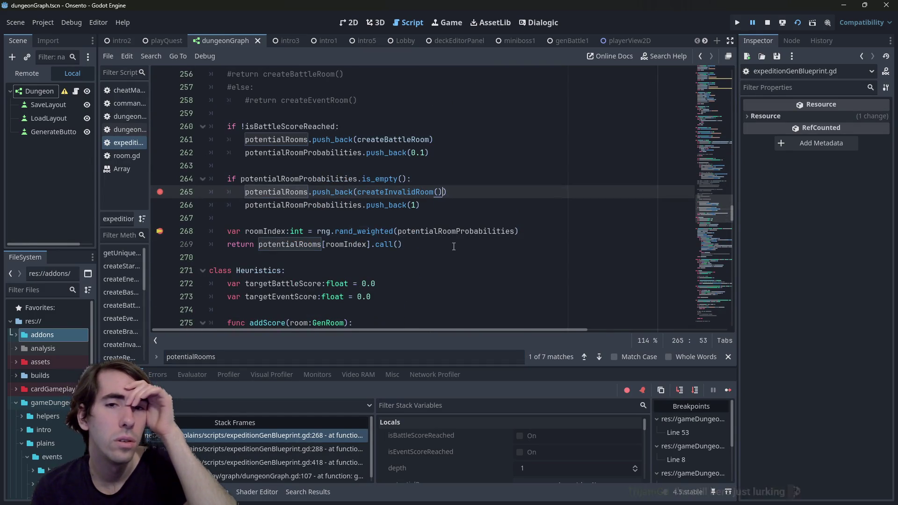
Step: Change line 265 to push_back(createInvalidRoom) without the call, stop debugging with F8, and rerun the scene
{"action": "key", "text": "BackSpace"}
{"action": "key", "text": "BackSpace"}
{"action": "type", "text": ")"}
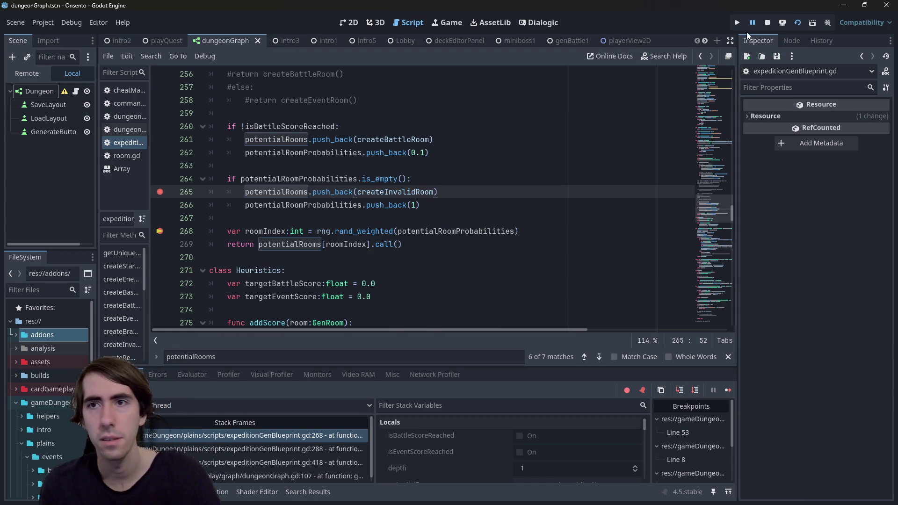
{"action": "key", "text": "F8"}
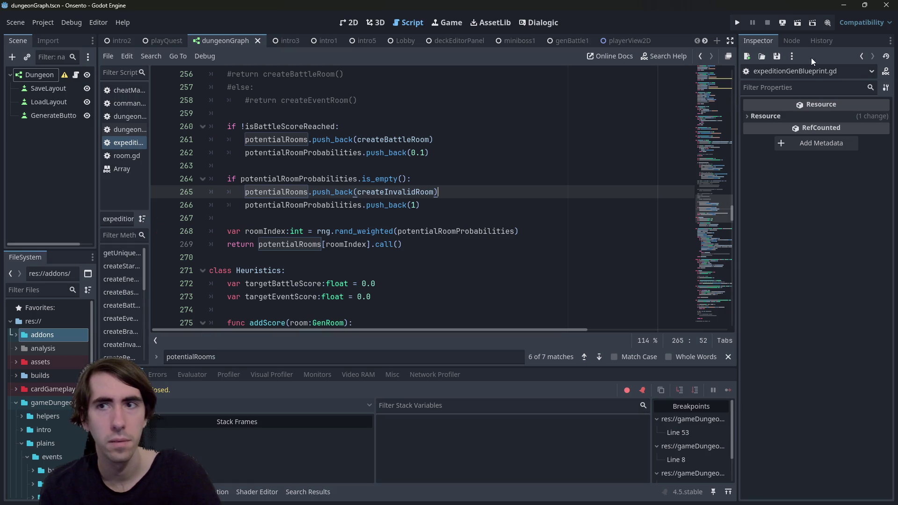
{"action": "left_click", "coordinate": [806, 28]}
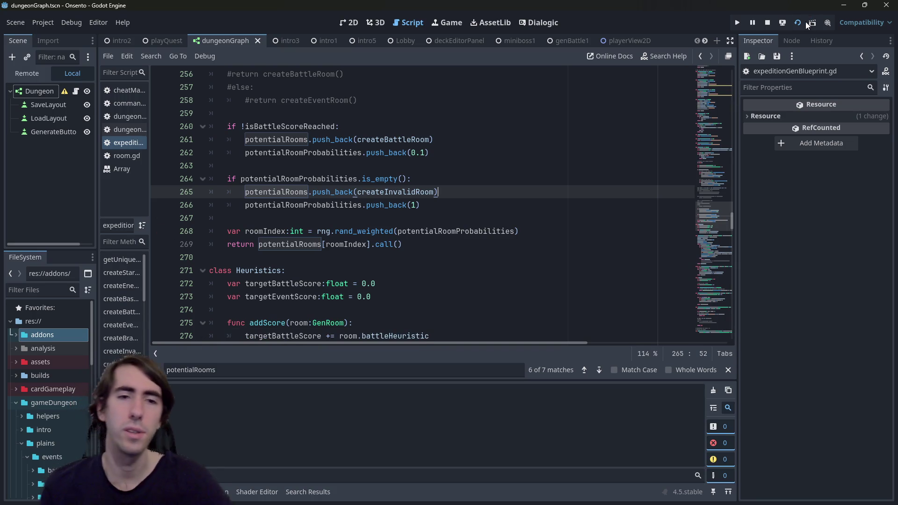
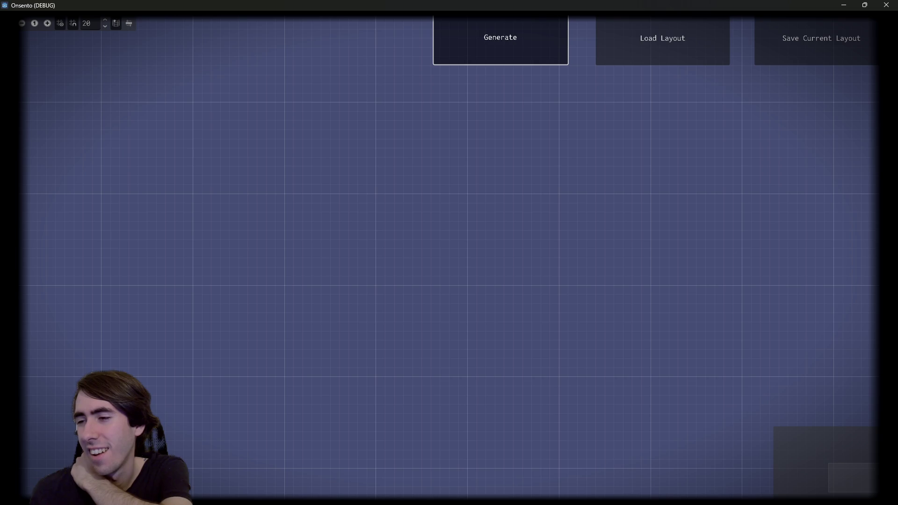
Step: Break on fallback line 266 and change line 264's check from potentialRoomProbabilities to potentialRooms
{"action": "key", "text": "alt+F4"}
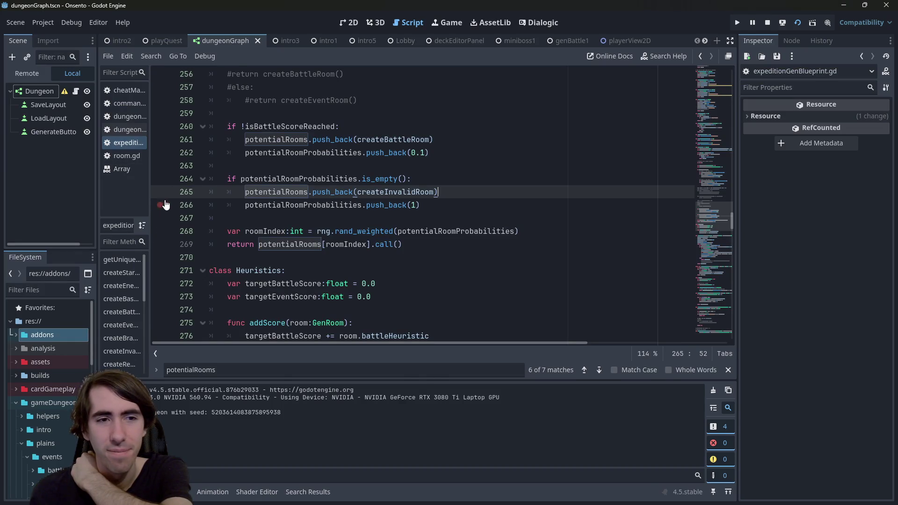
{"action": "left_click", "coordinate": [162, 204]}
{"action": "double_click", "coordinate": [414, 179]}
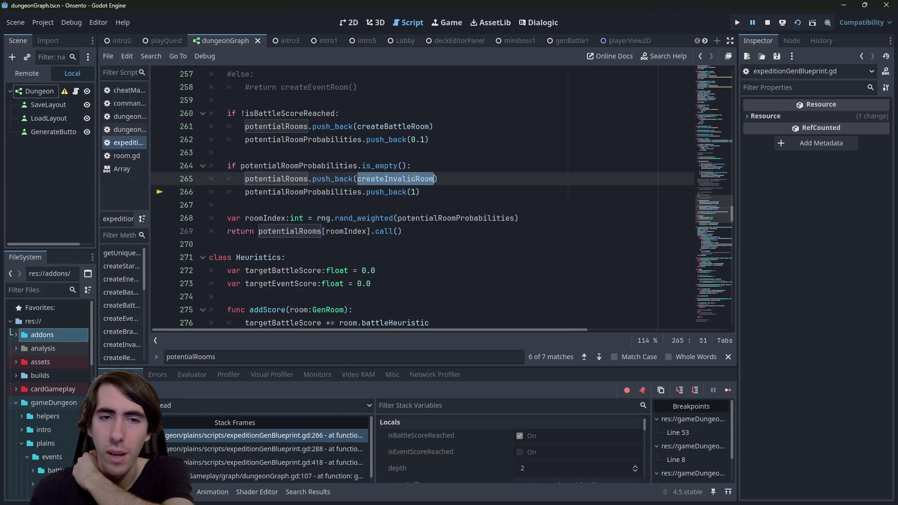
{"action": "scroll", "coordinate": [322, 243], "scroll_direction": "up", "scroll_amount": 2}
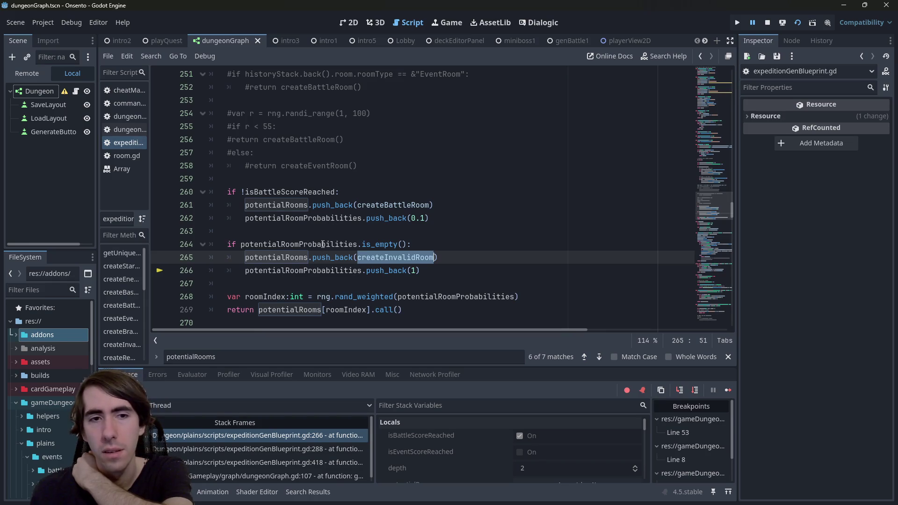
{"action": "double_click", "coordinate": [301, 258]}
{"action": "key", "text": "ctrl+c"}
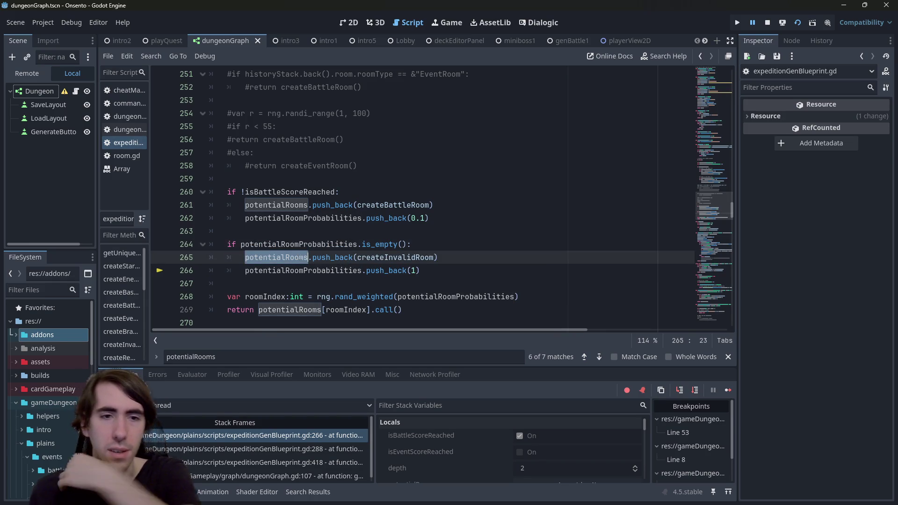
{"action": "double_click", "coordinate": [317, 248]}
{"action": "key", "text": "ctrl+v"}
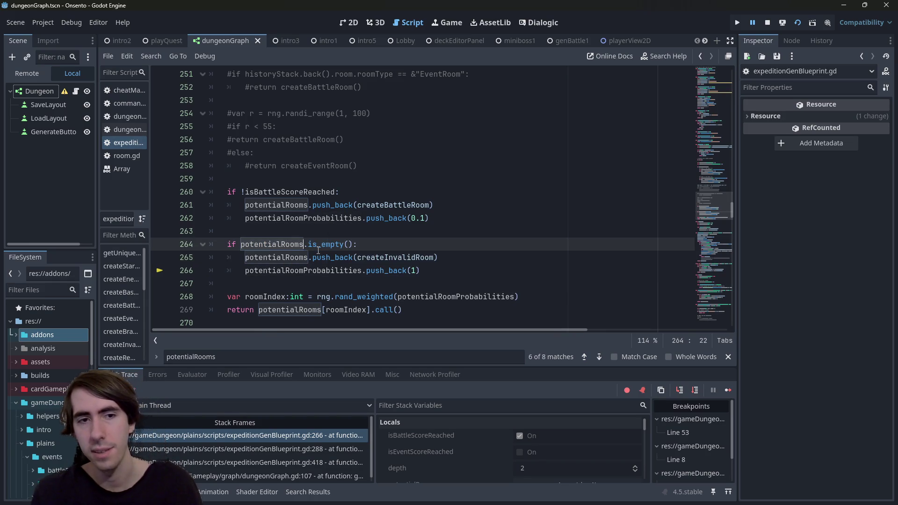
{"action": "mouse_move", "coordinate": [318, 248]}
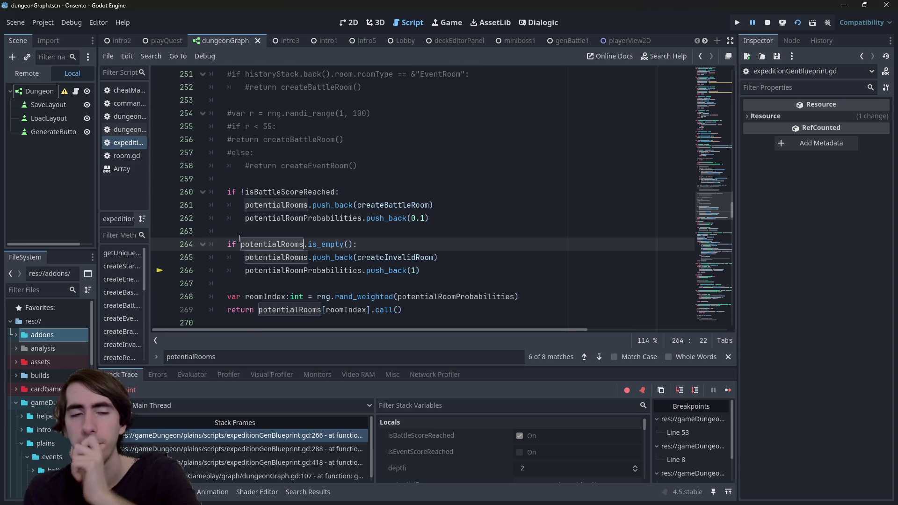
Step: Find the createInvalidRoom definition, set a breakpoint on line 126, and resume the game
{"action": "double_click", "coordinate": [379, 258]}
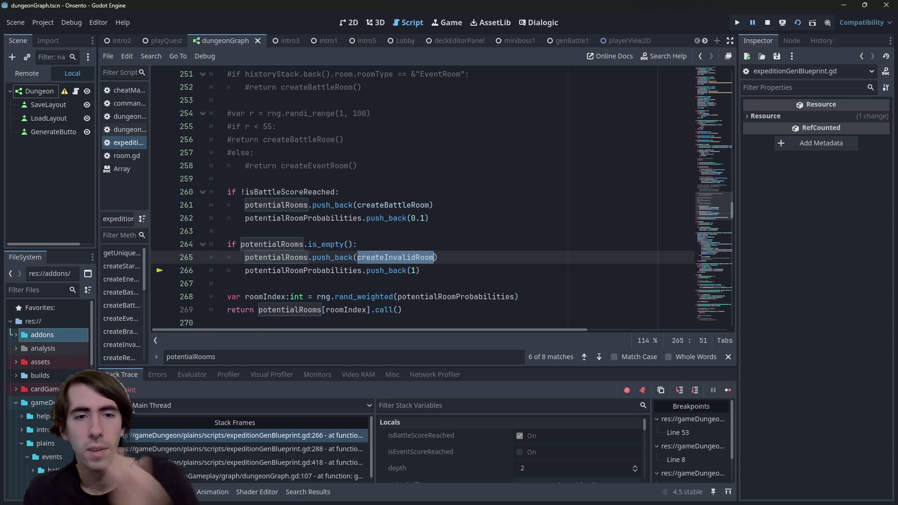
{"action": "key", "text": "ctrl+f"}
{"action": "key", "text": "Return"}
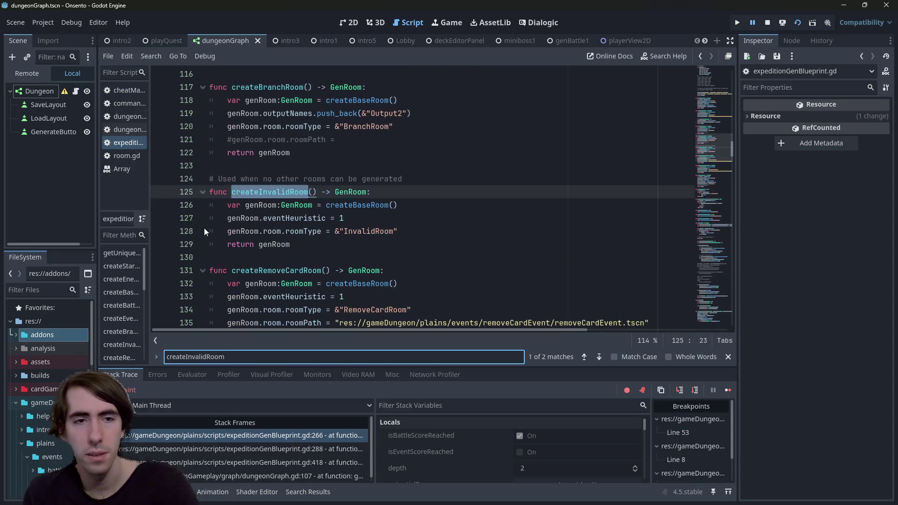
{"action": "key", "text": "Return"}
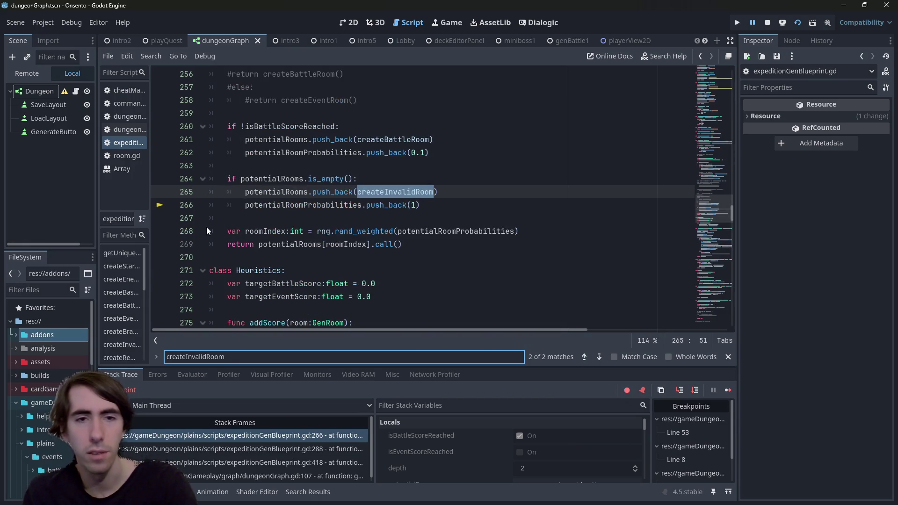
{"action": "key", "text": "Return"}
{"action": "left_click", "coordinate": [163, 206]}
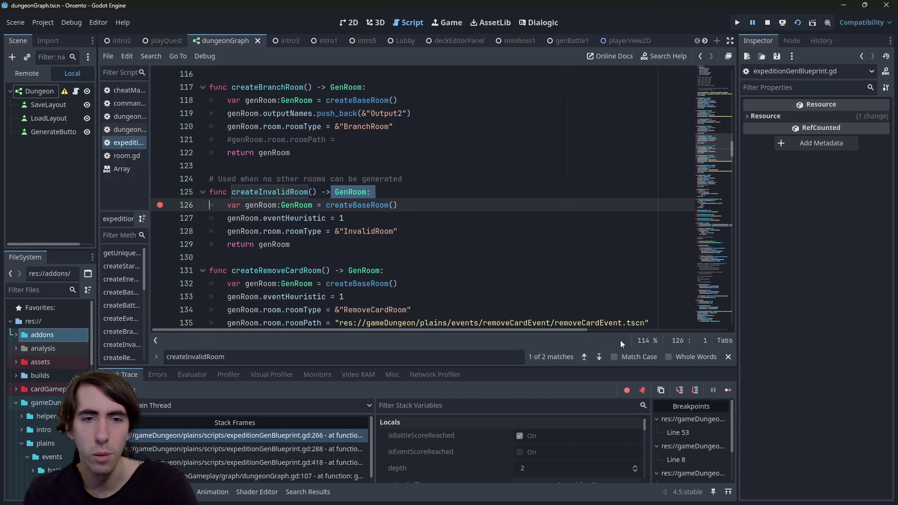
{"action": "left_click", "coordinate": [728, 391]}
{"action": "scroll", "coordinate": [714, 161], "scroll_direction": "down", "scroll_amount": 7}
Step: Break on the line 420 isSubBranchGoodCandidate call, step into it, and expand subPath in Locals
{"action": "left_click_drag", "start_coordinate": [714, 161], "coordinate": [701, 311]}
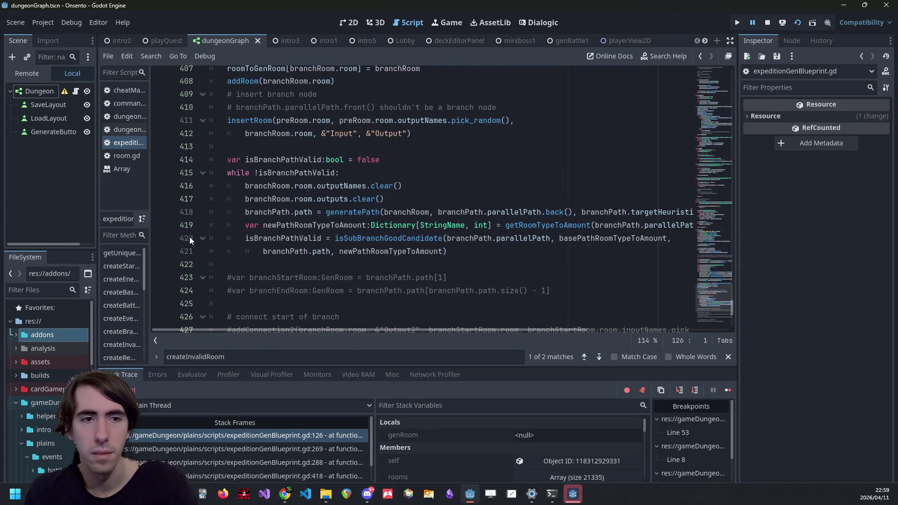
{"action": "left_click", "coordinate": [191, 238], "text": "shift"}
{"action": "left_click", "coordinate": [161, 238]}
{"action": "left_click", "coordinate": [728, 390]}
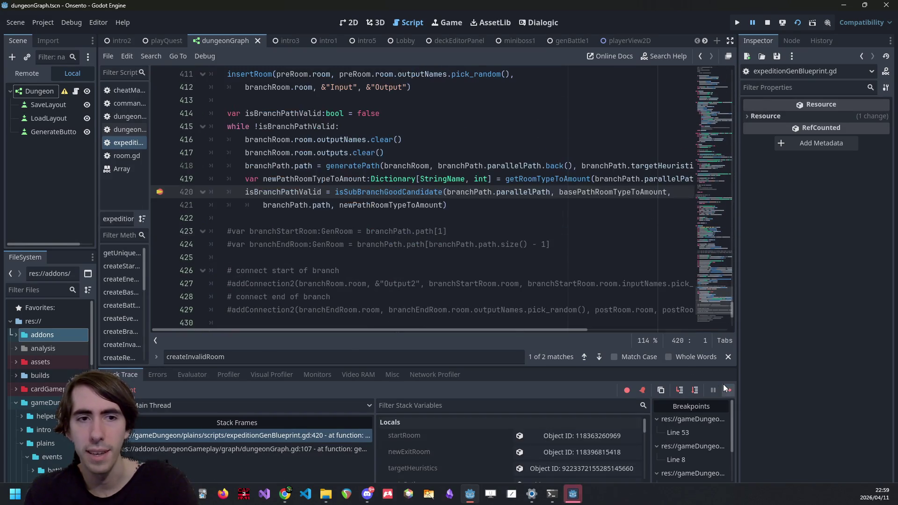
{"action": "left_click", "coordinate": [680, 390]}
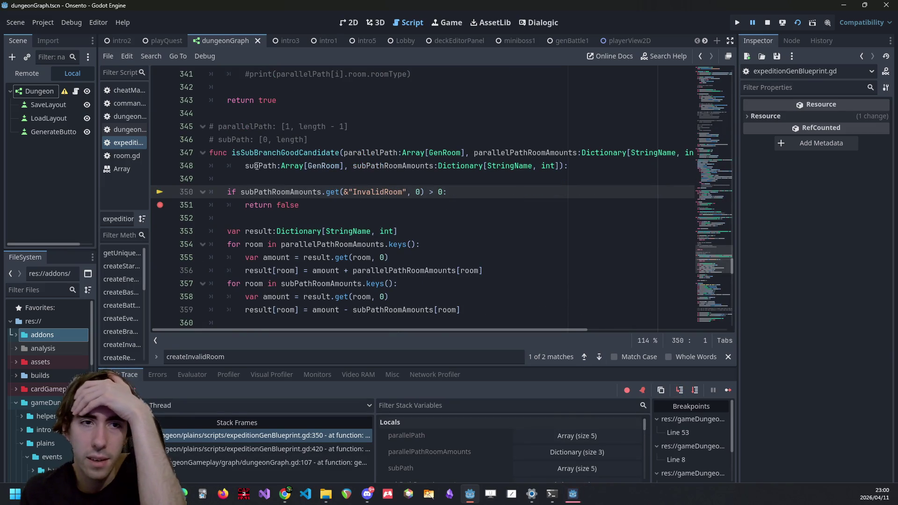
{"action": "mouse_move", "coordinate": [260, 167]}
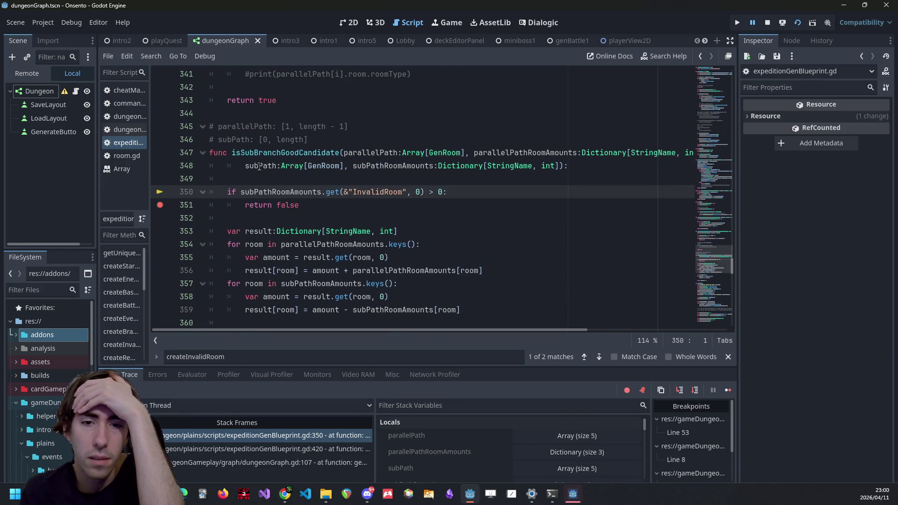
{"action": "scroll", "coordinate": [552, 448], "scroll_direction": "down", "scroll_amount": 1}
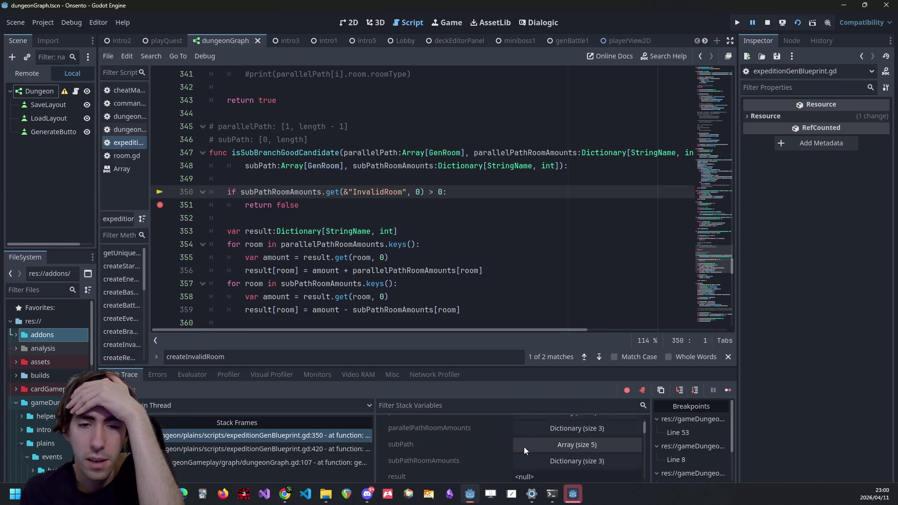
{"action": "scroll", "coordinate": [524, 447], "scroll_direction": "up", "scroll_amount": 1}
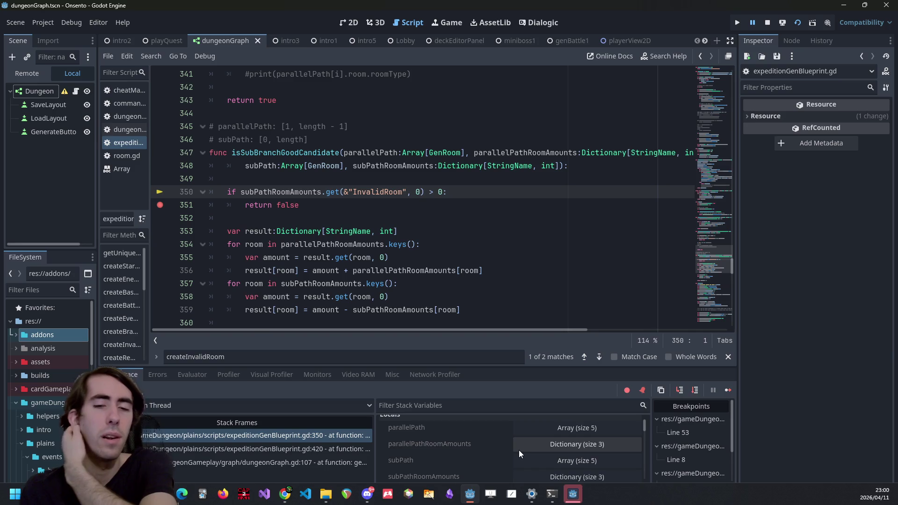
{"action": "scroll", "coordinate": [525, 454], "scroll_direction": "down", "scroll_amount": 1}
{"action": "left_click", "coordinate": [532, 450]}
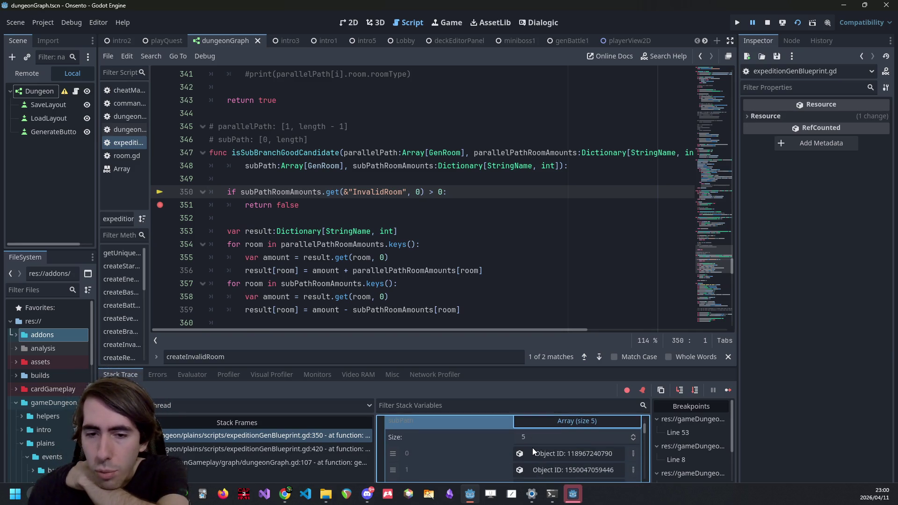
Step: Step past the InvalidRoom check, add a breakpoint on line 351's return false, and resume
{"action": "key", "text": "F10"}
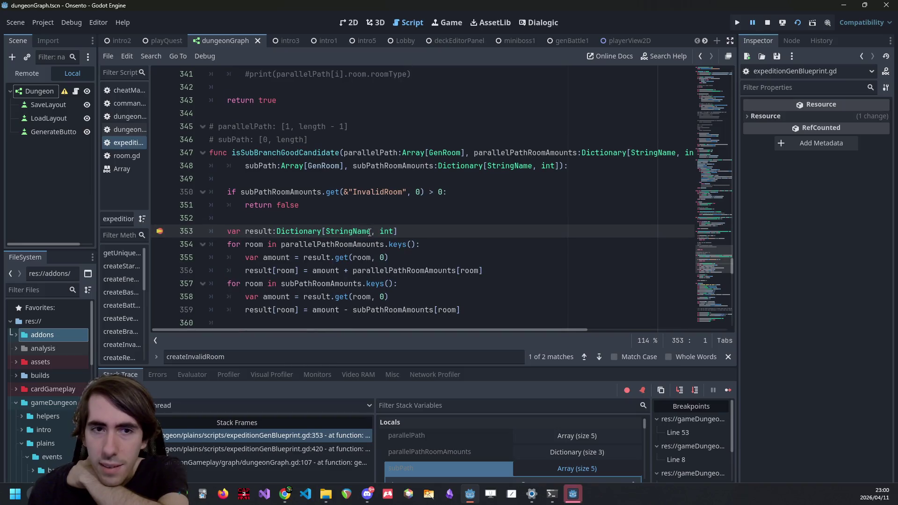
{"action": "left_click_drag", "start_coordinate": [419, 207], "coordinate": [180, 195]}
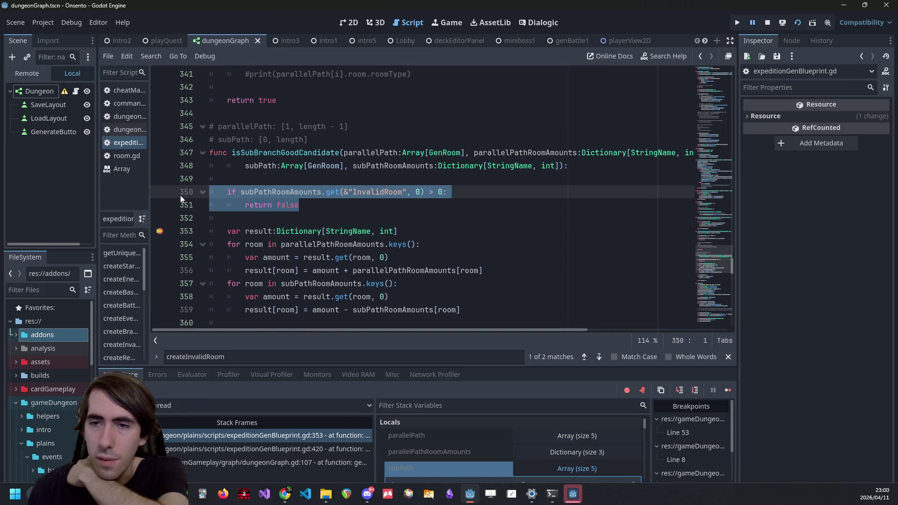
{"action": "left_click", "coordinate": [167, 206]}
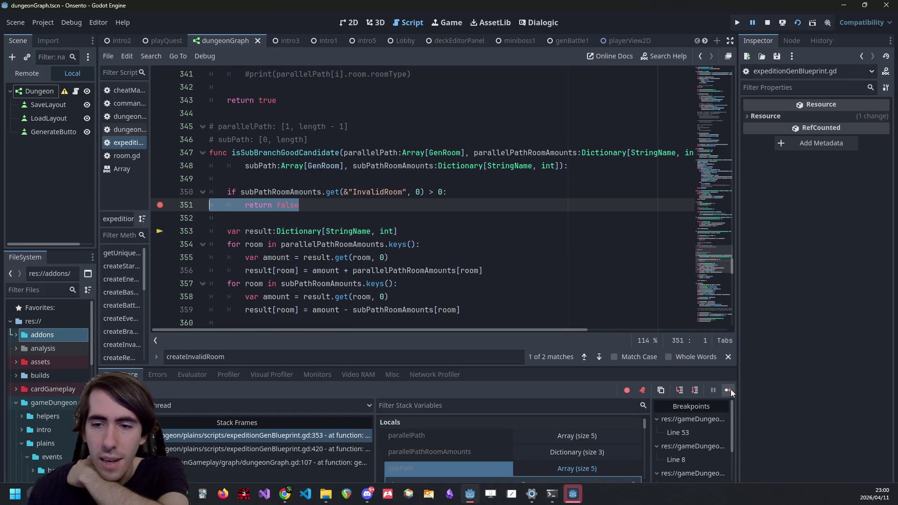
{"action": "left_click", "coordinate": [729, 390]}
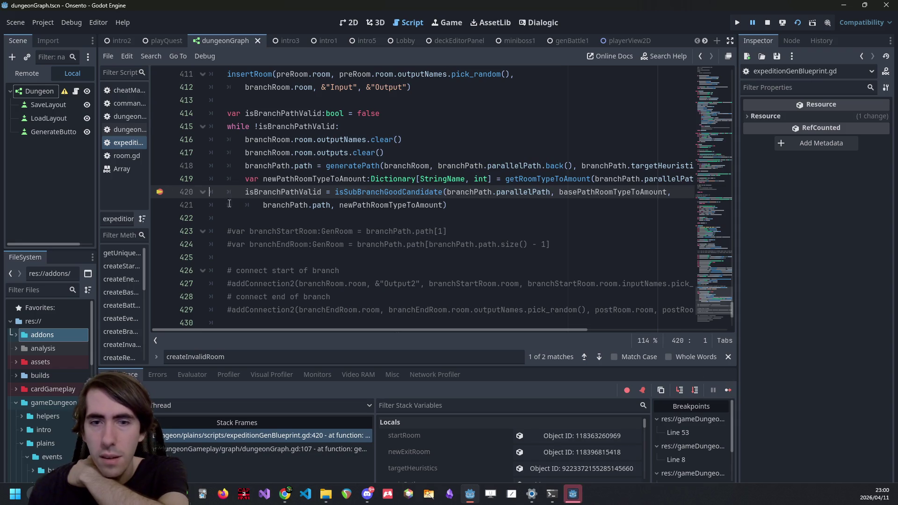
{"action": "left_click", "coordinate": [728, 391]}
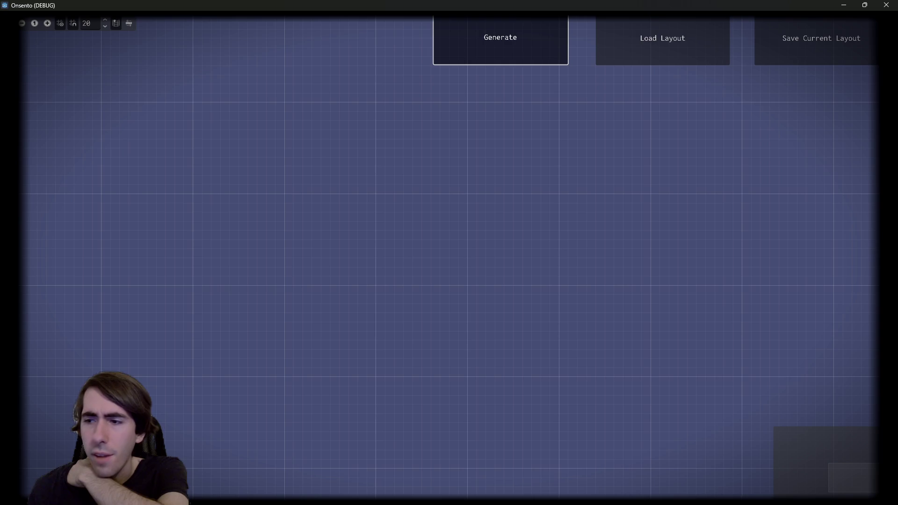
{"action": "scroll", "coordinate": [444, 286], "scroll_direction": "up", "scroll_amount": 10}
{"action": "scroll", "coordinate": [444, 287], "scroll_direction": "up", "scroll_amount": 8}
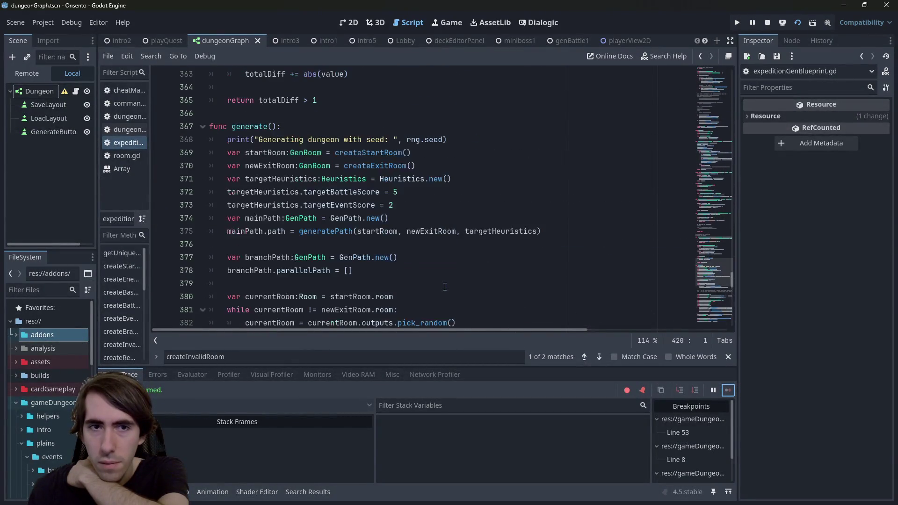
{"action": "scroll", "coordinate": [444, 291], "scroll_direction": "down", "scroll_amount": 3}
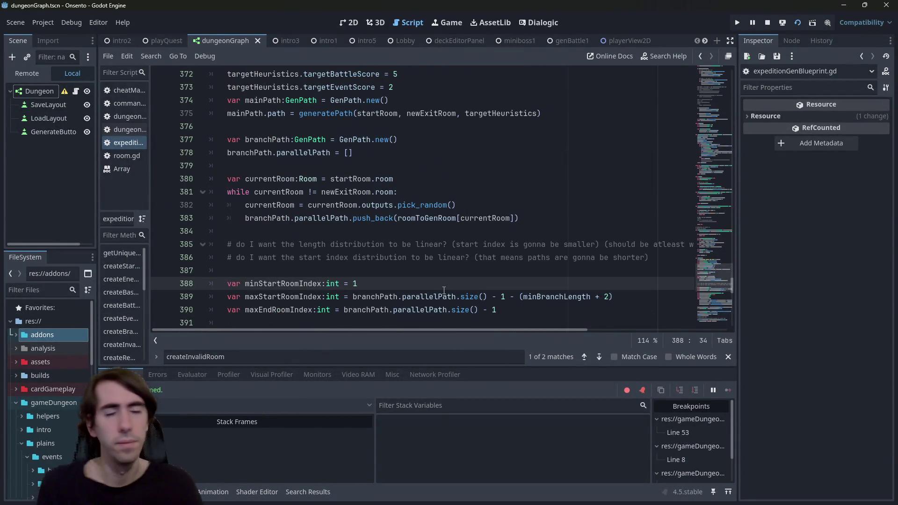
{"action": "key", "text": "alt+Left"}
{"action": "key", "text": "alt+Right"}
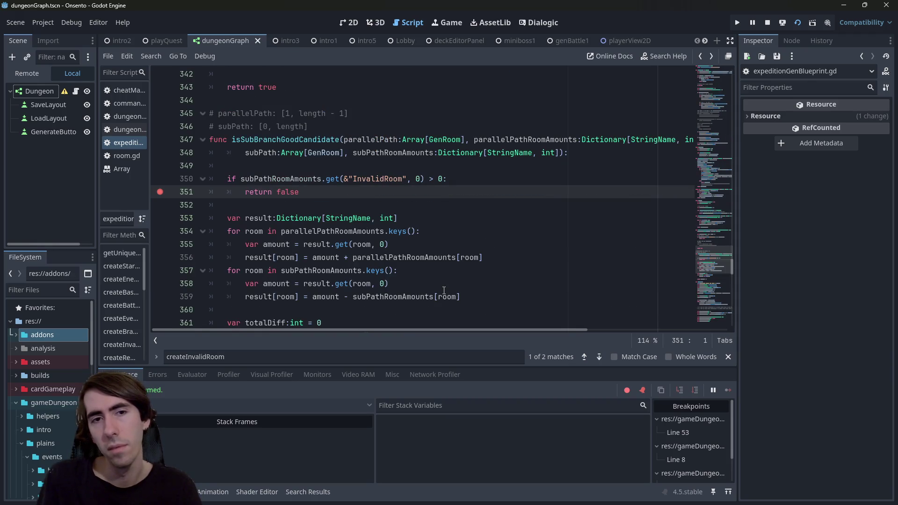
{"action": "double_click", "coordinate": [360, 178]}
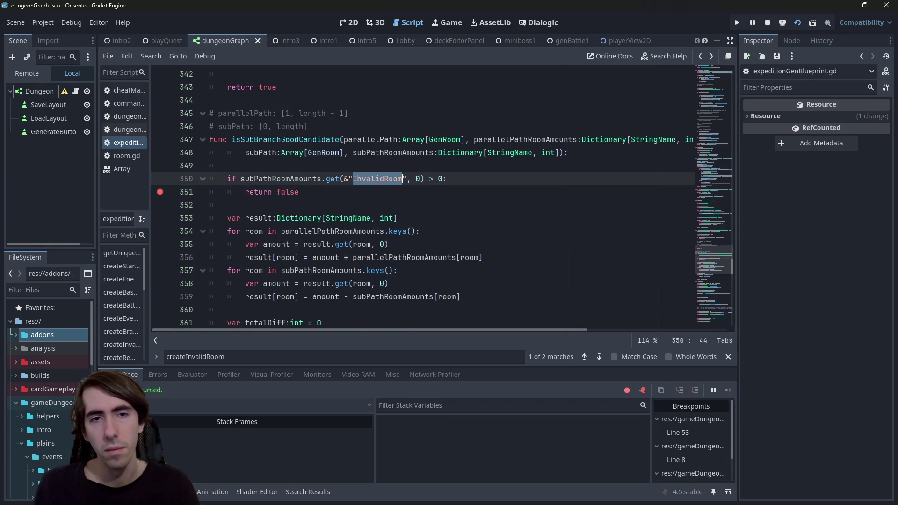
{"action": "key", "text": "ctrl+f"}
{"action": "key", "text": "Return"}
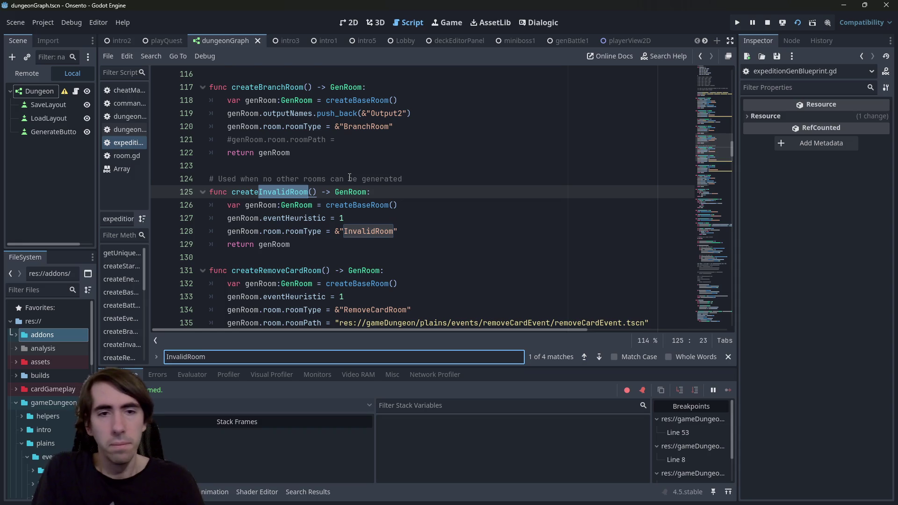
{"action": "left_click", "coordinate": [170, 235]}
{"action": "left_click", "coordinate": [160, 193]}
{"action": "left_click", "coordinate": [696, 390]}
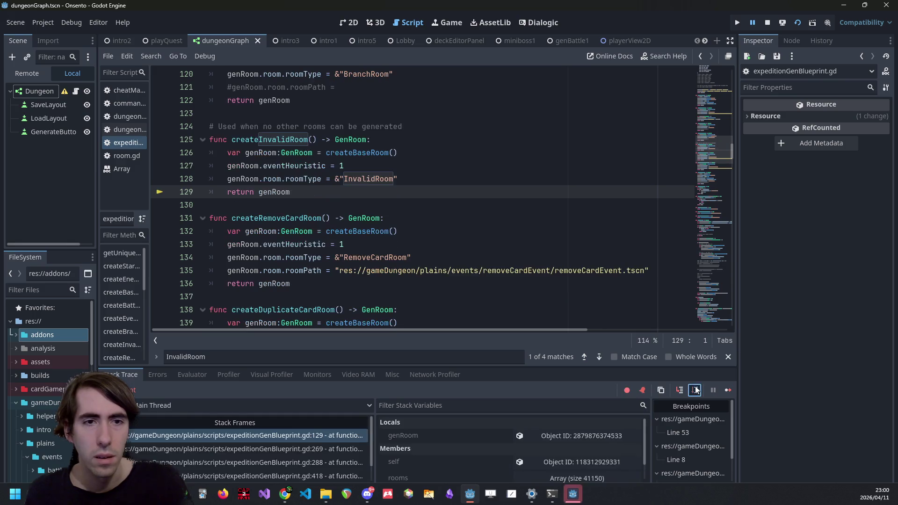
{"action": "left_click", "coordinate": [695, 390]}
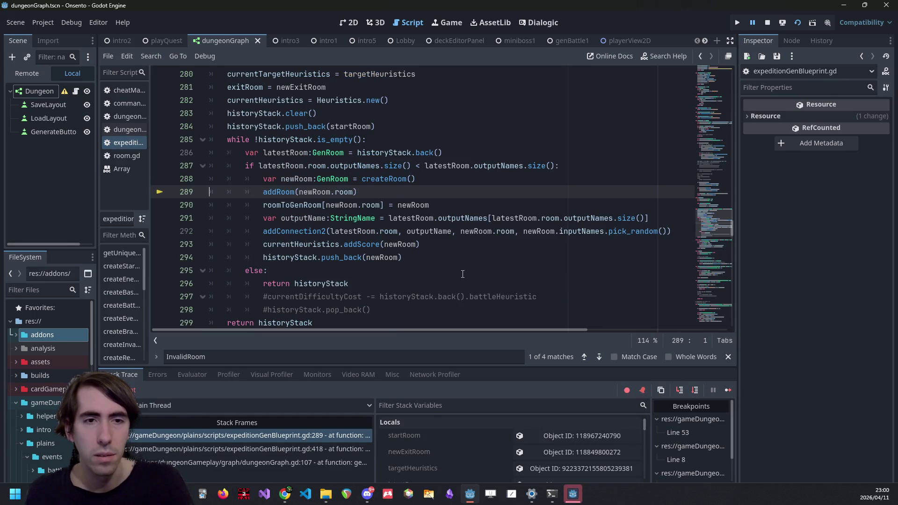
{"action": "left_click", "coordinate": [696, 390]}
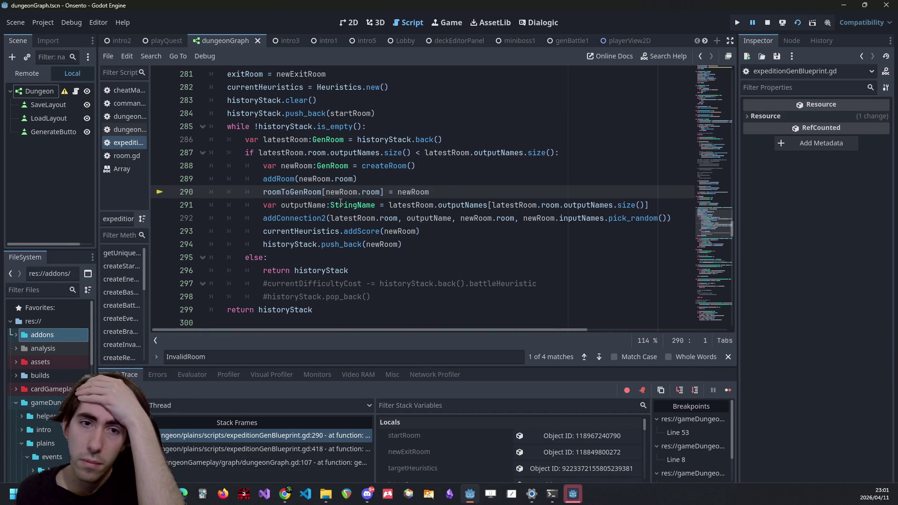
{"action": "mouse_move", "coordinate": [340, 204]}
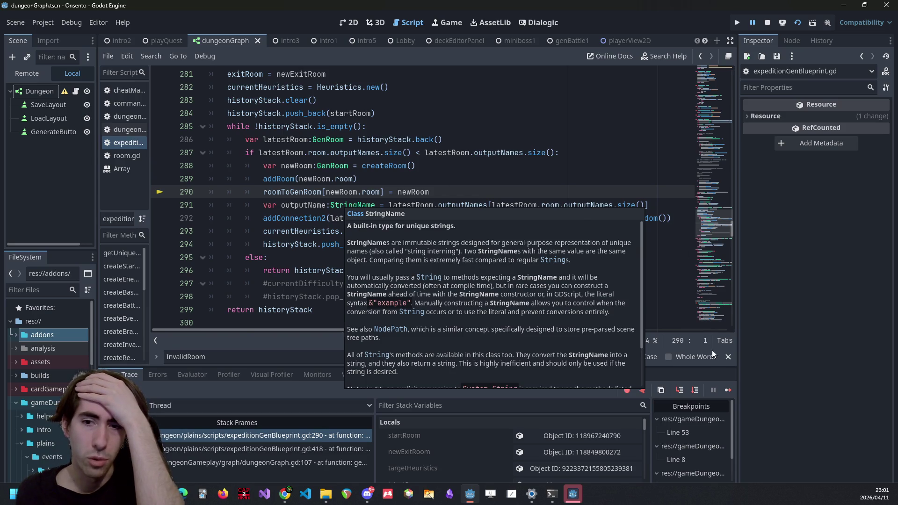
{"action": "left_click", "coordinate": [728, 390]}
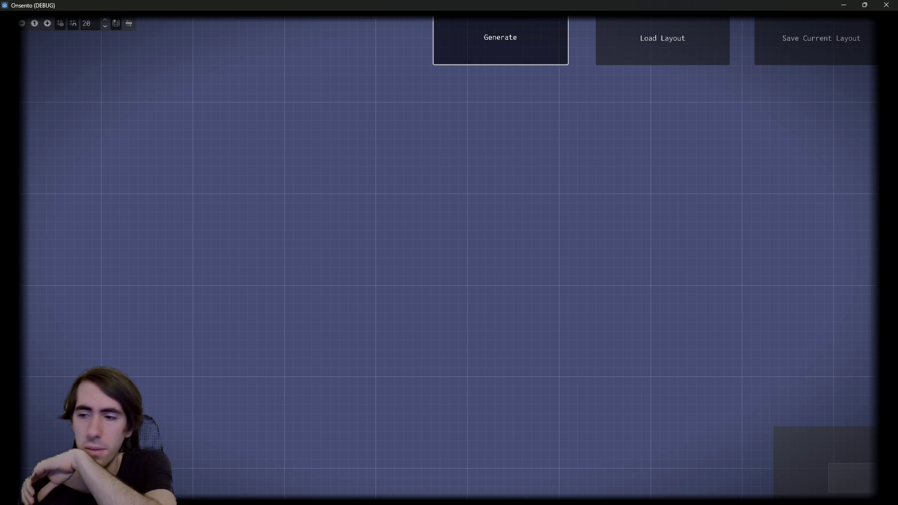
Step: Close the game, find the next InvalidRoom match, and set a breakpoint on line 351
{"action": "left_click", "coordinate": [844, 5]}
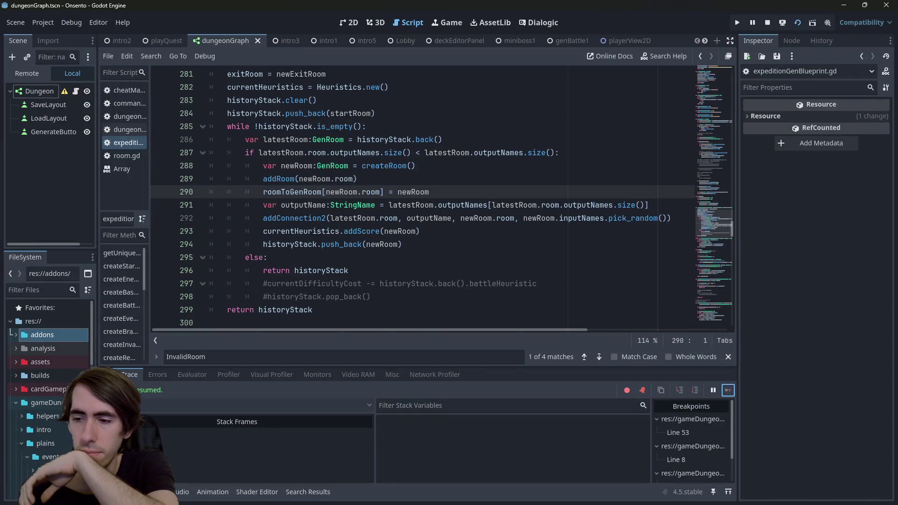
{"action": "key", "text": "ctrl+f"}
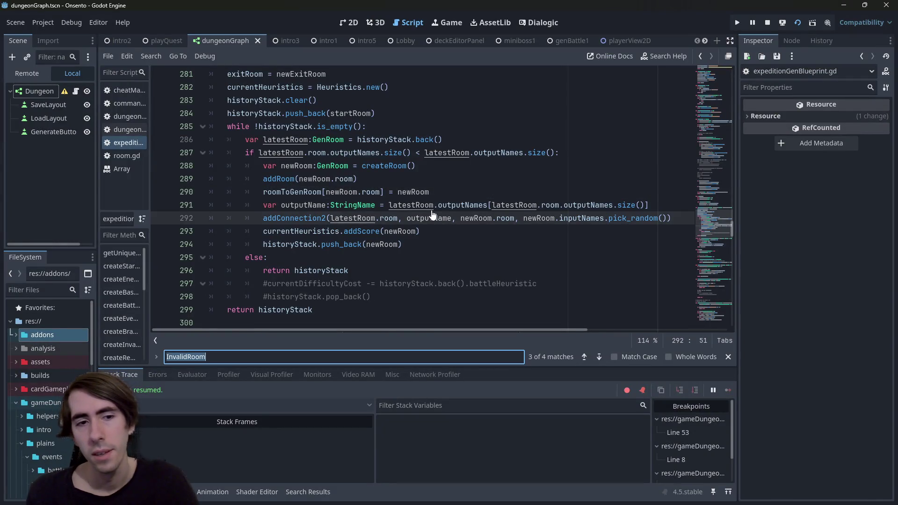
{"action": "key", "text": "Return"}
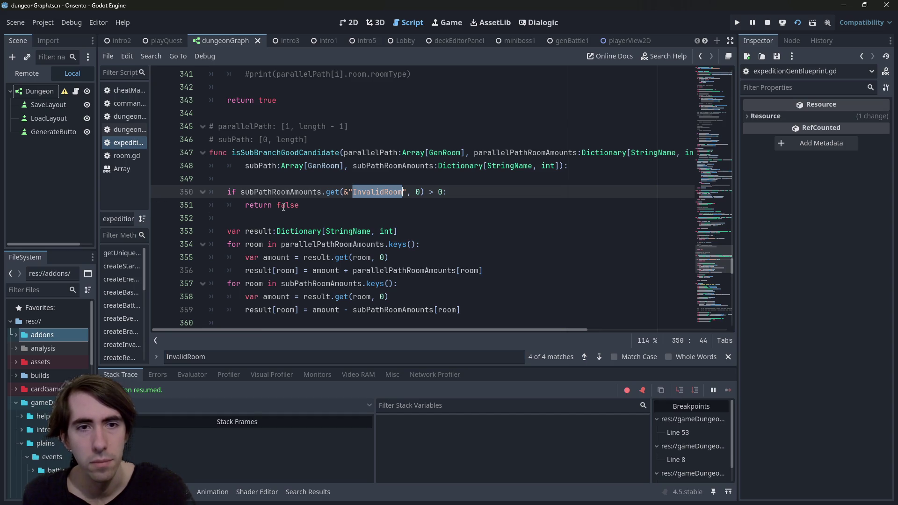
{"action": "left_click", "coordinate": [160, 205]}
{"action": "double_click", "coordinate": [280, 192]}
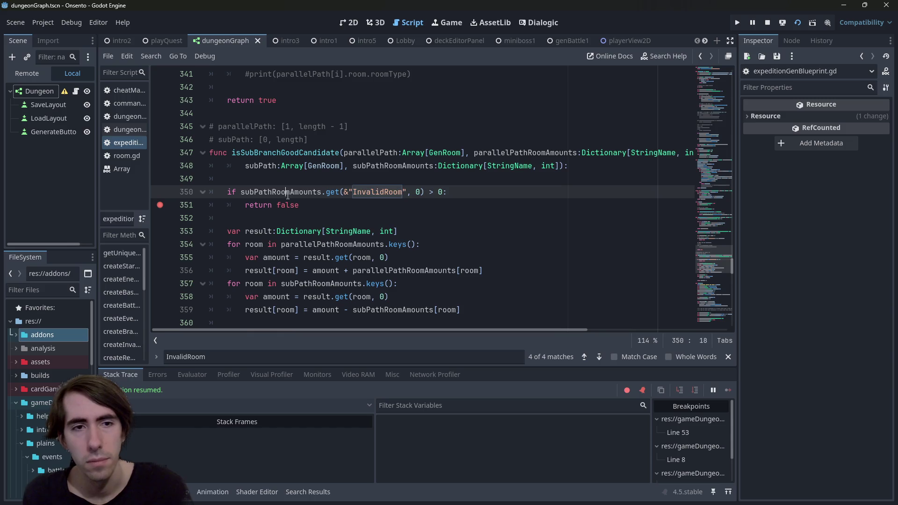
Step: Search InvalidRoom again to reach createInvalidRoom and set a breakpoint on line 128
{"action": "left_click", "coordinate": [312, 356]}
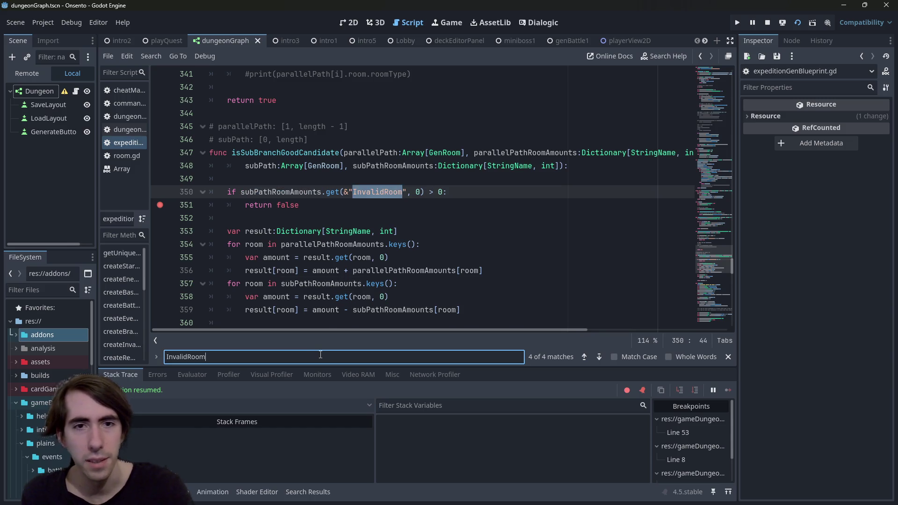
{"action": "key", "text": "Return"}
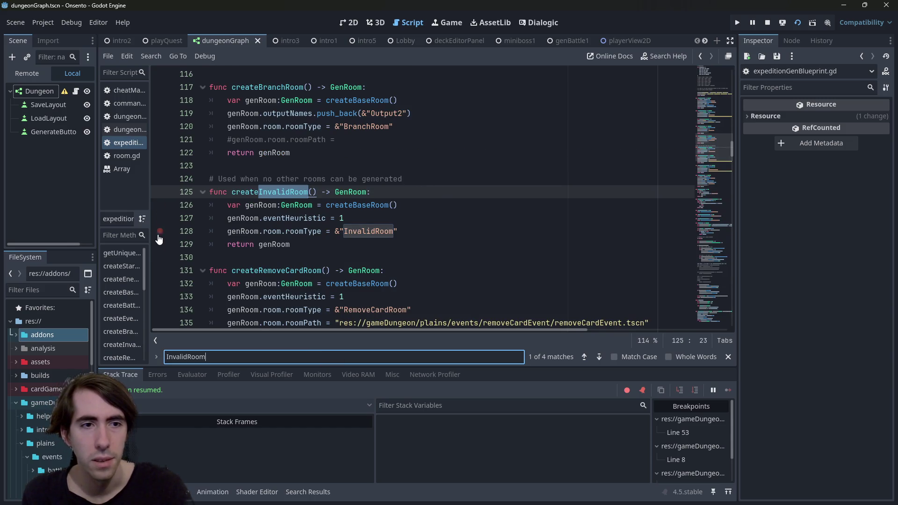
{"action": "left_click", "coordinate": [160, 231]}
Step: Add a breakpoint on line 350's InvalidRoom check and resume to line 128
{"action": "mouse_move", "coordinate": [222, 188]}
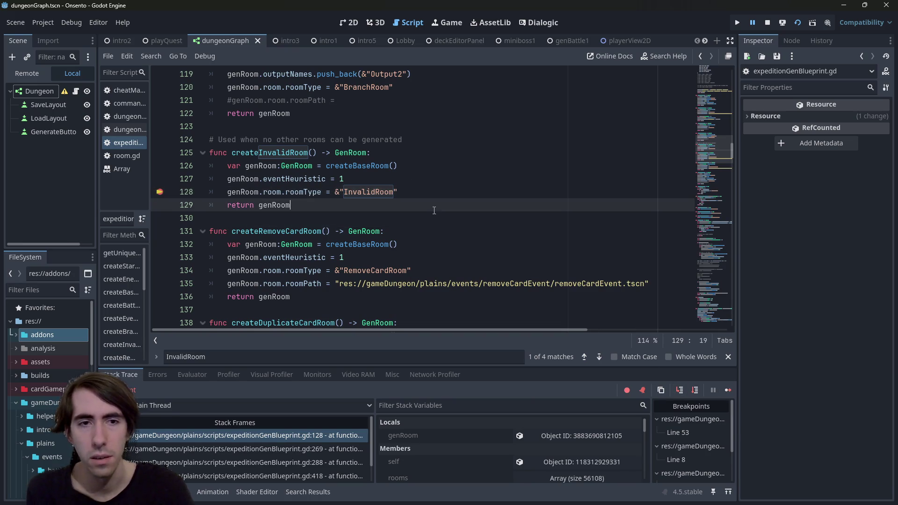
{"action": "scroll", "coordinate": [434, 211], "scroll_direction": "up", "scroll_amount": 1}
{"action": "key", "text": "F3"}
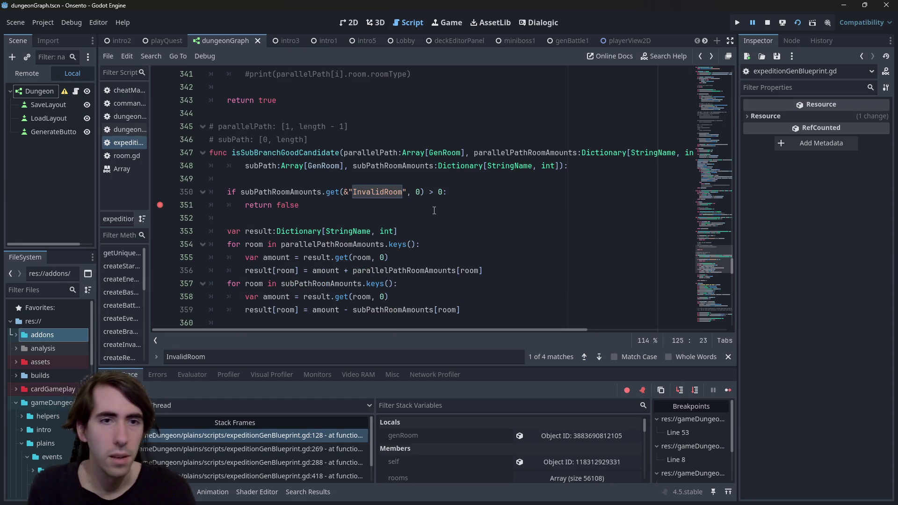
{"action": "left_click", "coordinate": [159, 191]}
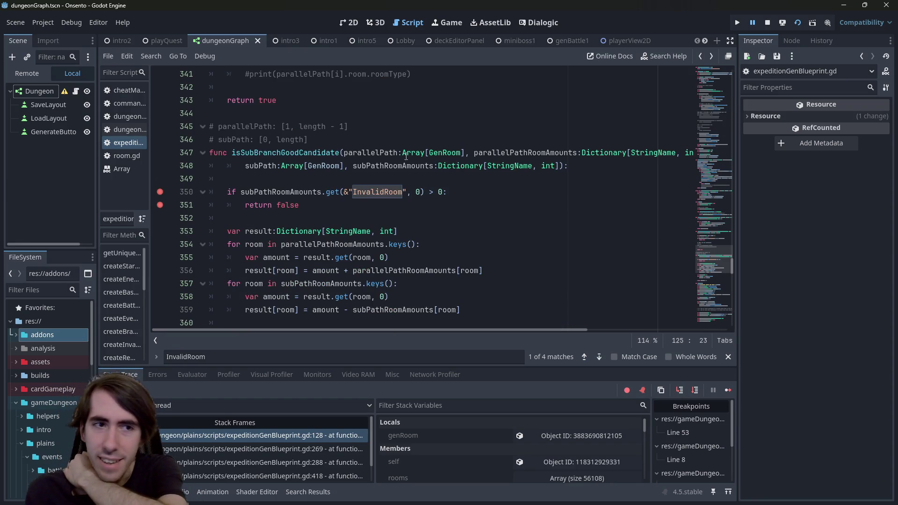
{"action": "left_click", "coordinate": [727, 391]}
{"action": "left_click", "coordinate": [275, 434]}
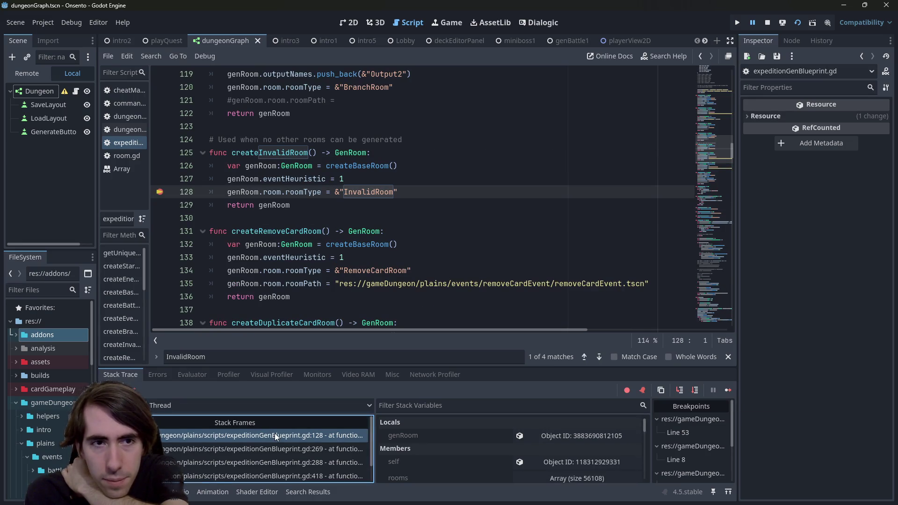
Step: Step out of createInvalidRoom into generatePath to line 290, checking roomToGenRoom and newRoom values
{"action": "left_click", "coordinate": [693, 391]}
{"action": "left_click", "coordinate": [694, 391]}
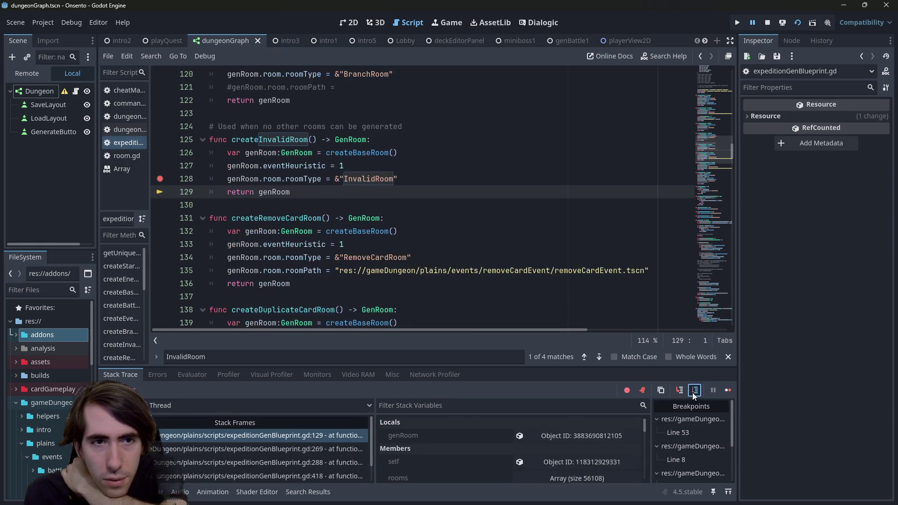
{"action": "left_click", "coordinate": [693, 391]}
{"action": "left_click", "coordinate": [694, 391]}
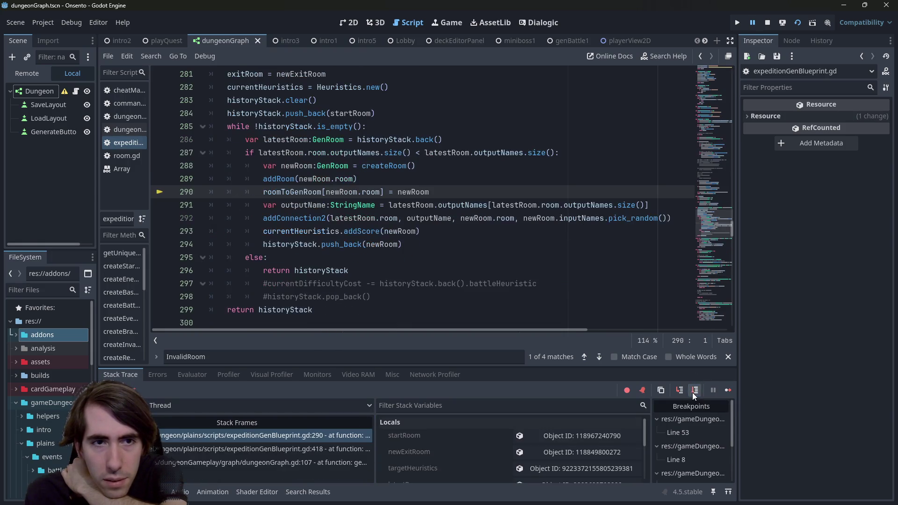
{"action": "mouse_move", "coordinate": [309, 192]}
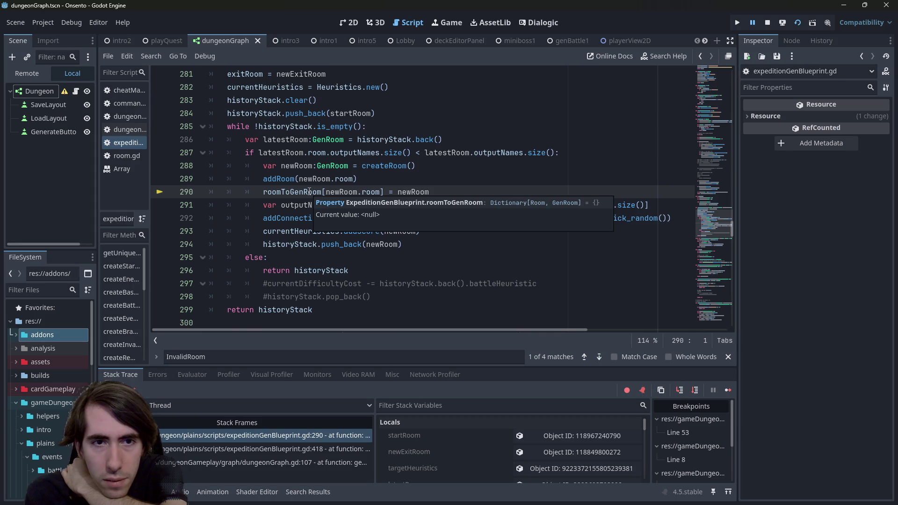
{"action": "mouse_move", "coordinate": [418, 192]}
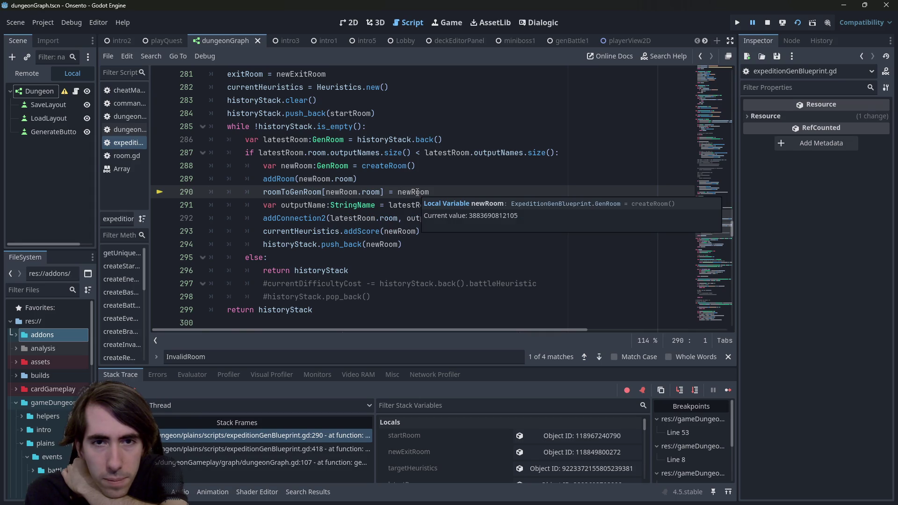
{"action": "scroll", "coordinate": [417, 192], "scroll_direction": "up", "scroll_amount": 1}
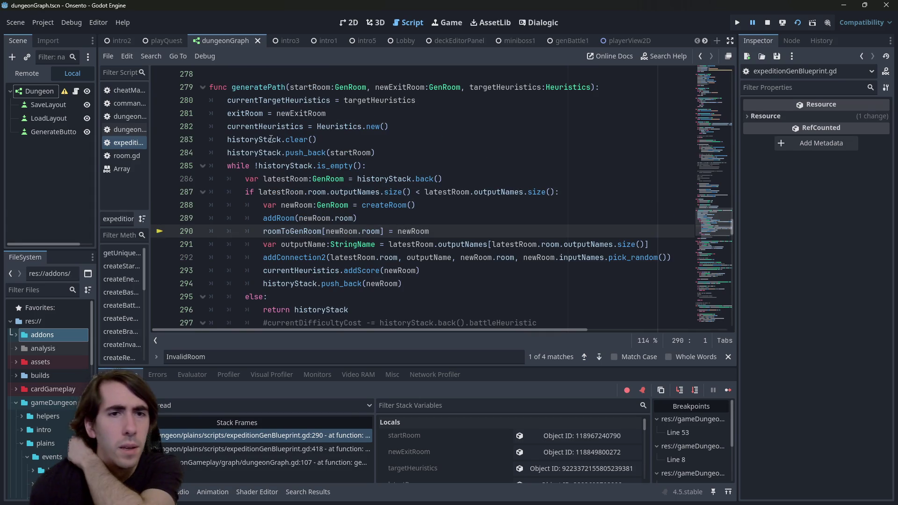
{"action": "mouse_move", "coordinate": [271, 139]}
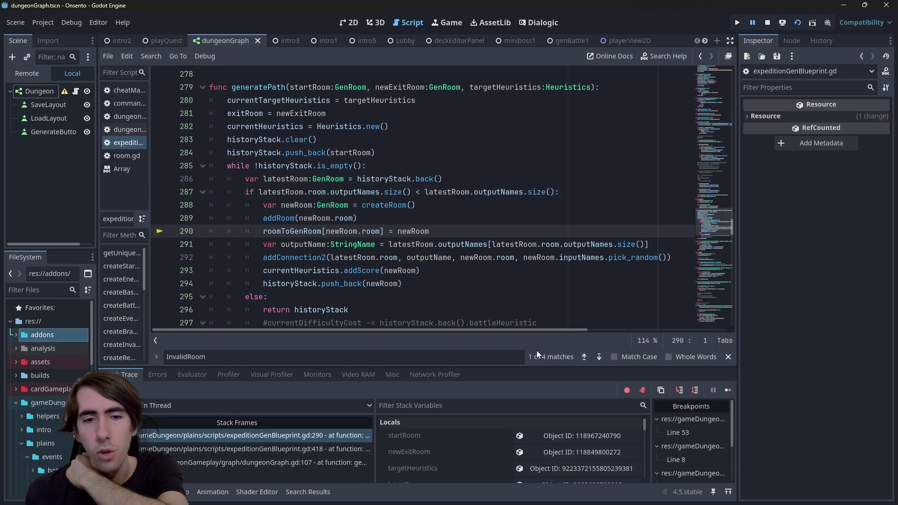
Step: Step on to line 294, historyStack.push_back(newRoom), then select roomToGenRoom on line 290
{"action": "left_click", "coordinate": [695, 390]}
{"action": "left_click", "coordinate": [695, 390]}
{"action": "left_click", "coordinate": [695, 388]}
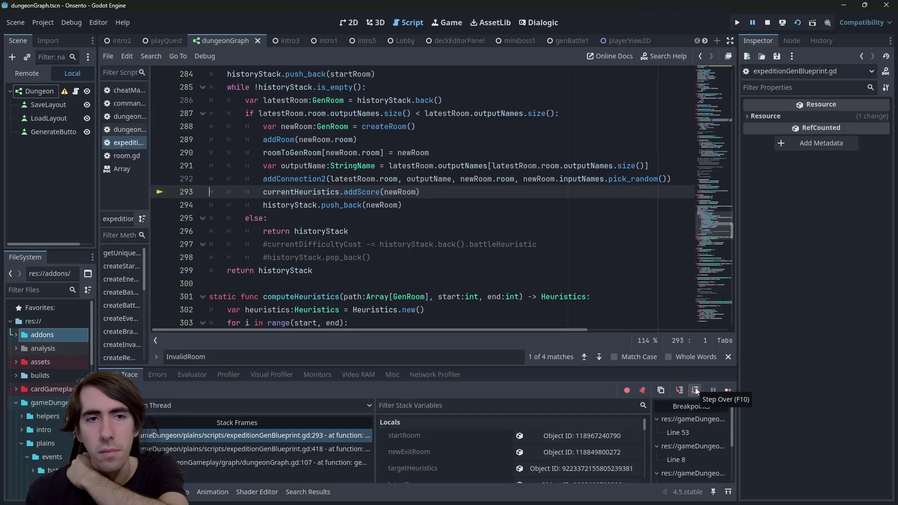
{"action": "left_click", "coordinate": [695, 388]}
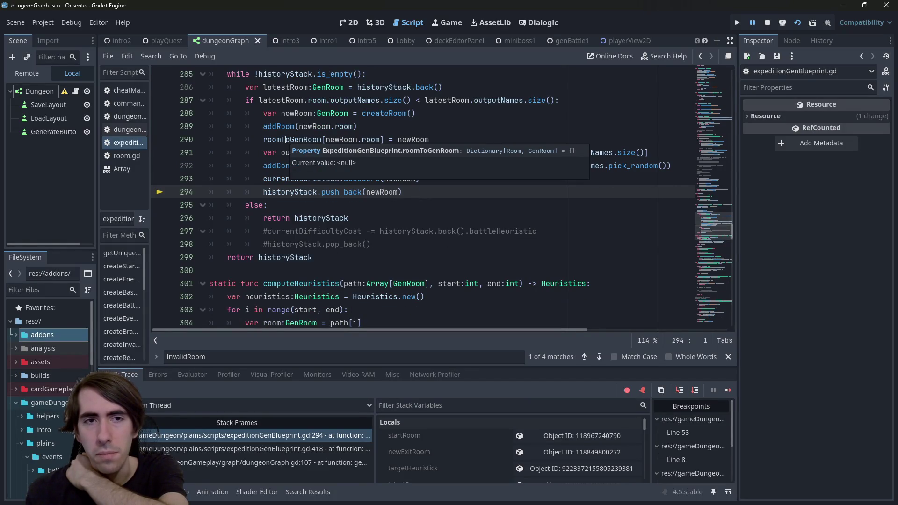
{"action": "left_click", "coordinate": [424, 128]}
{"action": "mouse_move", "coordinate": [423, 141]}
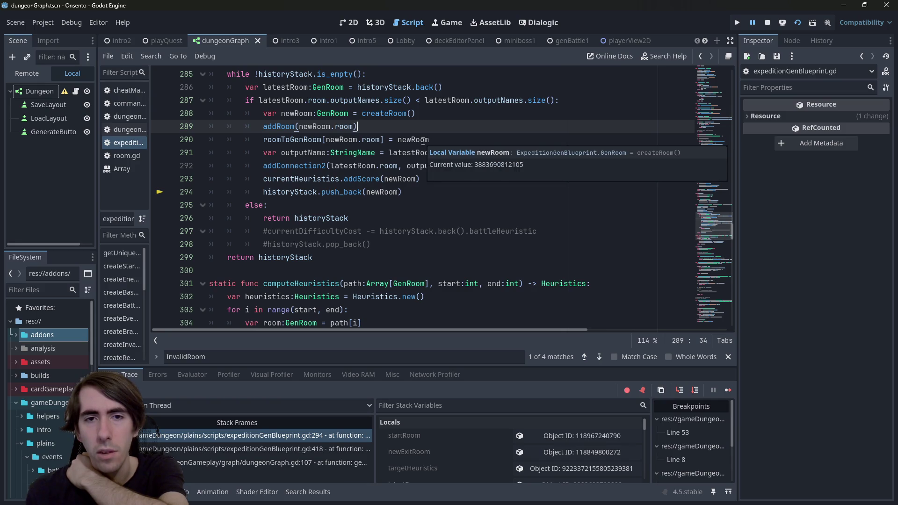
{"action": "double_click", "coordinate": [281, 139]}
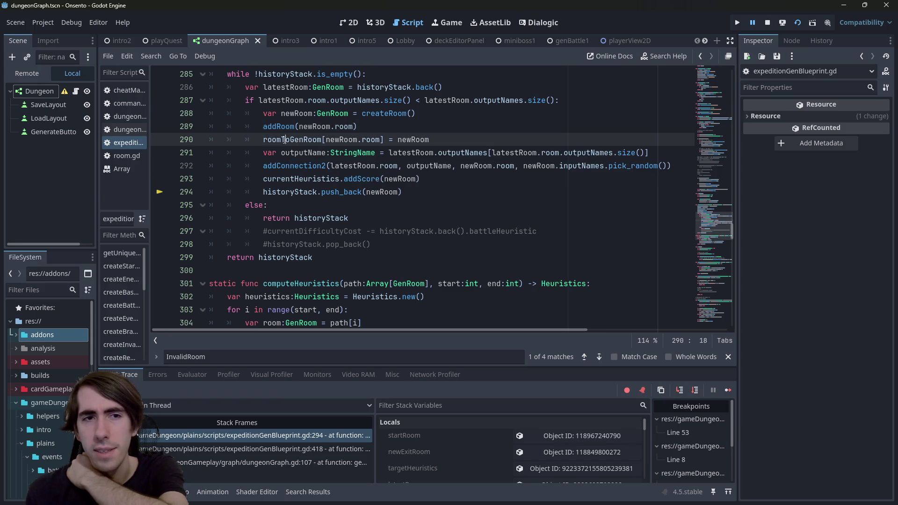
{"action": "scroll", "coordinate": [297, 173], "scroll_direction": "up", "scroll_amount": 5}
{"action": "scroll", "coordinate": [297, 173], "scroll_direction": "down", "scroll_amount": 3}
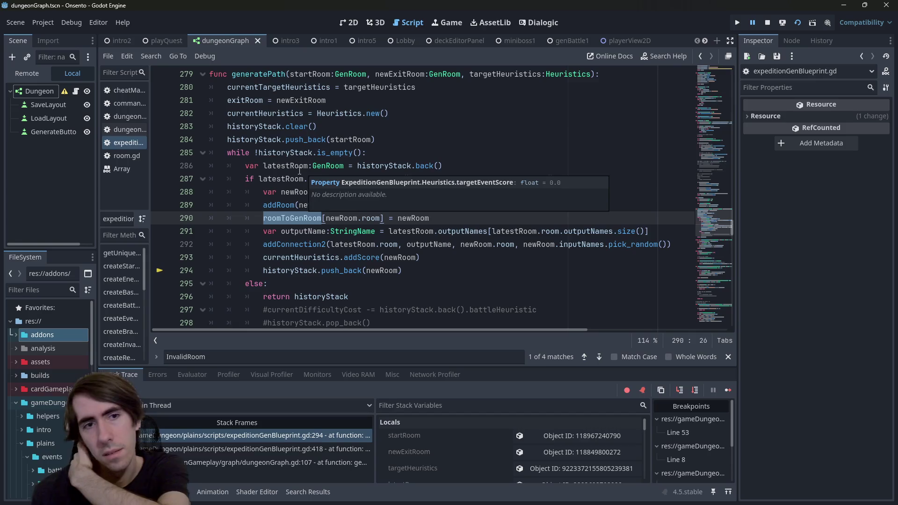
Step: Jump to the roomToGenRoom declaration on line 13, return to line 290, and check historyStack
{"action": "left_click", "coordinate": [304, 219]}
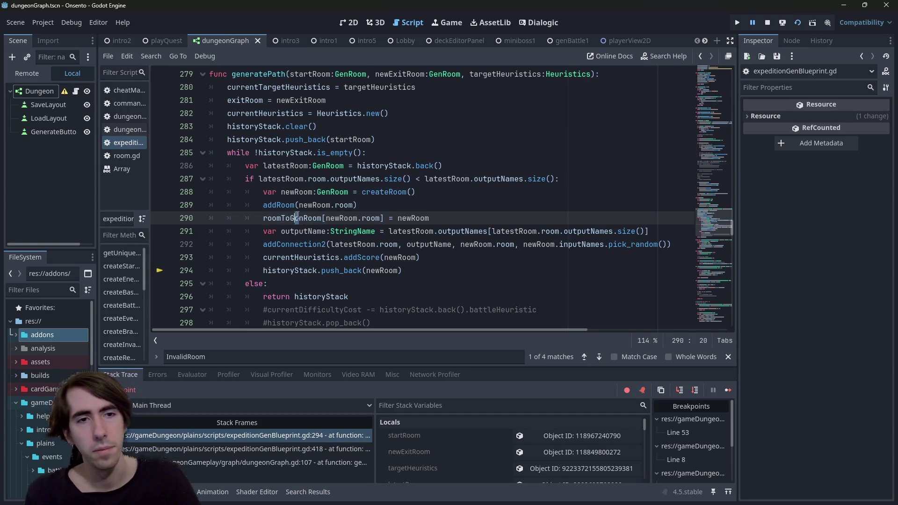
{"action": "left_click", "coordinate": [304, 219], "text": "ctrl"}
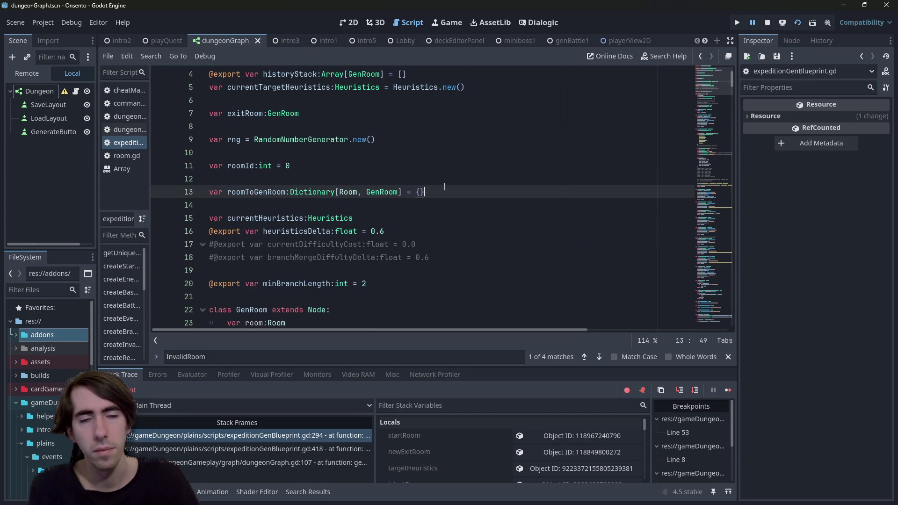
{"action": "key", "text": "alt+Left"}
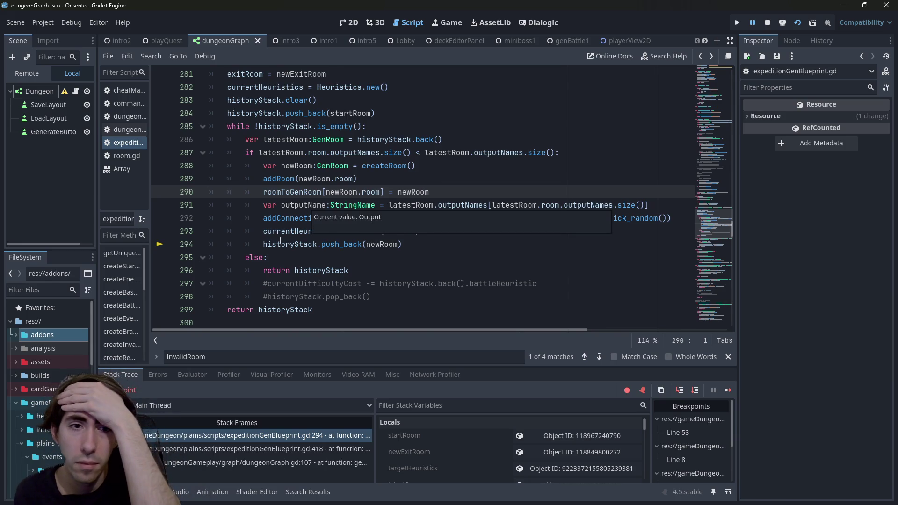
{"action": "mouse_move", "coordinate": [279, 244]}
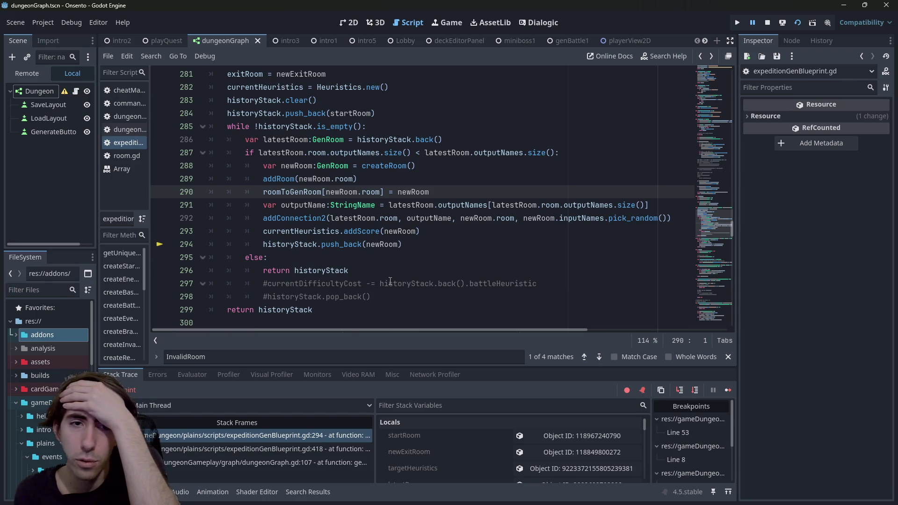
Step: Step over through the generatePath loop body until it returns to line 286
{"action": "left_click", "coordinate": [694, 390]}
{"action": "left_click", "coordinate": [694, 391]}
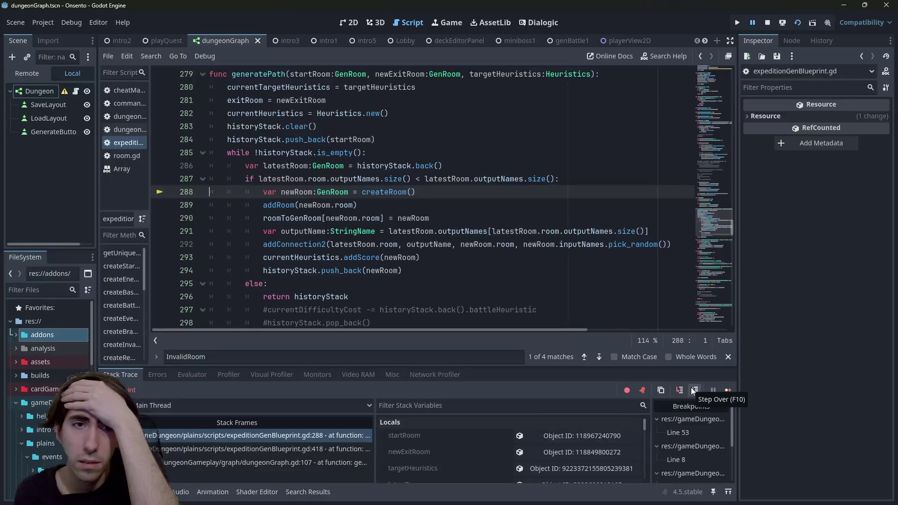
{"action": "left_click", "coordinate": [694, 390]}
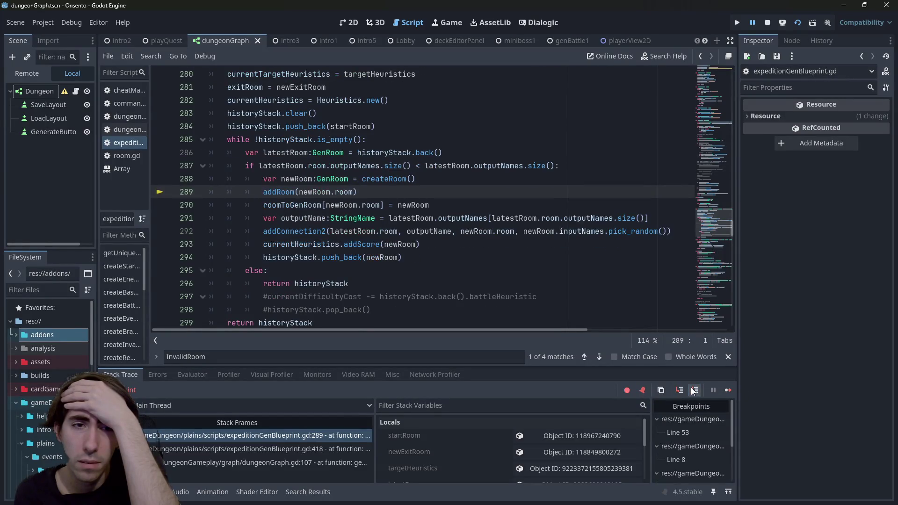
{"action": "left_click", "coordinate": [694, 391]}
{"action": "left_click", "coordinate": [695, 391]}
{"action": "left_click", "coordinate": [694, 391]}
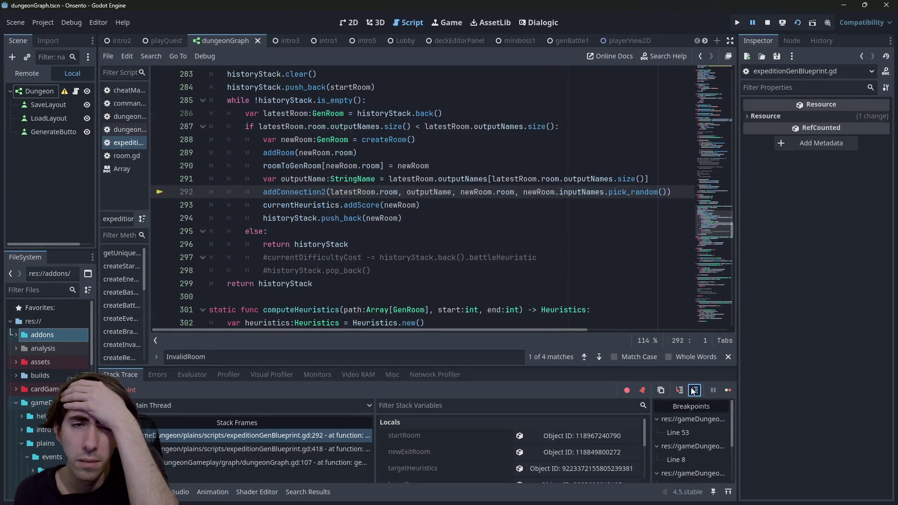
{"action": "left_click", "coordinate": [694, 391]}
{"action": "left_click", "coordinate": [694, 390]}
{"action": "left_click", "coordinate": [695, 391]}
Step: Step to line 293, then continue past line 296 to the line 350 InvalidRoom check
{"action": "left_click", "coordinate": [694, 391]}
{"action": "left_click", "coordinate": [694, 391]}
{"action": "left_click", "coordinate": [694, 391]}
{"action": "left_click", "coordinate": [694, 391]}
{"action": "left_click", "coordinate": [694, 390]}
{"action": "left_click", "coordinate": [694, 391]}
{"action": "left_click", "coordinate": [694, 391]}
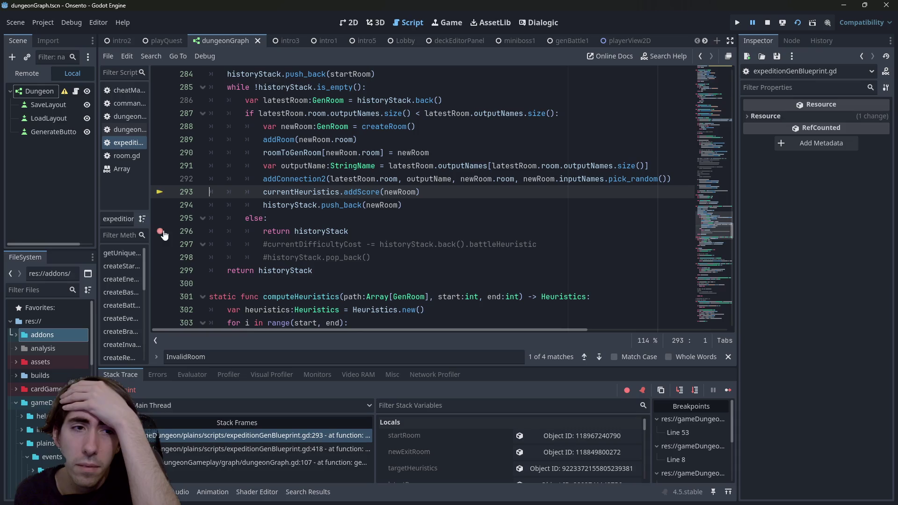
{"action": "left_click", "coordinate": [731, 394]}
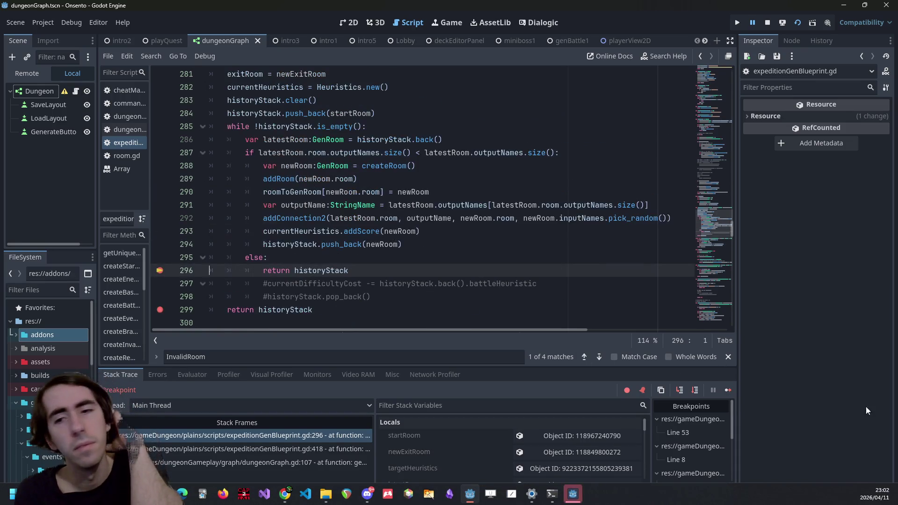
{"action": "left_click", "coordinate": [727, 392]}
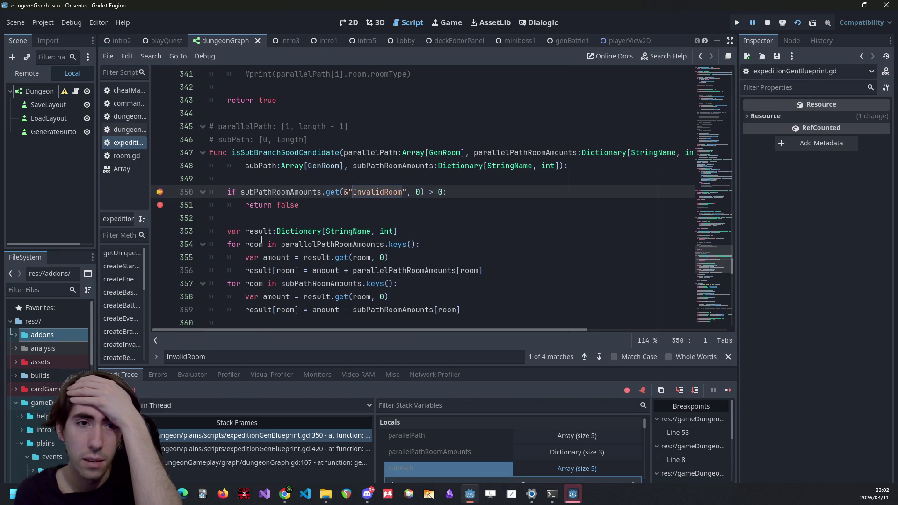
Step: Inspect values at the line 350 InvalidRoom check, then step over to line 353's result dictionary
{"action": "mouse_move", "coordinate": [265, 191]}
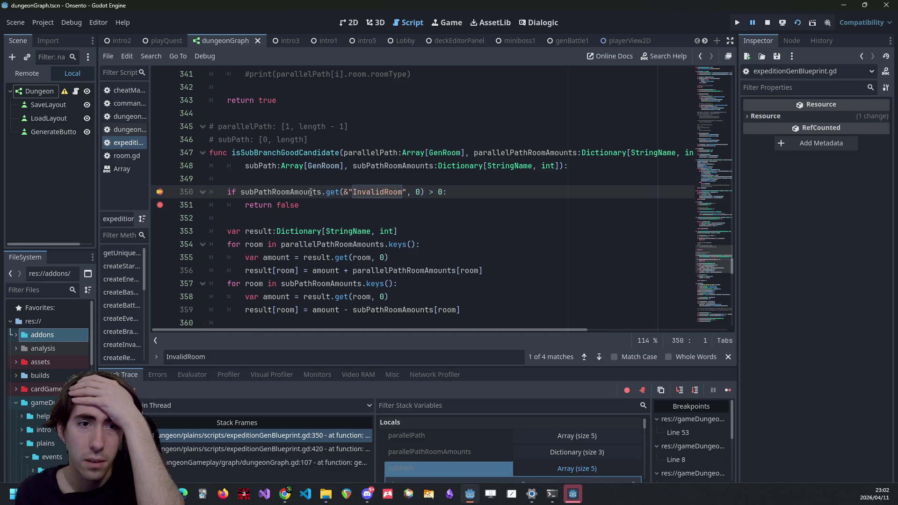
{"action": "mouse_move", "coordinate": [311, 193]}
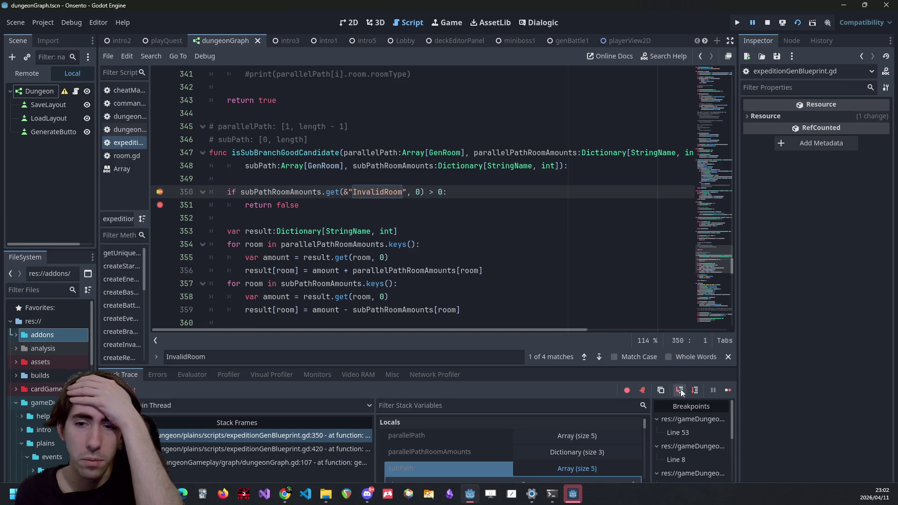
{"action": "left_click", "coordinate": [696, 390]}
{"action": "scroll", "coordinate": [447, 259], "scroll_direction": "down", "scroll_amount": 1}
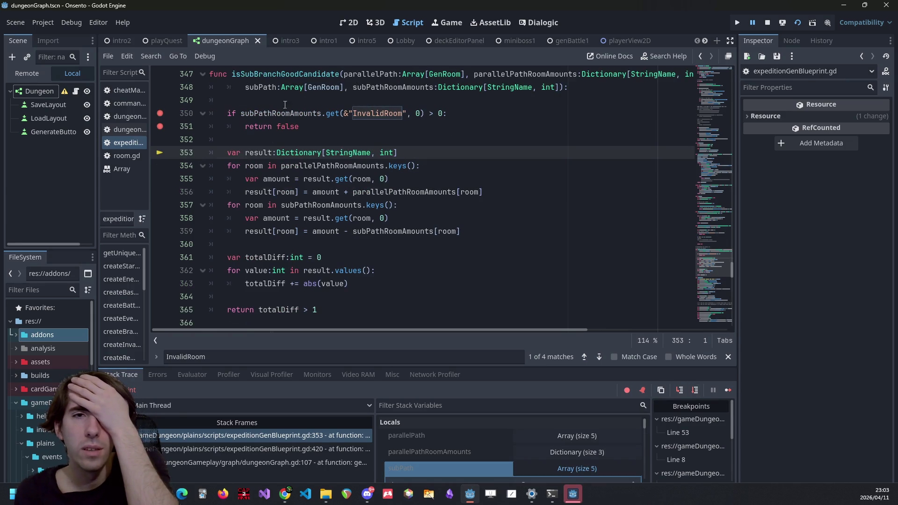
{"action": "mouse_move", "coordinate": [277, 108]}
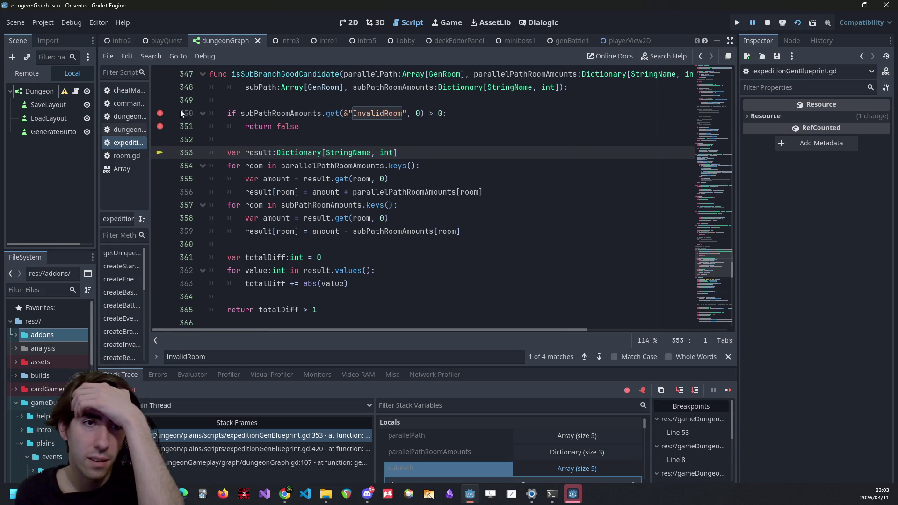
{"action": "left_click", "coordinate": [384, 157]}
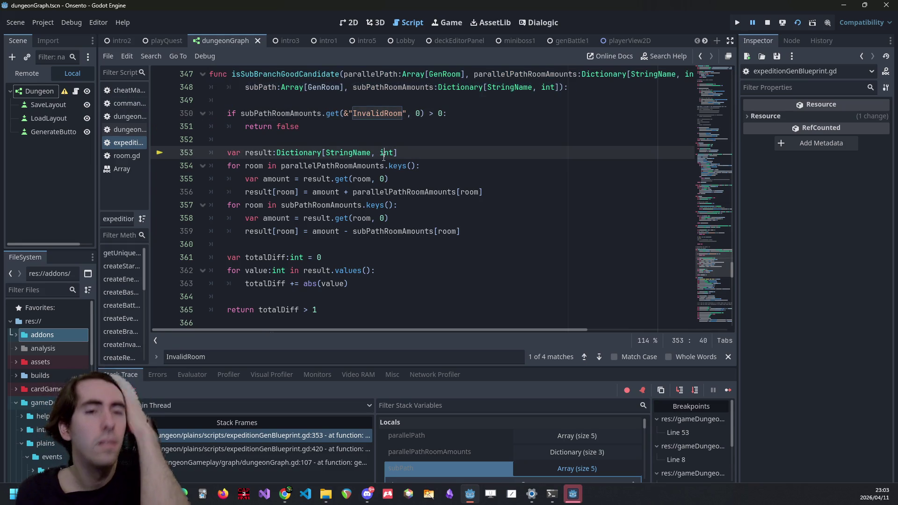
{"action": "mouse_move", "coordinate": [383, 157]}
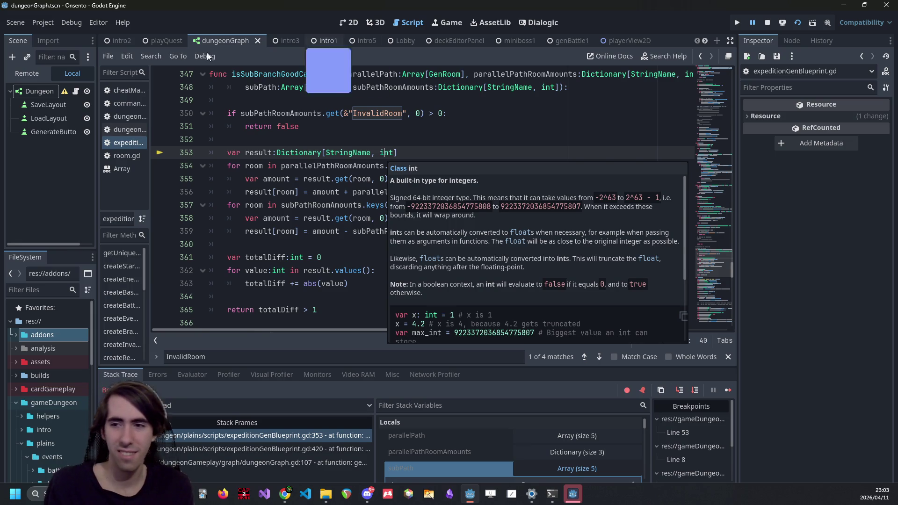
{"action": "left_click", "coordinate": [582, 495]}
{"action": "left_click", "coordinate": [582, 495]}
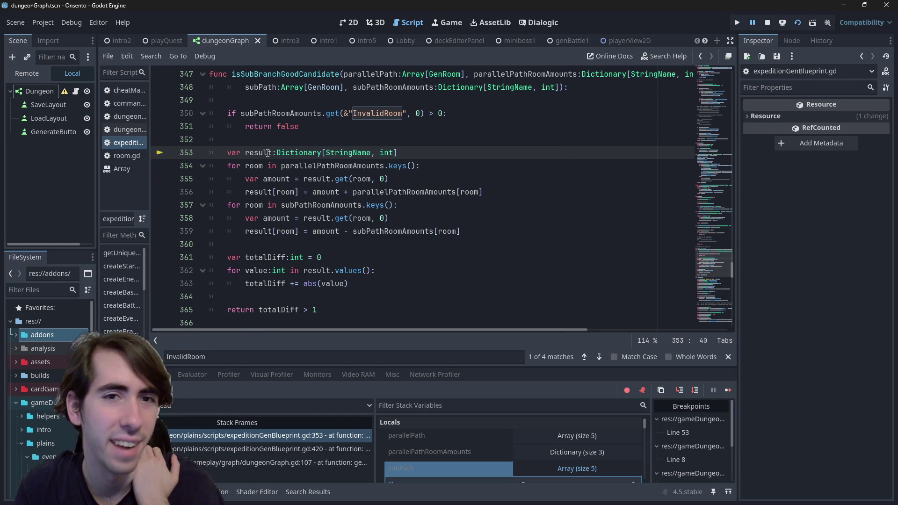
{"action": "double_click", "coordinate": [268, 153]}
{"action": "double_click", "coordinate": [368, 114]}
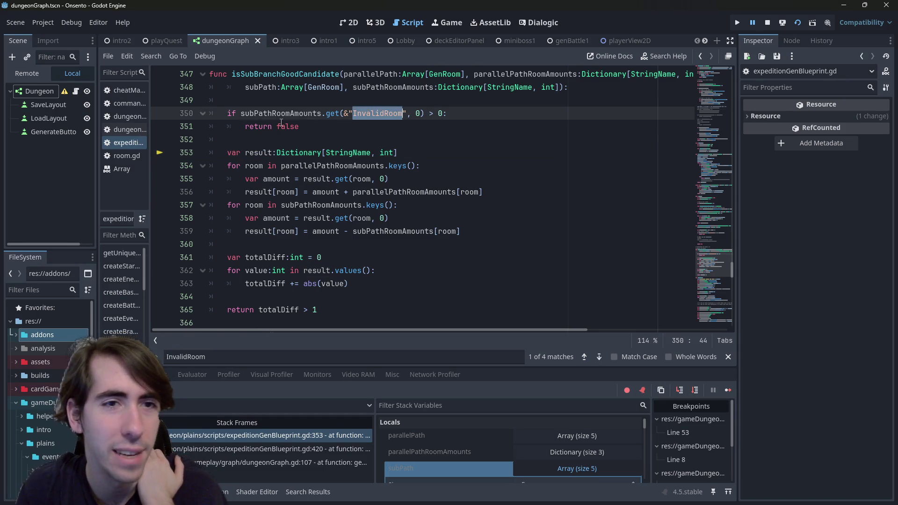
{"action": "scroll", "coordinate": [356, 194], "scroll_direction": "down", "scroll_amount": 1}
{"action": "scroll", "coordinate": [355, 194], "scroll_direction": "up", "scroll_amount": 2}
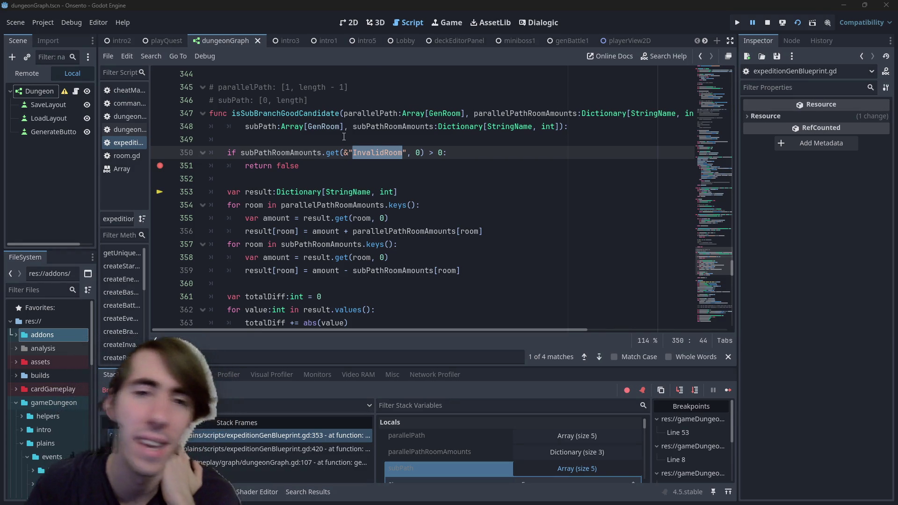
{"action": "left_click", "coordinate": [442, 182]}
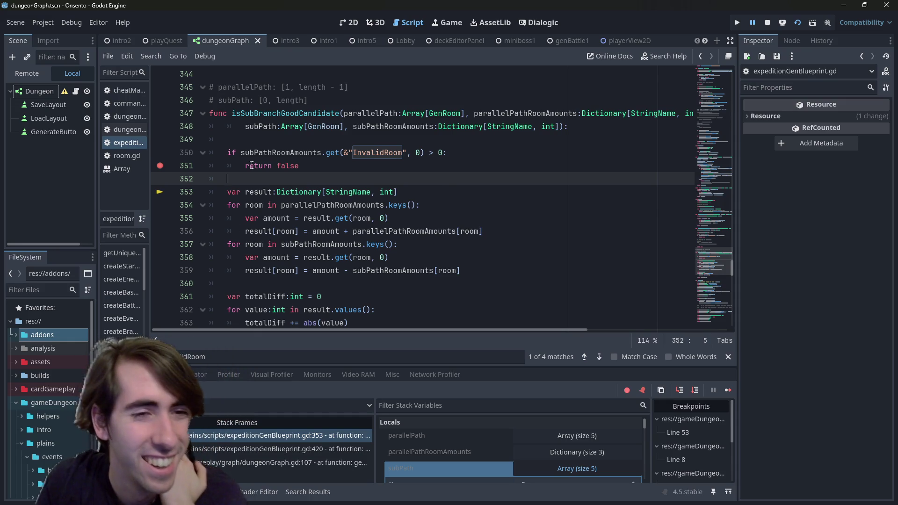
{"action": "double_click", "coordinate": [270, 155]}
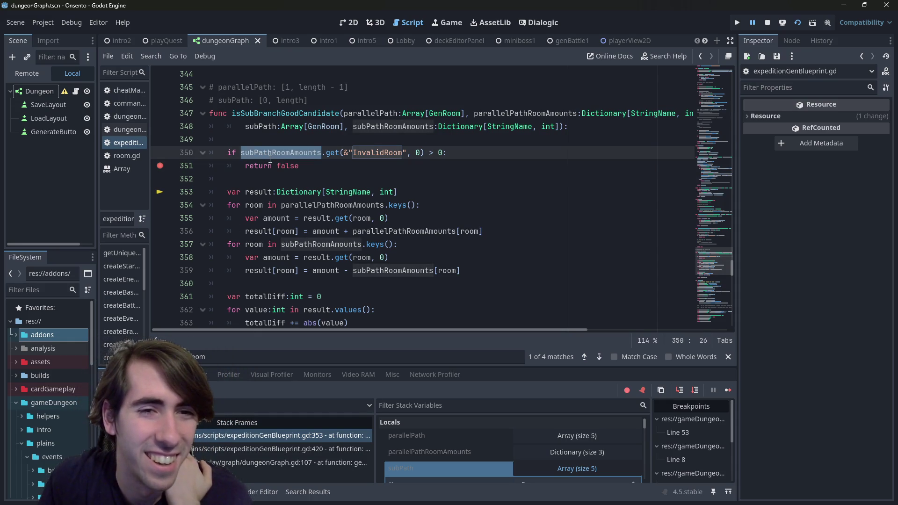
{"action": "left_click", "coordinate": [723, 394]}
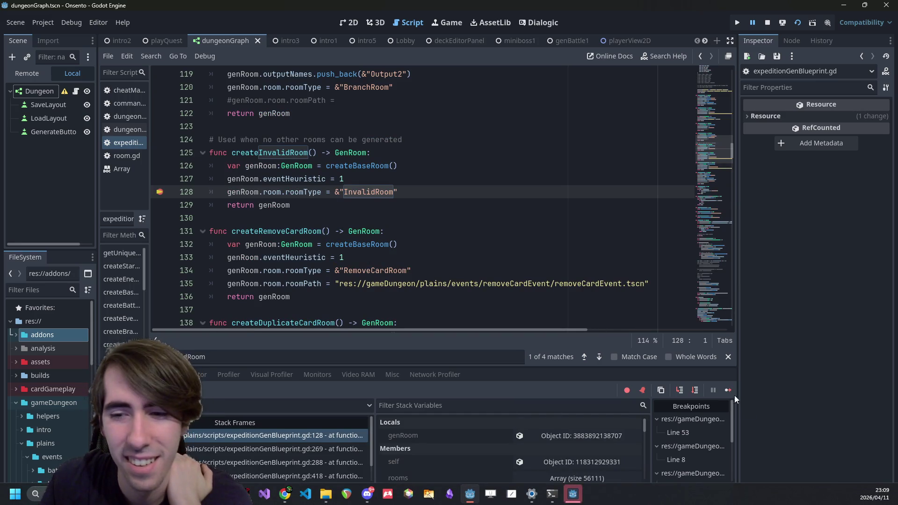
Step: Step out of InvalidRoom creation through addRoom and generatePath back to loop line 286
{"action": "left_click", "coordinate": [696, 390]}
{"action": "left_click", "coordinate": [695, 391]}
{"action": "left_click", "coordinate": [695, 391]}
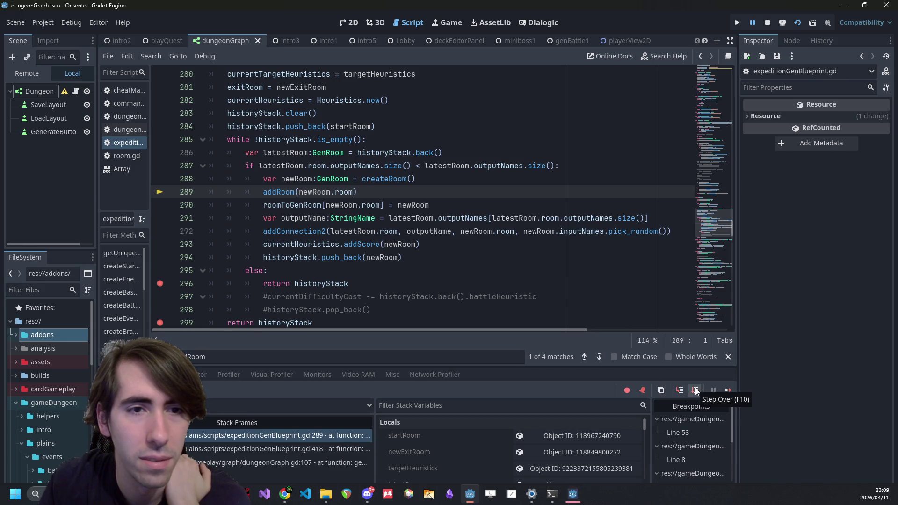
{"action": "left_click", "coordinate": [696, 390]}
{"action": "left_click", "coordinate": [696, 390]}
{"action": "left_click", "coordinate": [695, 391]}
{"action": "left_click", "coordinate": [696, 391]}
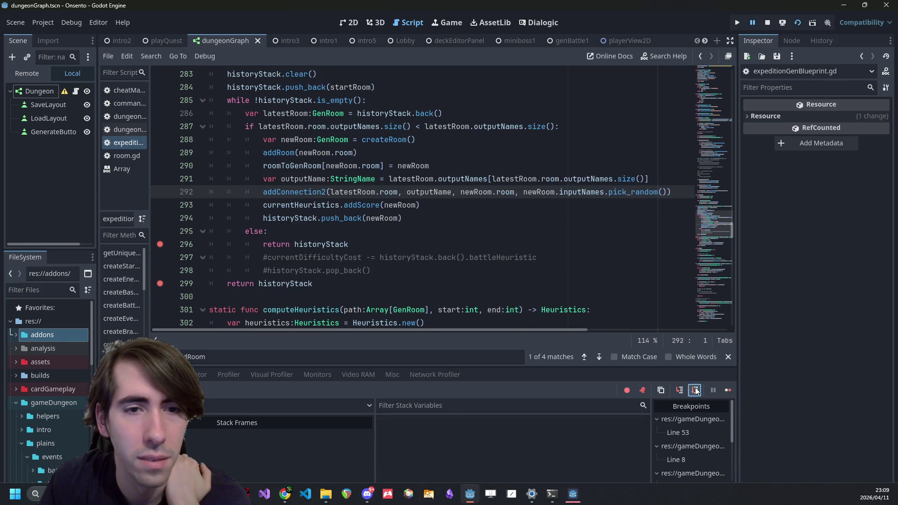
{"action": "left_click", "coordinate": [696, 391]}
{"action": "left_click", "coordinate": [695, 391]}
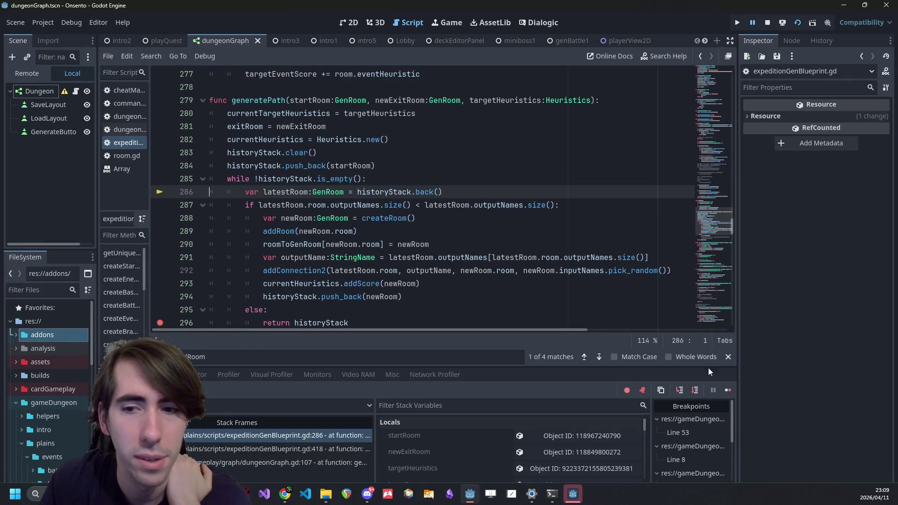
Step: Continue to the historyStack return breakpoint, step to line 420, and highlight newPathRoomTypeToAmount
{"action": "left_click", "coordinate": [729, 391]}
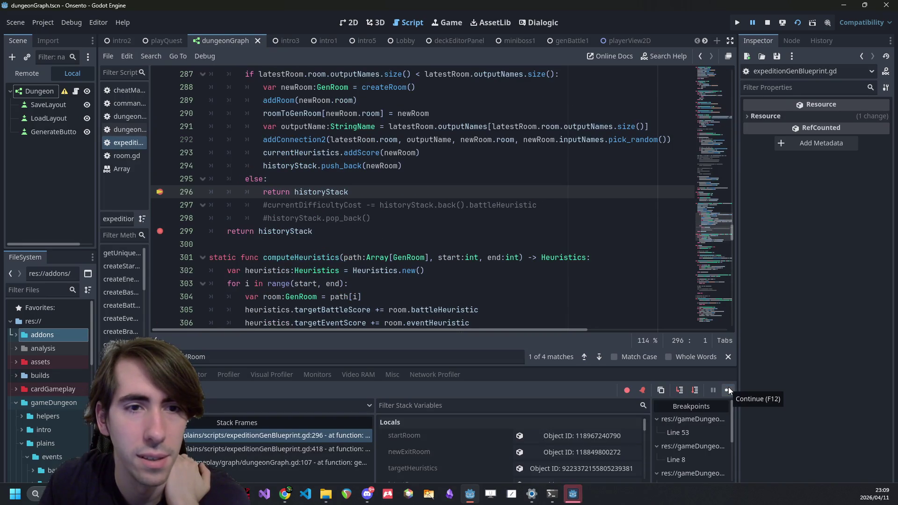
{"action": "left_click", "coordinate": [697, 391]}
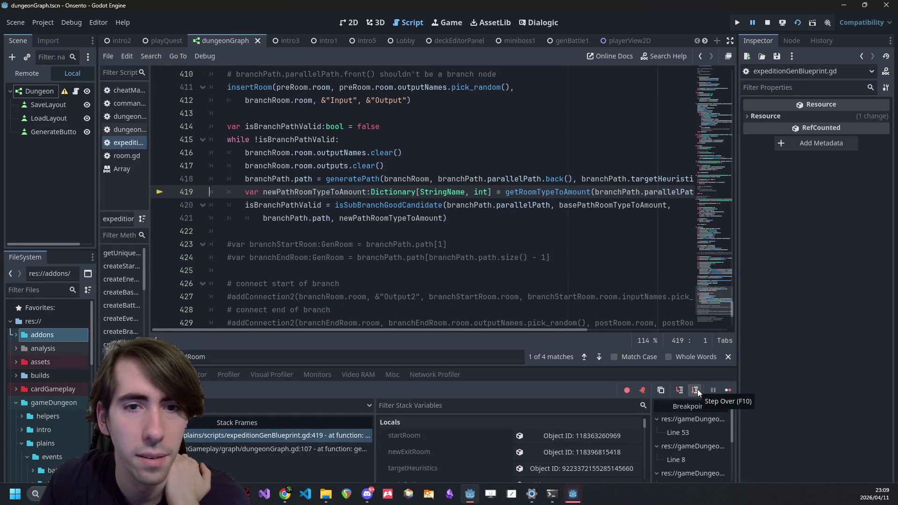
{"action": "mouse_move", "coordinate": [301, 182]}
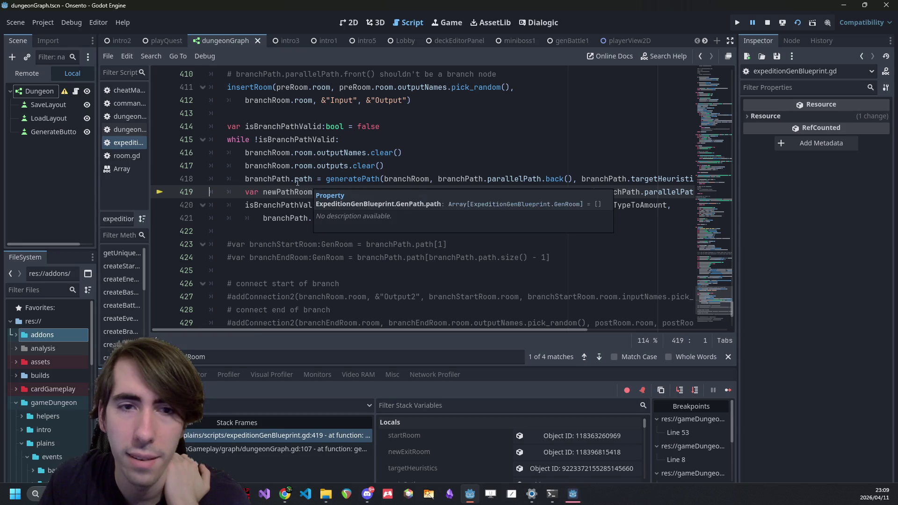
{"action": "left_click", "coordinate": [696, 393]}
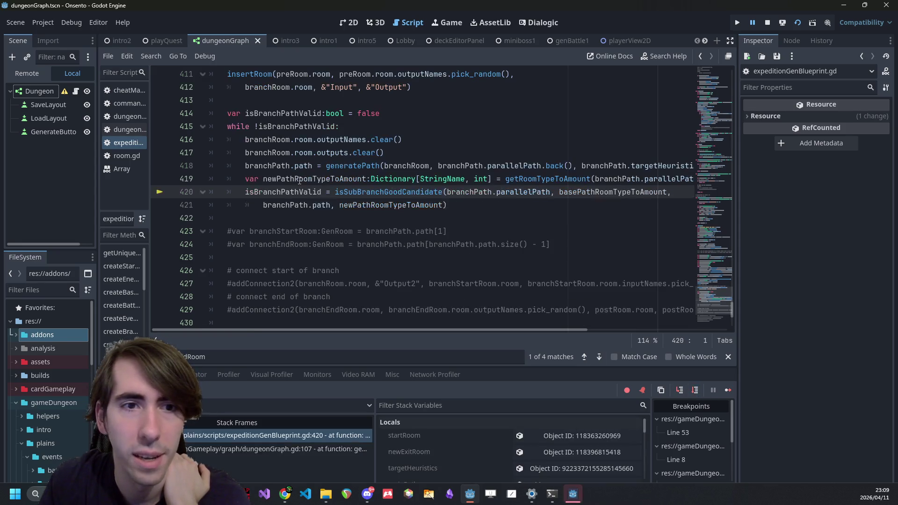
{"action": "left_click", "coordinate": [304, 179]}
{"action": "key", "text": "Up"}
{"action": "key", "text": "Up"}
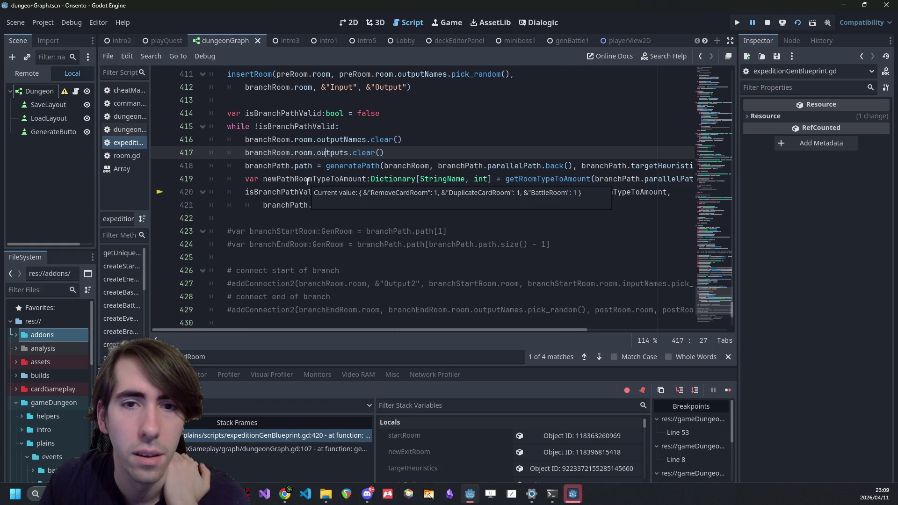
{"action": "double_click", "coordinate": [308, 179]}
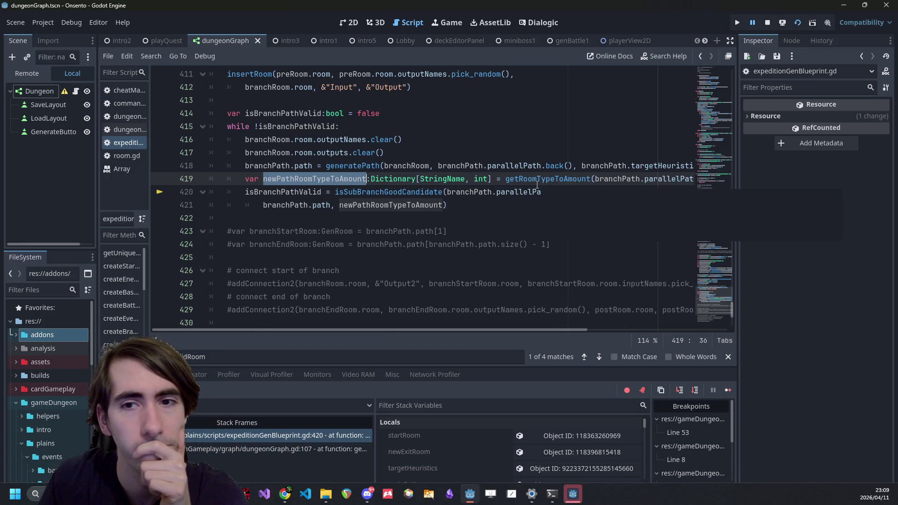
Step: Inspect the debugger variables, then continue until createInvalidRoom line 128 is hit again
{"action": "mouse_move", "coordinate": [537, 185]}
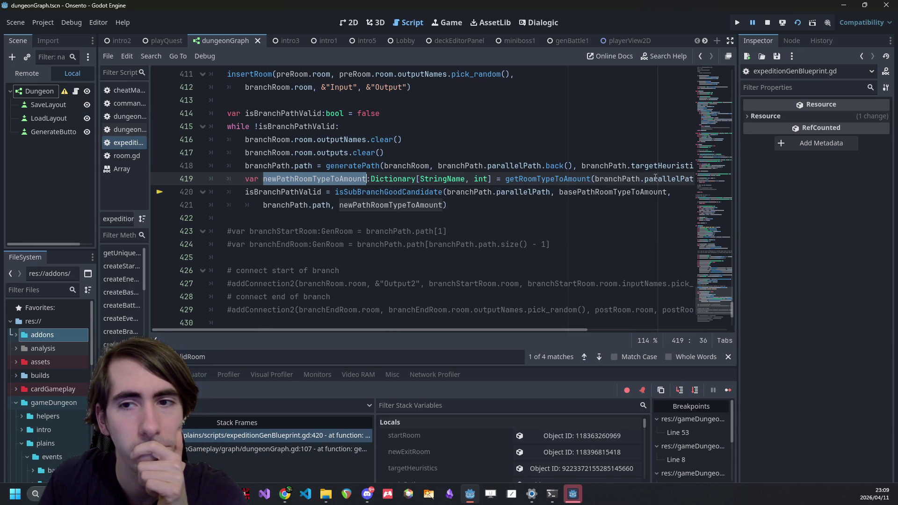
{"action": "mouse_move", "coordinate": [656, 178]}
{"action": "left_click_drag", "start_coordinate": [513, 331], "coordinate": [671, 326]}
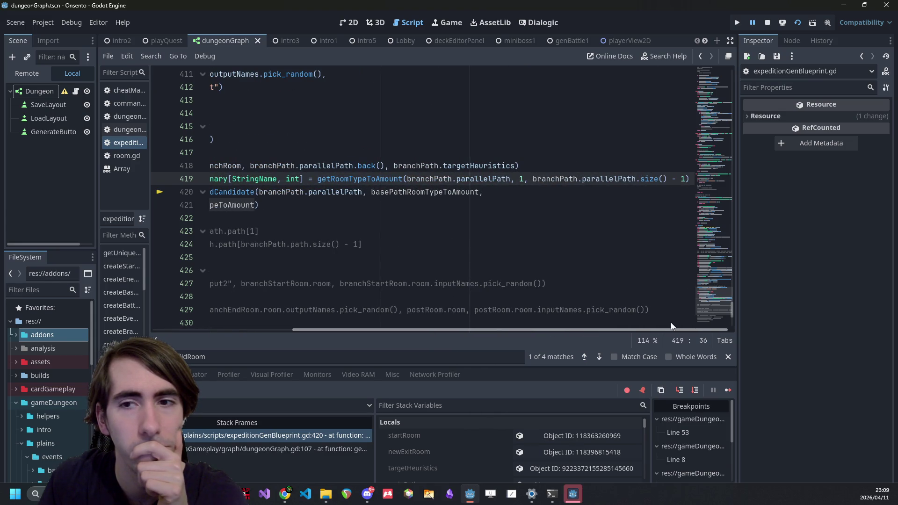
{"action": "left_click_drag", "start_coordinate": [671, 328], "coordinate": [235, 321]}
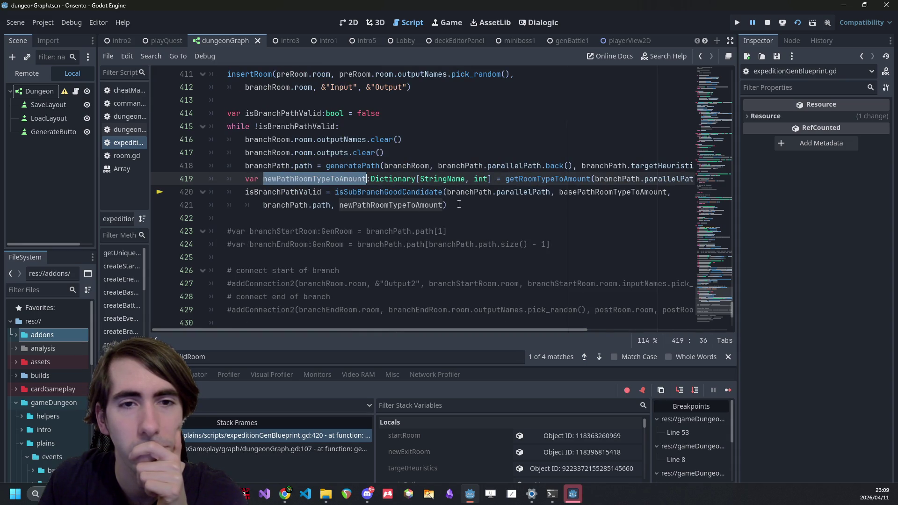
{"action": "left_click", "coordinate": [728, 390]}
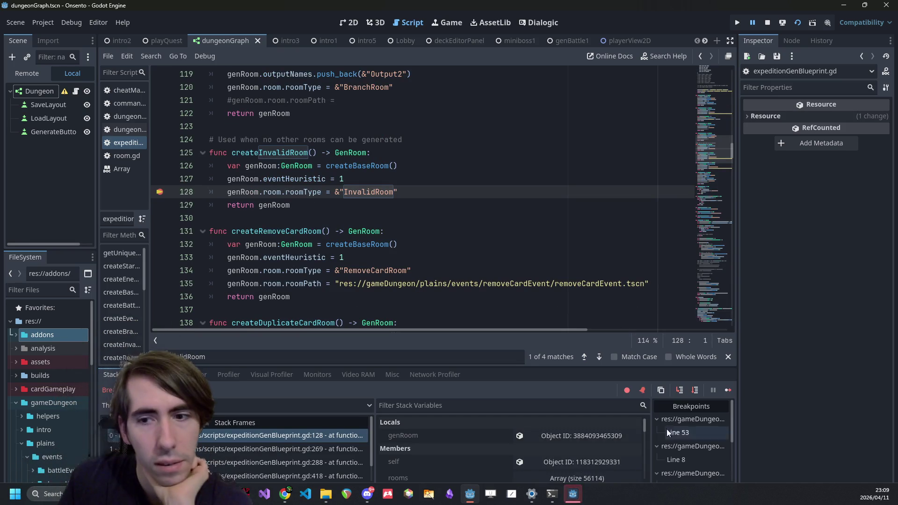
Step: Step out of InvalidRoom creation to line 291 and highlight historyStack's uses
{"action": "left_click", "coordinate": [699, 393]}
{"action": "left_click", "coordinate": [700, 393]}
{"action": "left_click", "coordinate": [701, 394]}
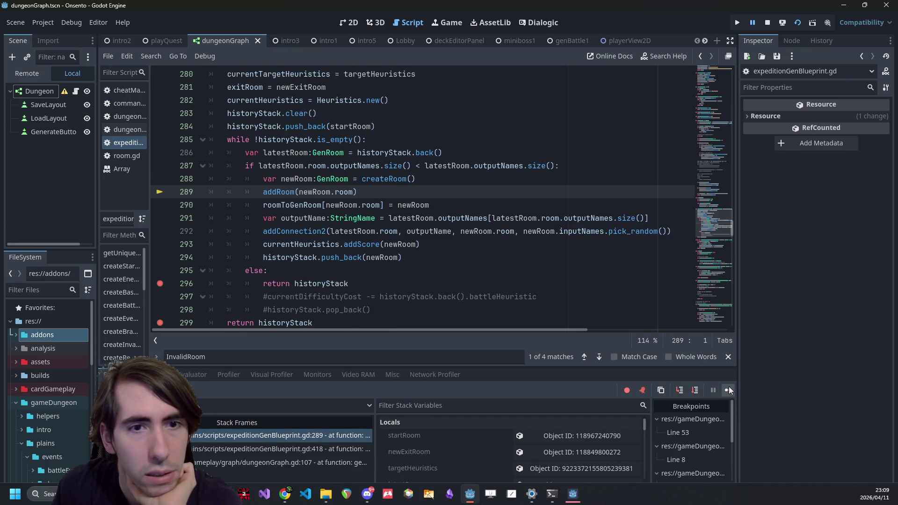
{"action": "left_click", "coordinate": [698, 390]}
{"action": "left_click", "coordinate": [698, 389]}
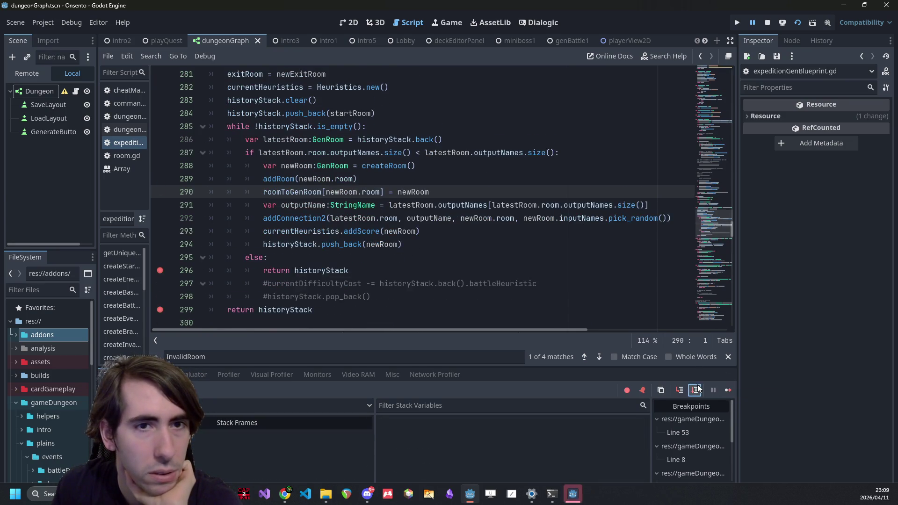
{"action": "left_click", "coordinate": [280, 114]}
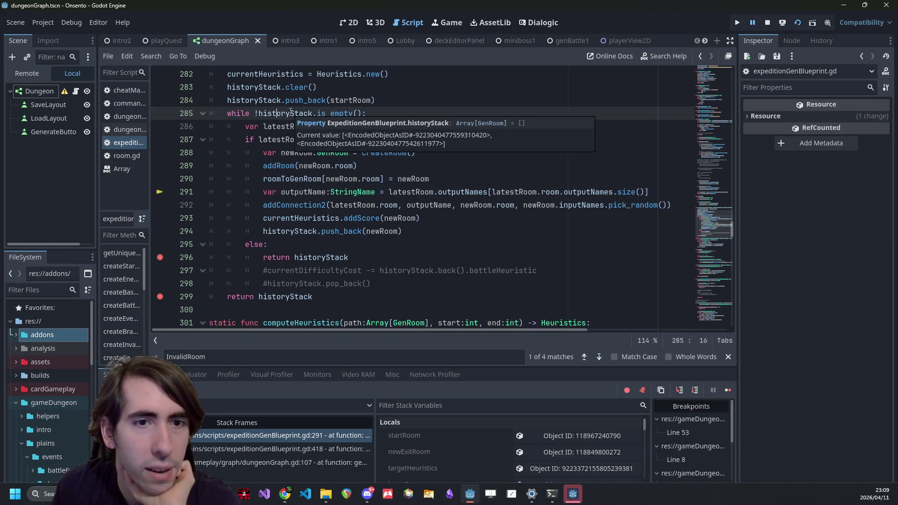
{"action": "double_click", "coordinate": [291, 113]}
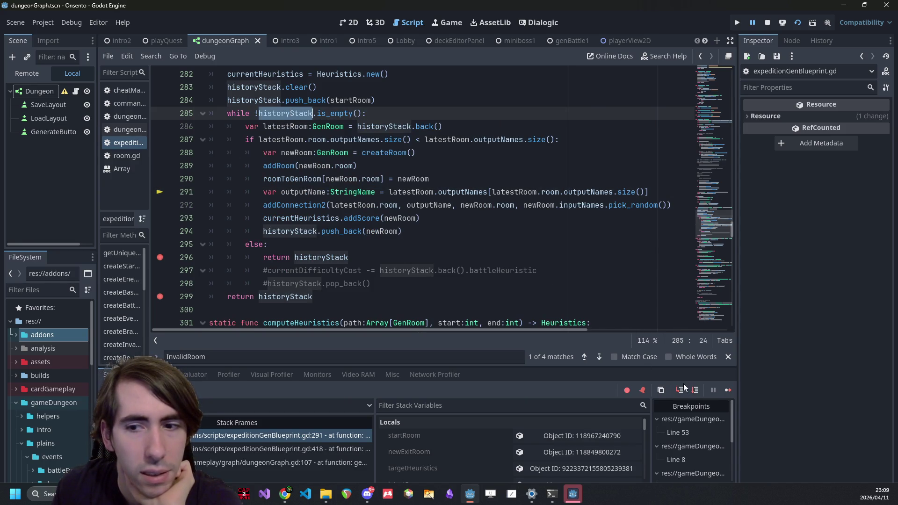
Step: Step past pushing the new room until the loop returns to line 286
{"action": "left_click", "coordinate": [696, 390]}
{"action": "left_click", "coordinate": [696, 389]}
{"action": "left_click", "coordinate": [695, 390]}
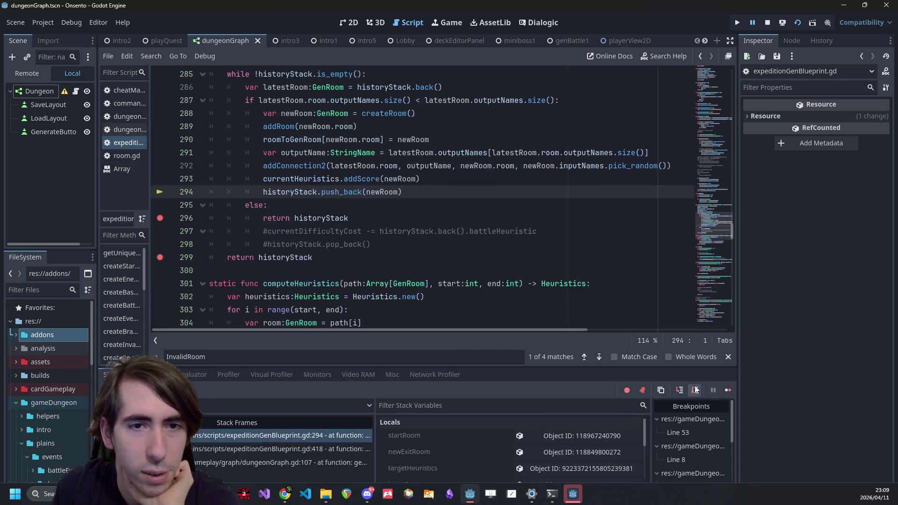
{"action": "left_click", "coordinate": [696, 389]}
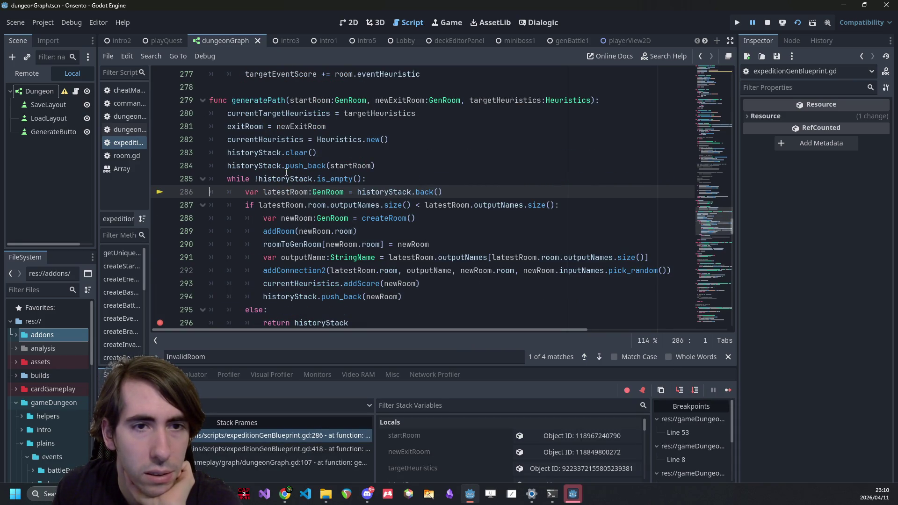
{"action": "mouse_move", "coordinate": [291, 177]}
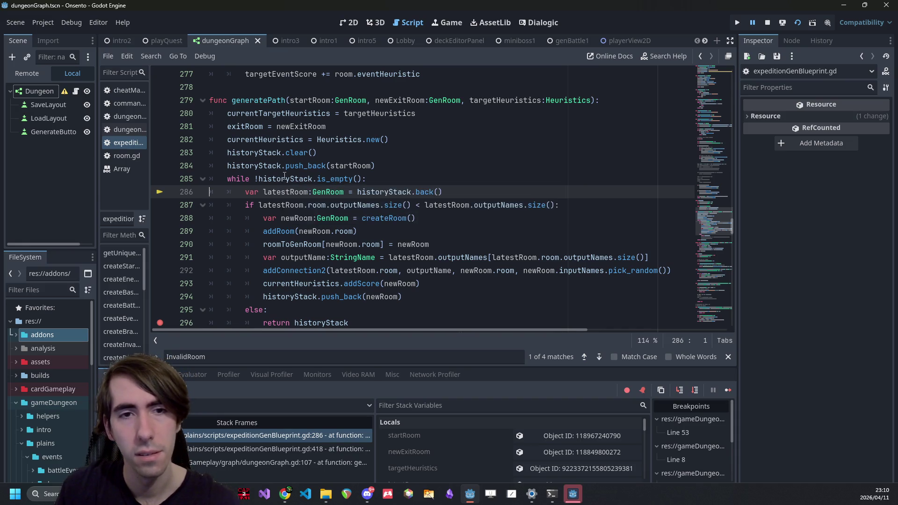
Step: Open latestRoom's room object in a widened Inspector and read its BattleRoom room type
{"action": "scroll", "coordinate": [549, 440], "scroll_direction": "down", "scroll_amount": 2}
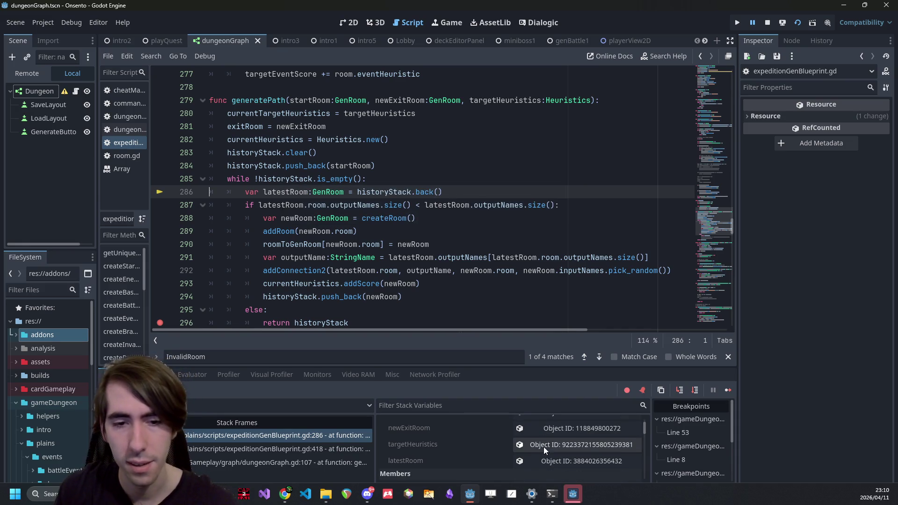
{"action": "left_click", "coordinate": [555, 461]}
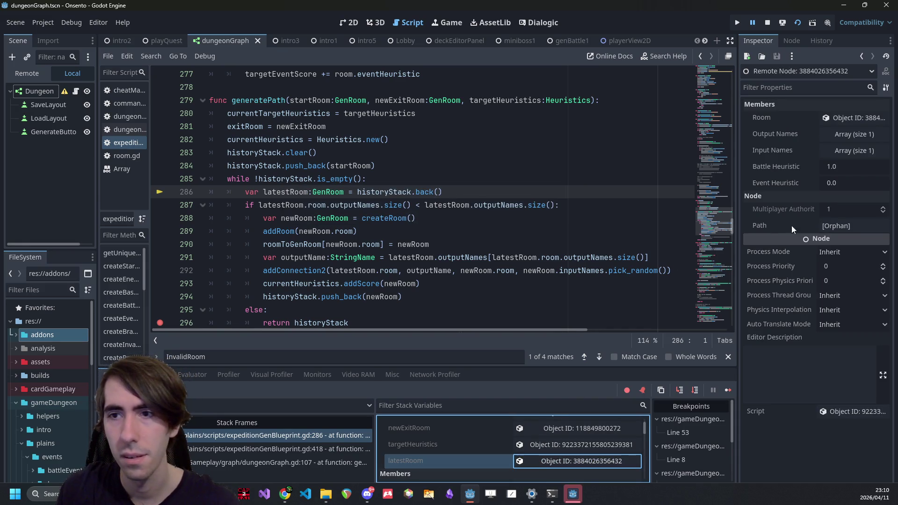
{"action": "left_click", "coordinate": [838, 118]}
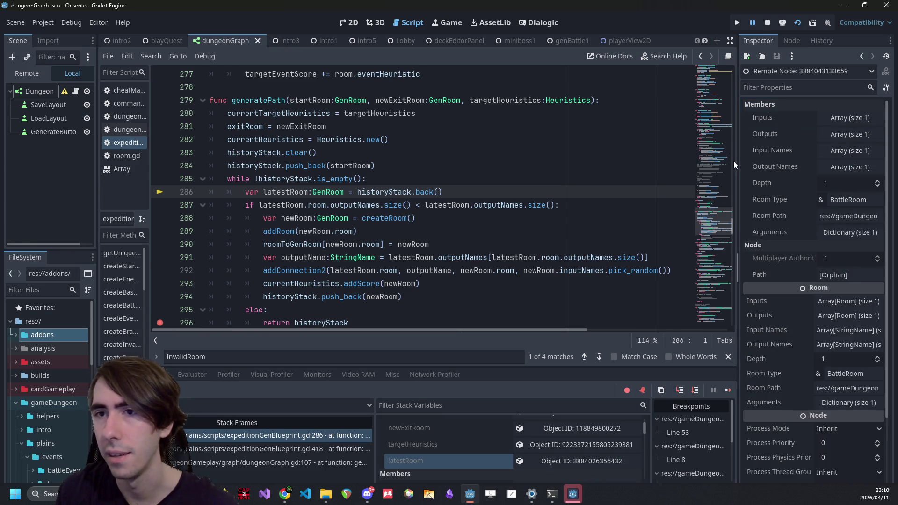
{"action": "left_click_drag", "start_coordinate": [737, 161], "coordinate": [640, 162]}
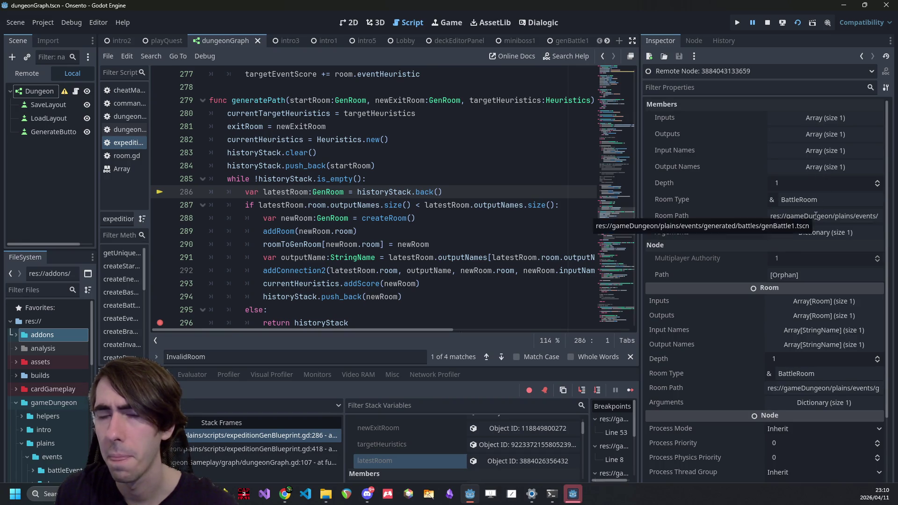
{"action": "left_click", "coordinate": [790, 202]}
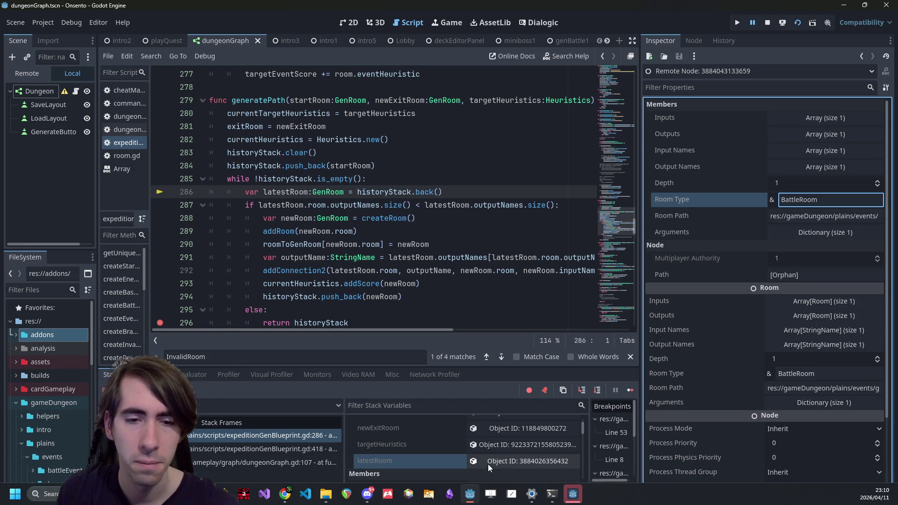
{"action": "scroll", "coordinate": [473, 452], "scroll_direction": "up", "scroll_amount": 1}
{"action": "scroll", "coordinate": [420, 450], "scroll_direction": "down", "scroll_amount": 1}
Step: Reselect latestRoom to review its members, then continue to line 419 and narrow the Inspector
{"action": "left_click", "coordinate": [419, 453]}
{"action": "scroll", "coordinate": [406, 459], "scroll_direction": "down", "scroll_amount": 5}
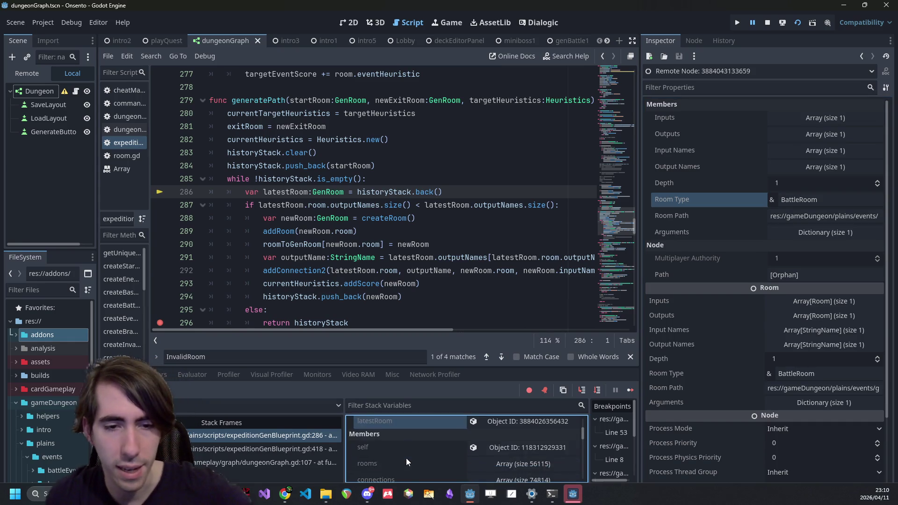
{"action": "scroll", "coordinate": [406, 458], "scroll_direction": "down", "scroll_amount": 8}
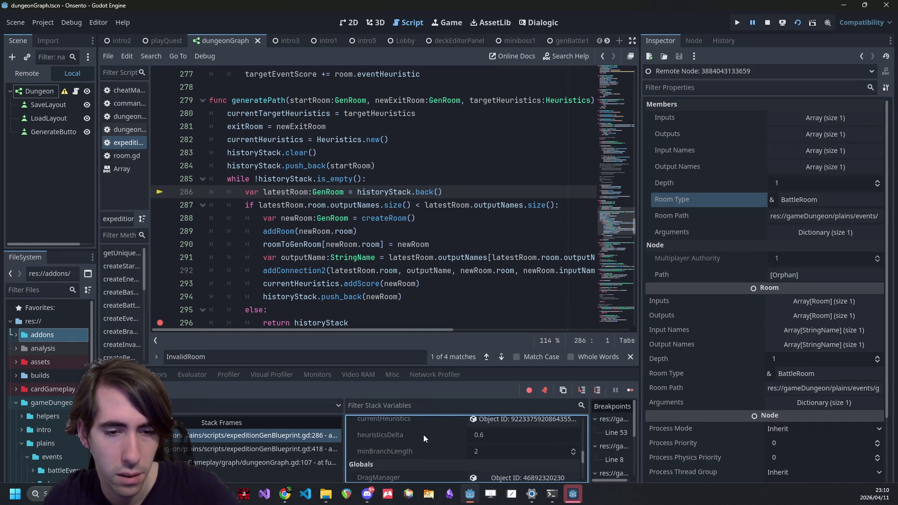
{"action": "scroll", "coordinate": [414, 447], "scroll_direction": "down", "scroll_amount": 1}
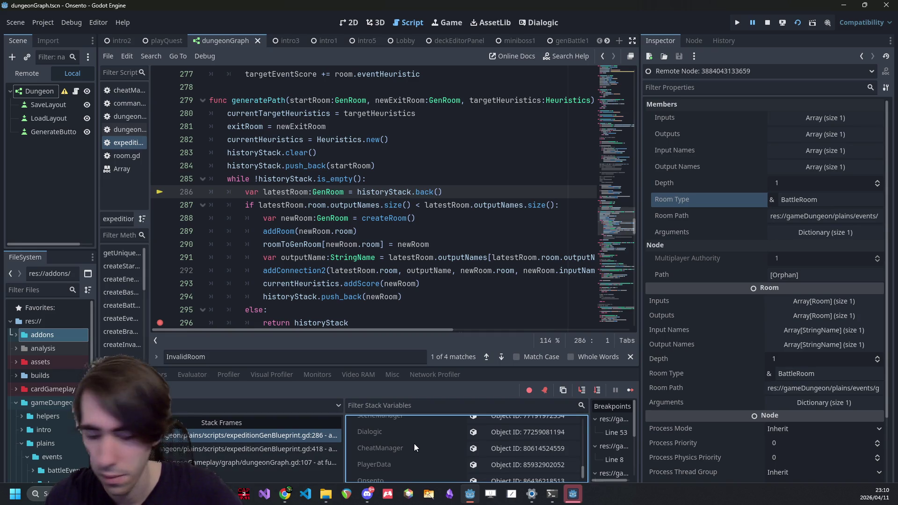
{"action": "scroll", "coordinate": [405, 455], "scroll_direction": "up", "scroll_amount": 3}
{"action": "scroll", "coordinate": [405, 451], "scroll_direction": "up", "scroll_amount": 10}
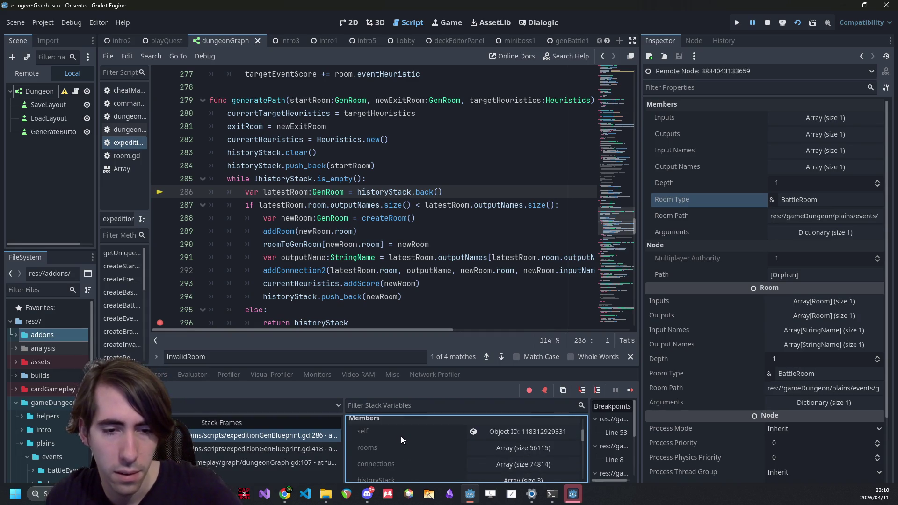
{"action": "scroll", "coordinate": [394, 437], "scroll_direction": "up", "scroll_amount": 3}
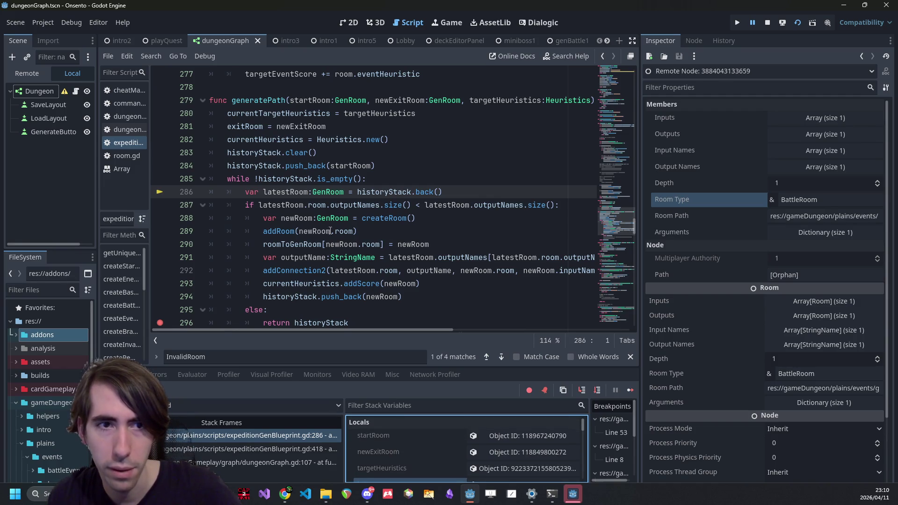
{"action": "left_click", "coordinate": [630, 390]}
{"action": "left_click_drag", "start_coordinate": [640, 374], "coordinate": [800, 253]}
Step: Inspect the generatePath call on line 418 and highlight every use of path
{"action": "left_click_drag", "start_coordinate": [563, 332], "coordinate": [703, 321]}
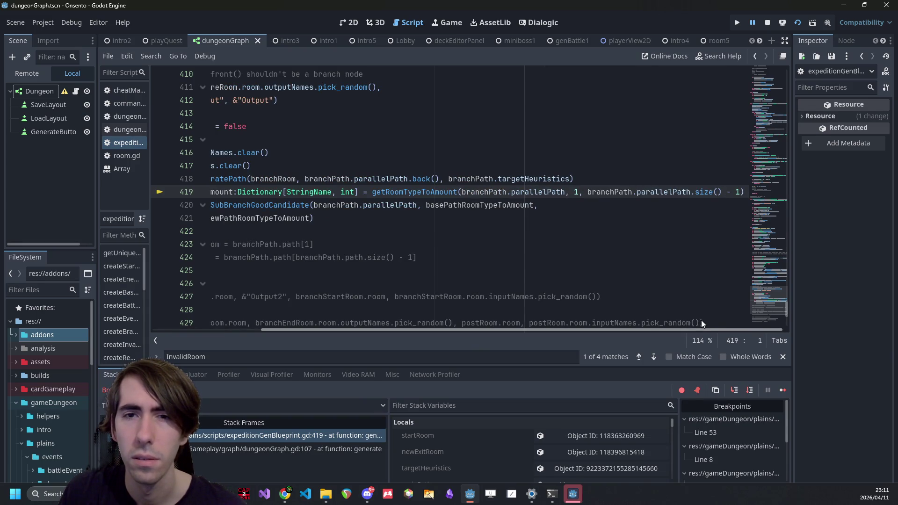
{"action": "left_click_drag", "start_coordinate": [477, 332], "coordinate": [374, 327]}
{"action": "left_click", "coordinate": [259, 179]}
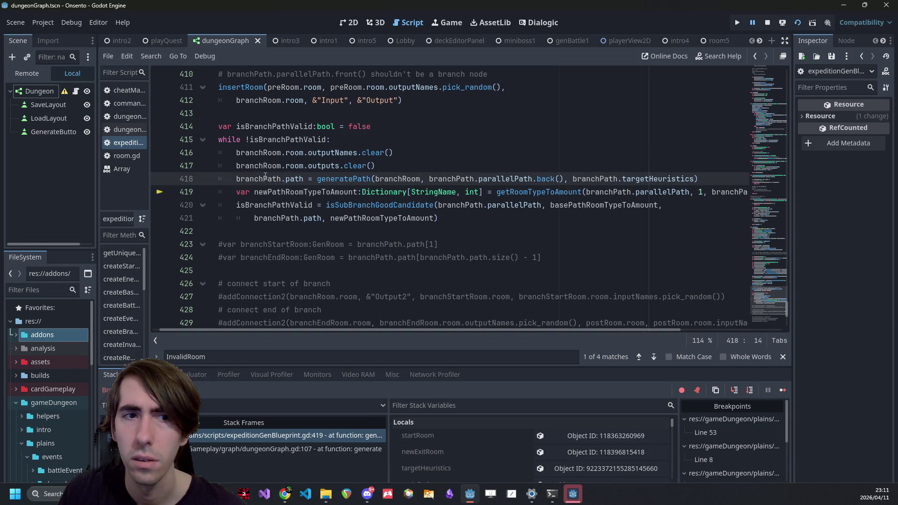
{"action": "left_click", "coordinate": [294, 179]}
{"action": "double_click", "coordinate": [294, 178]}
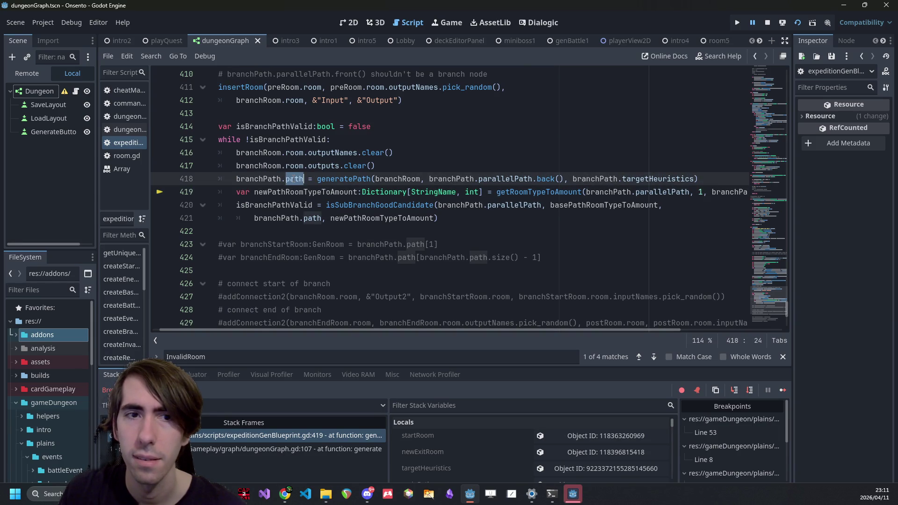
Step: Highlight the uses of parallelPath and select its first argument on line 419
{"action": "double_click", "coordinate": [661, 192]}
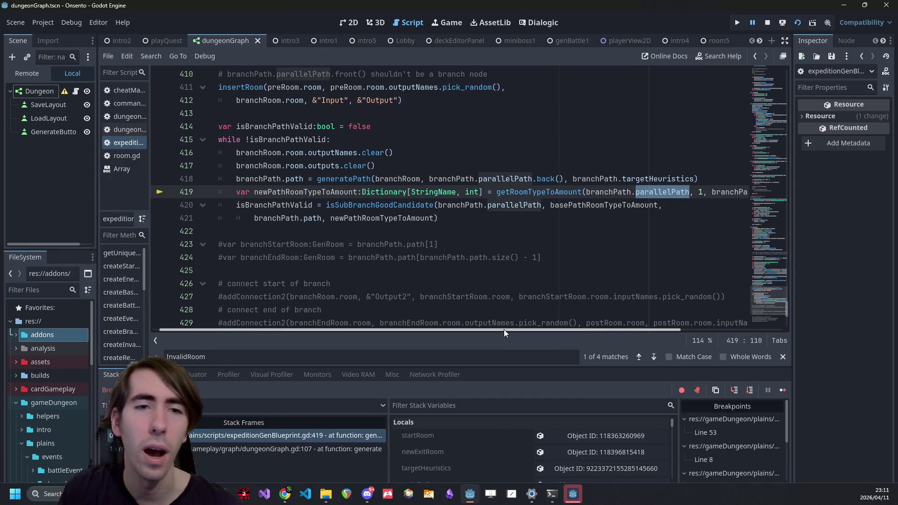
{"action": "mouse_move", "coordinate": [504, 330]}
{"action": "left_mouse_down"}
{"action": "mouse_move", "coordinate": [646, 324]}
{"action": "mouse_move", "coordinate": [408, 336]}
{"action": "left_mouse_up"}
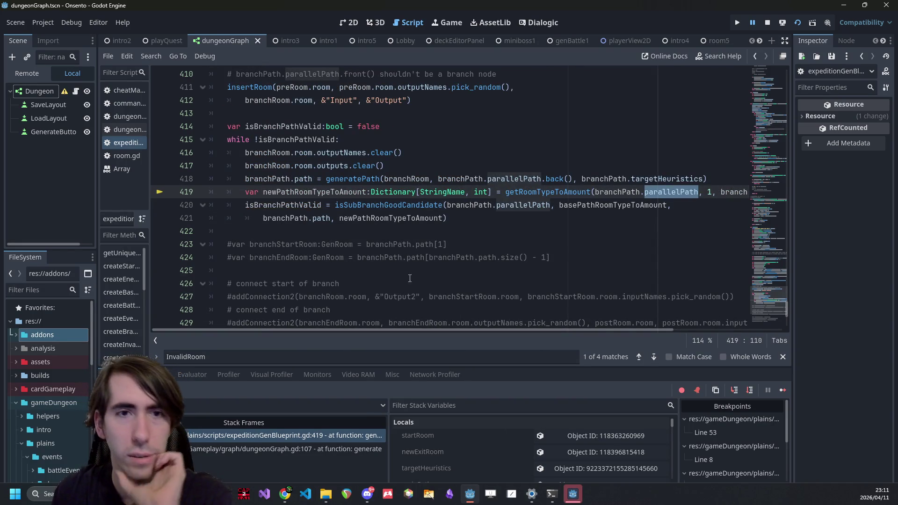
{"action": "scroll", "coordinate": [407, 270], "scroll_direction": "up", "scroll_amount": 2}
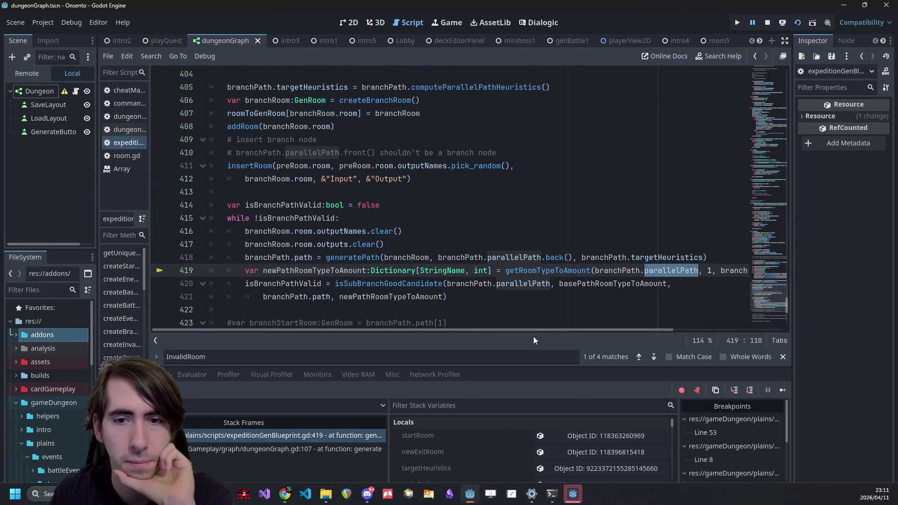
{"action": "left_click_drag", "start_coordinate": [532, 331], "coordinate": [628, 329]}
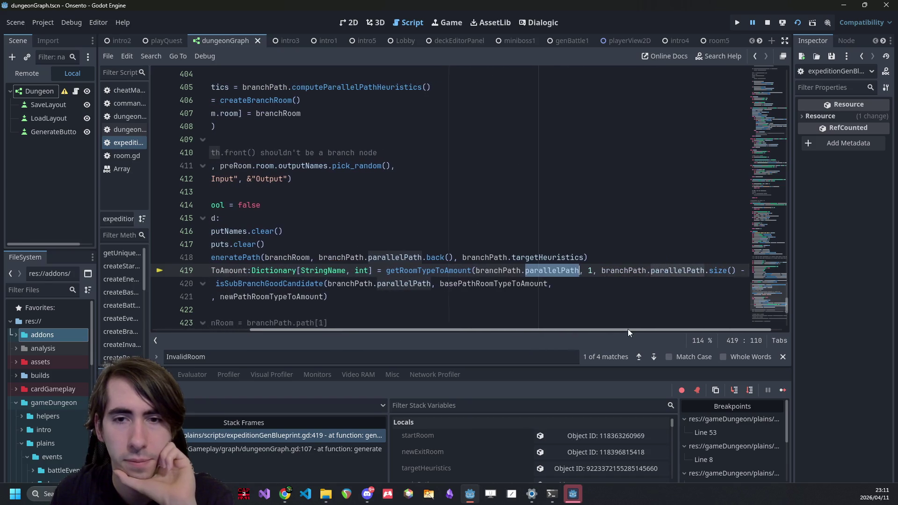
{"action": "double_click", "coordinate": [557, 268]}
Step: Replace both parallelPath references on line 419 with path
{"action": "type", "text": "path"}
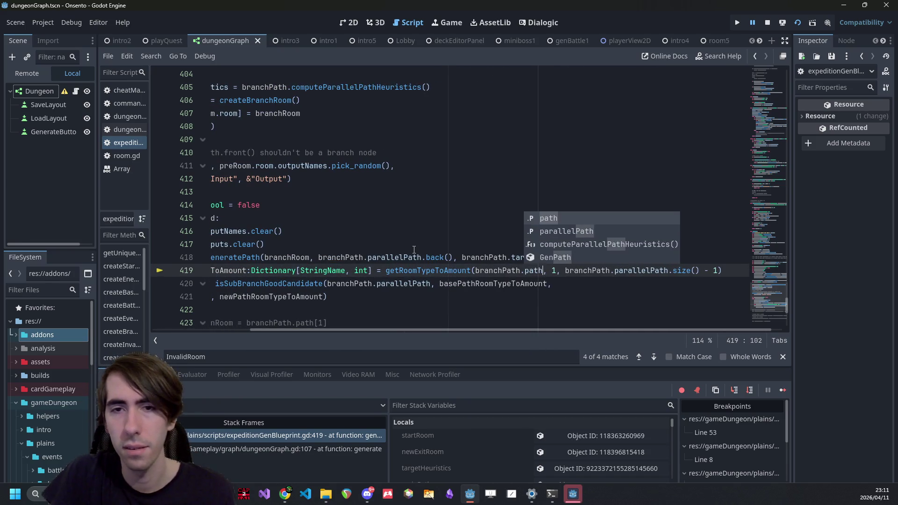
{"action": "key", "text": "ctrl+Right"}
{"action": "key", "text": "ctrl+Right"}
{"action": "key", "text": "ctrl+Right"}
{"action": "key", "text": "ctrl+shift+Left"}
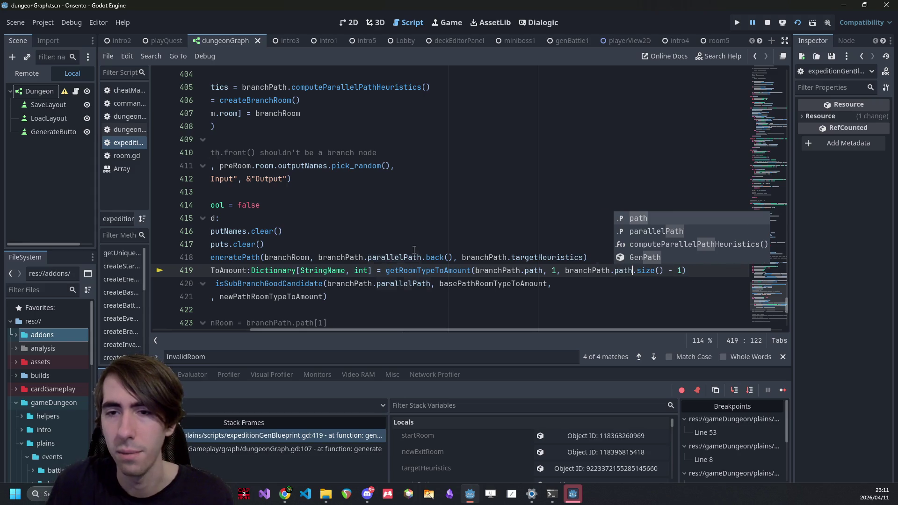
{"action": "type", "text": "path"}
{"action": "left_click", "coordinate": [414, 250]}
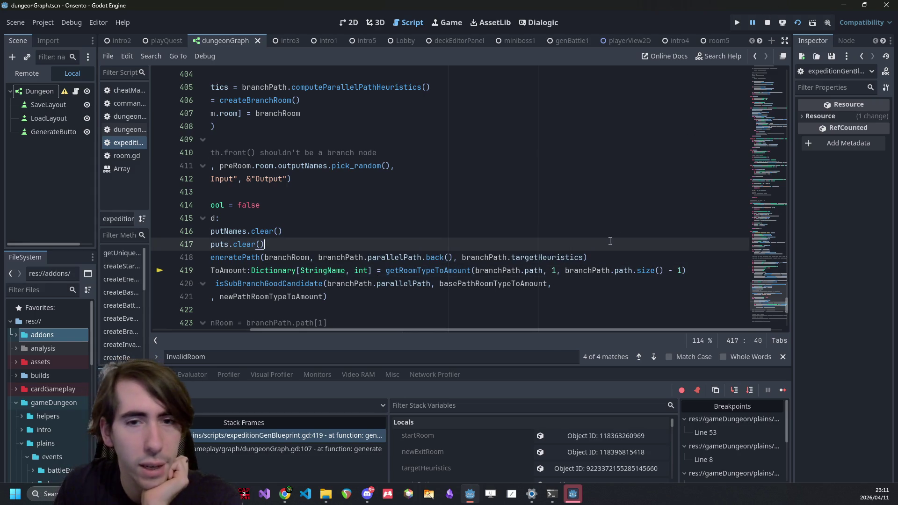
{"action": "left_click", "coordinate": [367, 257]}
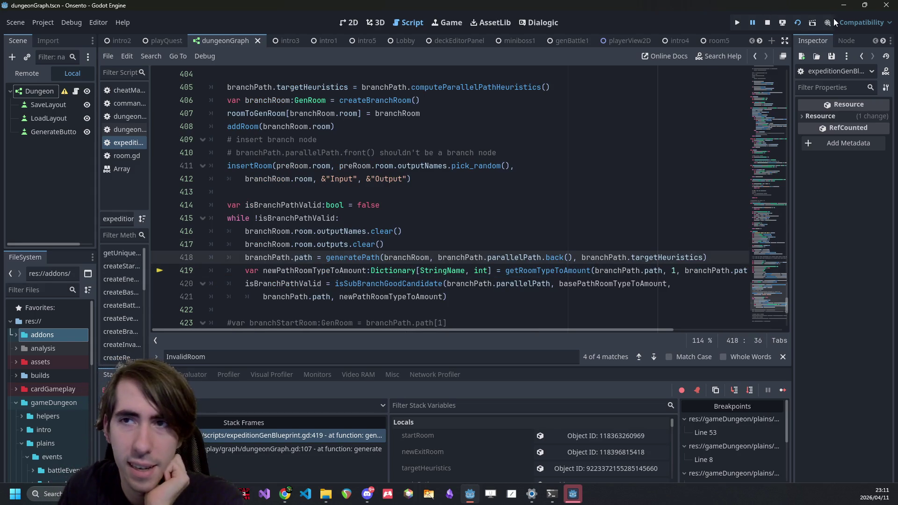
Step: Stop the game, relaunch it under the debugger, and resume from the line 296 breakpoint
{"action": "left_click", "coordinate": [767, 22]}
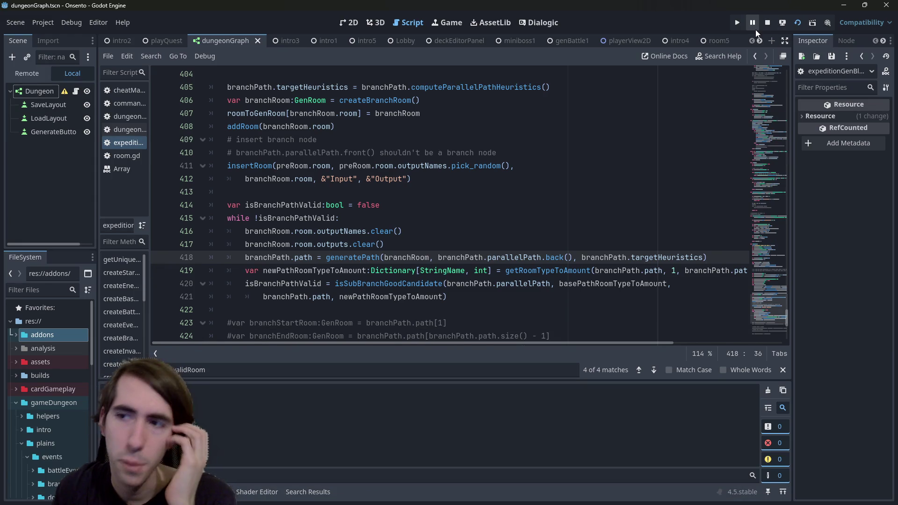
{"action": "key", "text": "F6"}
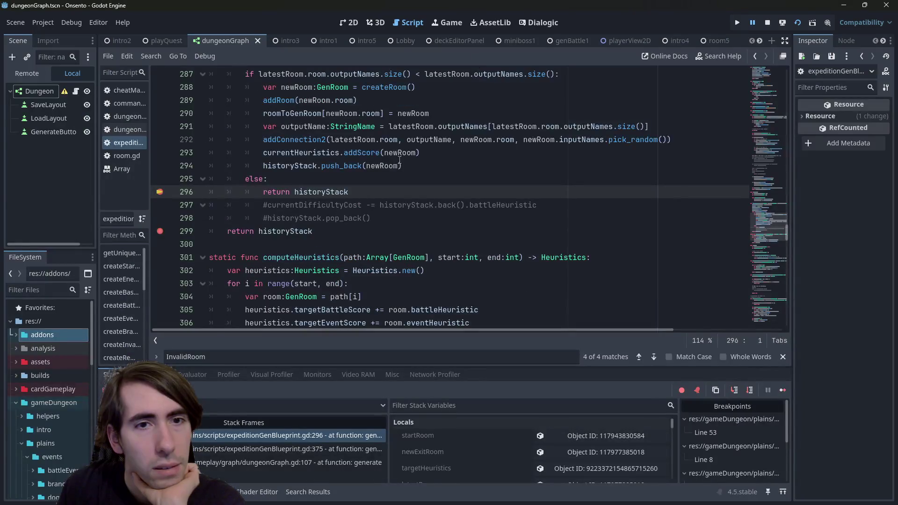
{"action": "scroll", "coordinate": [440, 232], "scroll_direction": "up", "scroll_amount": 2}
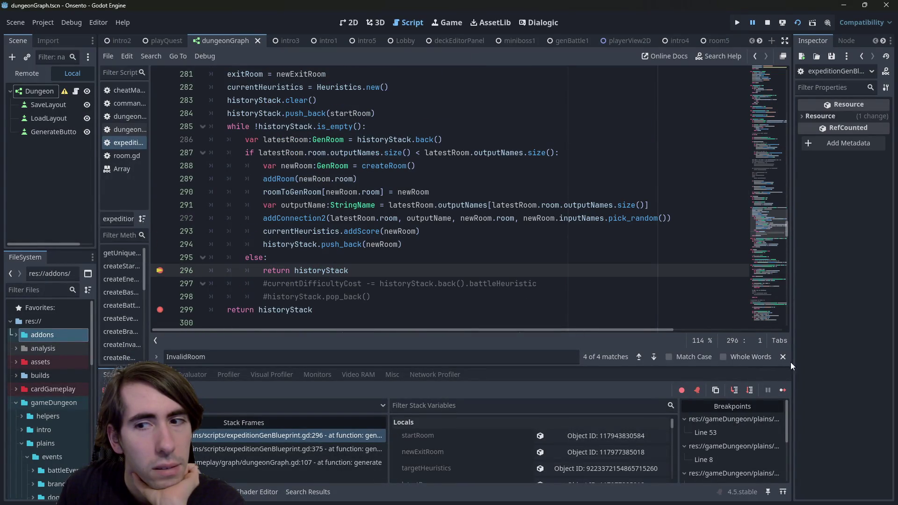
{"action": "left_click", "coordinate": [781, 390]}
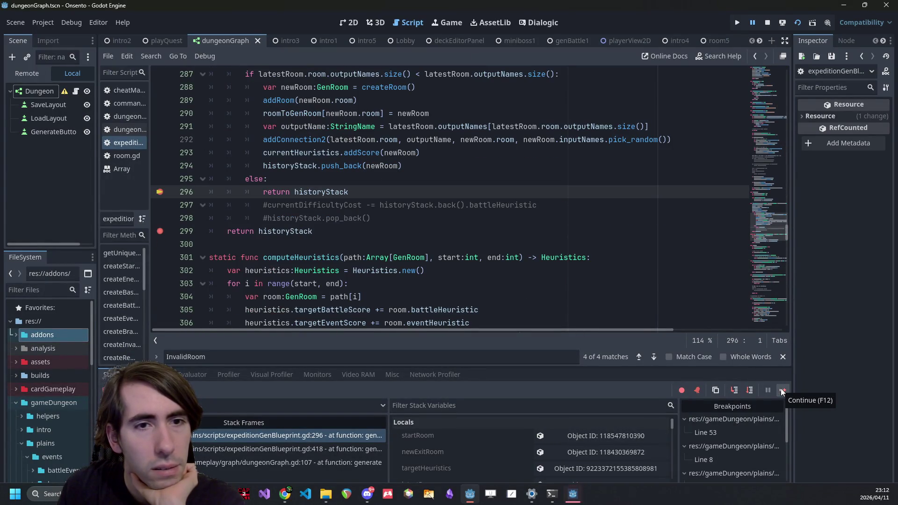
{"action": "scroll", "coordinate": [226, 209], "scroll_direction": "up", "scroll_amount": 3}
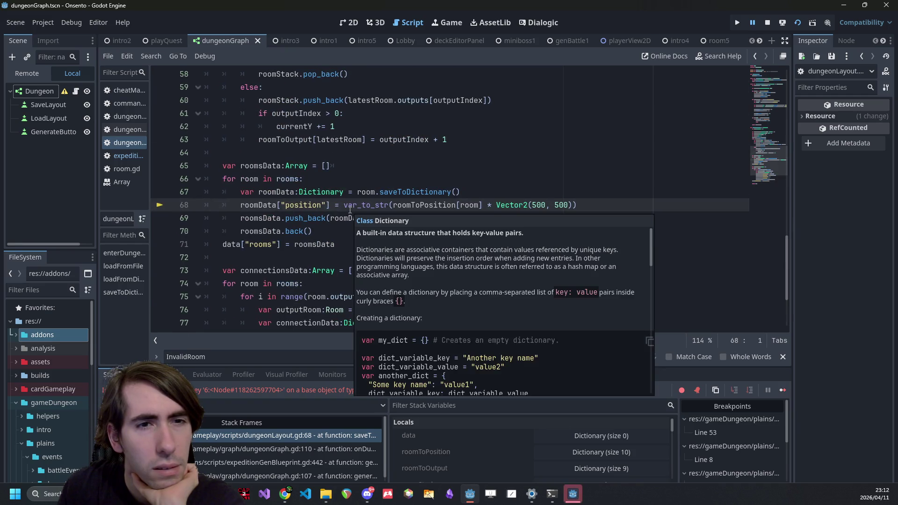
{"action": "scroll", "coordinate": [227, 209], "scroll_direction": "up", "scroll_amount": 1}
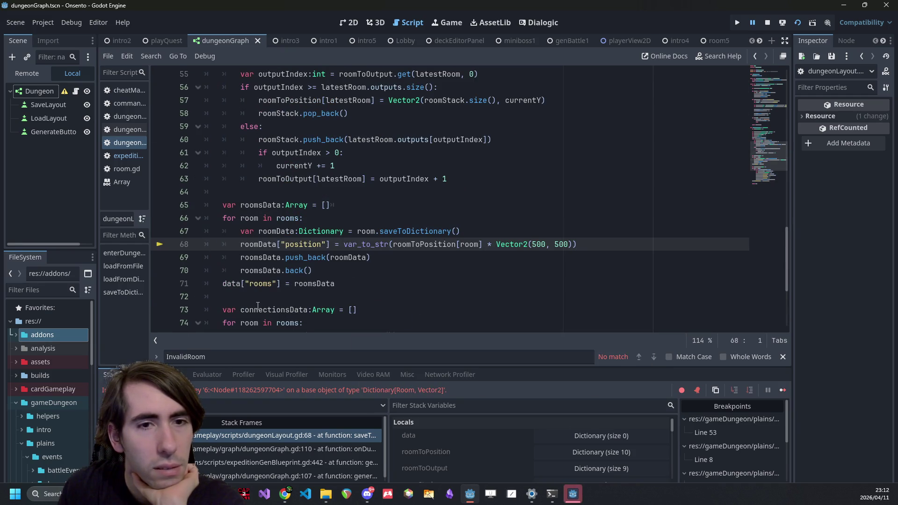
{"action": "mouse_move", "coordinate": [258, 305]}
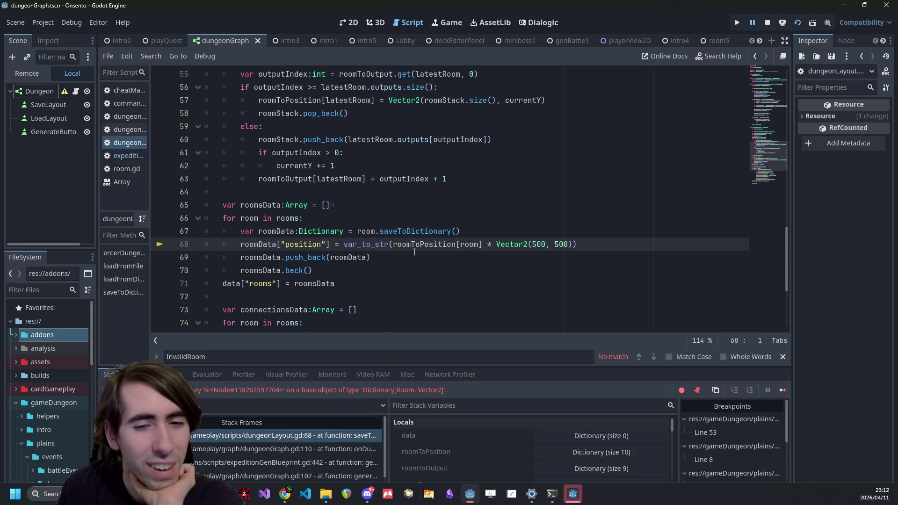
{"action": "mouse_move", "coordinate": [419, 244]}
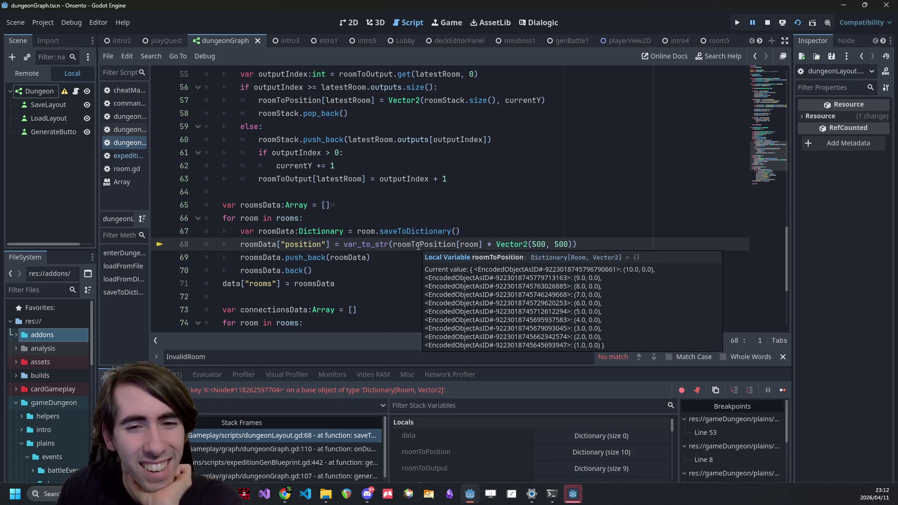
{"action": "left_click", "coordinate": [540, 205]}
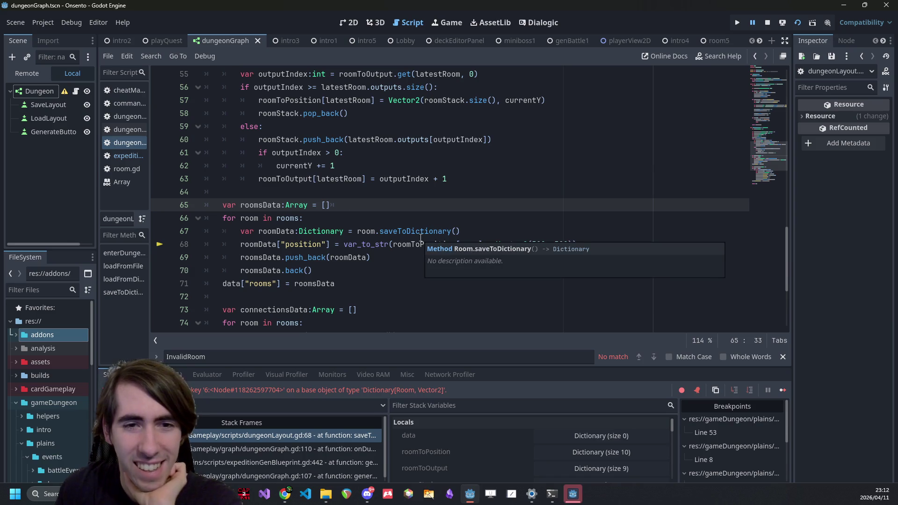
{"action": "key", "text": "Down"}
{"action": "mouse_move", "coordinate": [449, 247]}
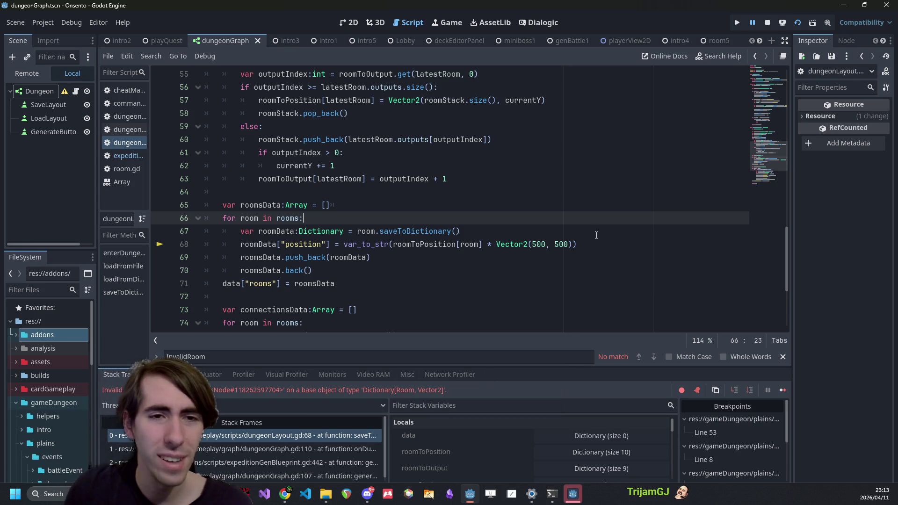
{"action": "scroll", "coordinate": [557, 254], "scroll_direction": "up", "scroll_amount": 5}
{"action": "scroll", "coordinate": [368, 194], "scroll_direction": "down", "scroll_amount": 6}
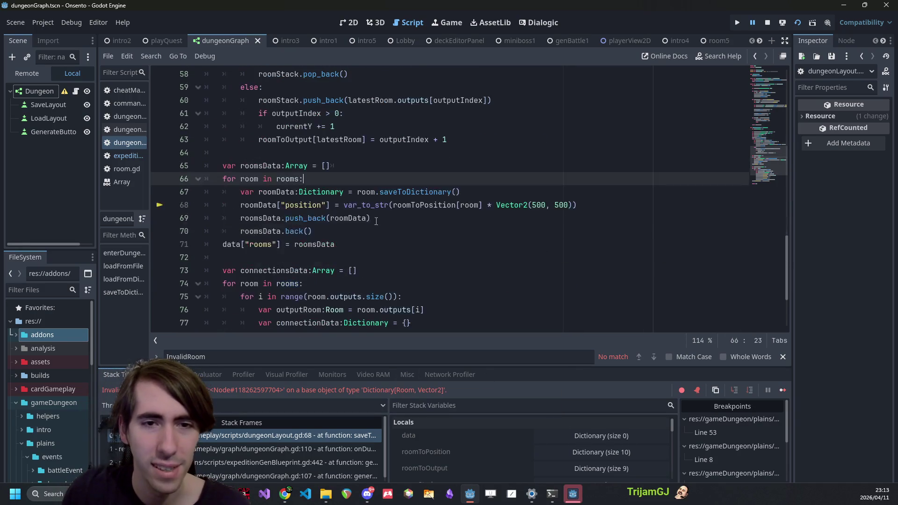
{"action": "mouse_move", "coordinate": [368, 194]}
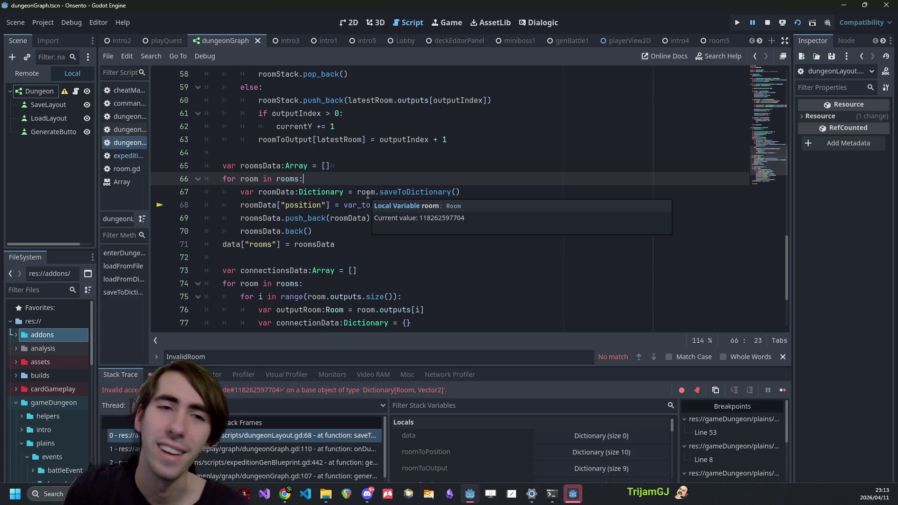
{"action": "scroll", "coordinate": [407, 164], "scroll_direction": "up", "scroll_amount": 1}
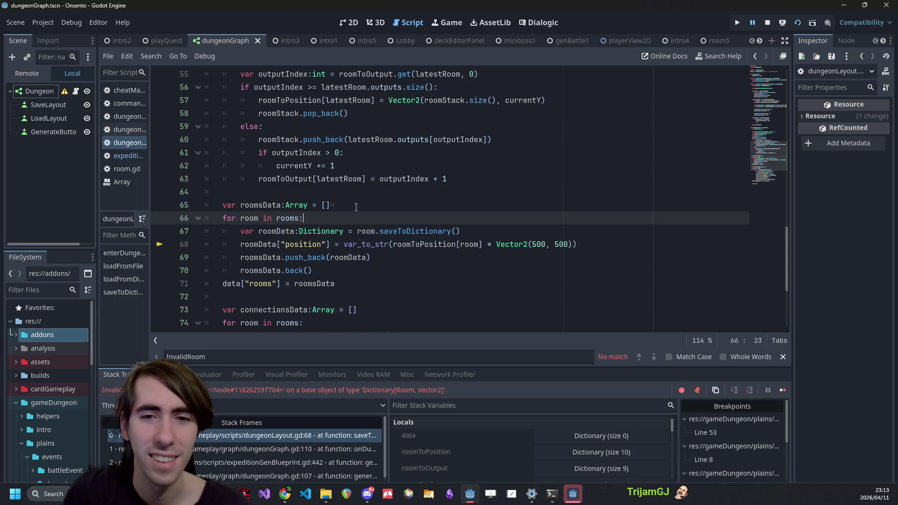
{"action": "scroll", "coordinate": [368, 210], "scroll_direction": "up", "scroll_amount": 2}
{"action": "scroll", "coordinate": [368, 210], "scroll_direction": "up", "scroll_amount": 1}
{"action": "scroll", "coordinate": [335, 257], "scroll_direction": "down", "scroll_amount": 2}
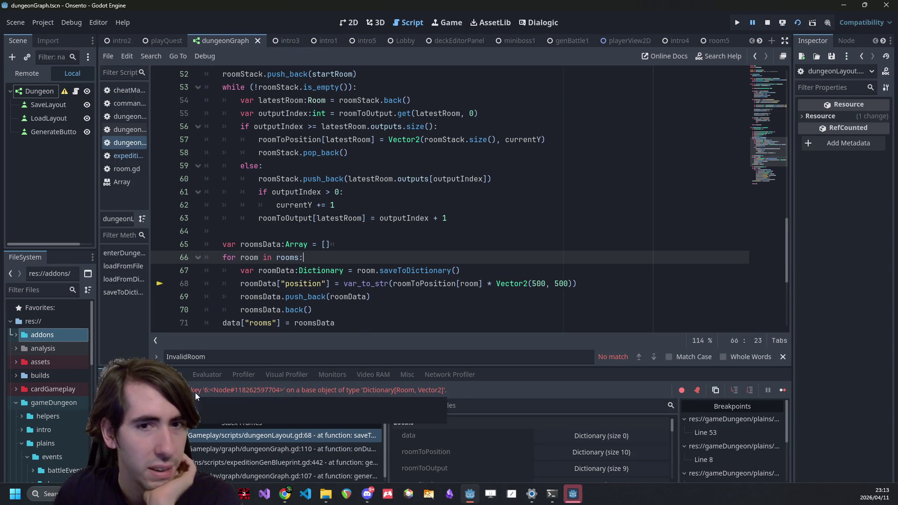
{"action": "mouse_move", "coordinate": [438, 287]}
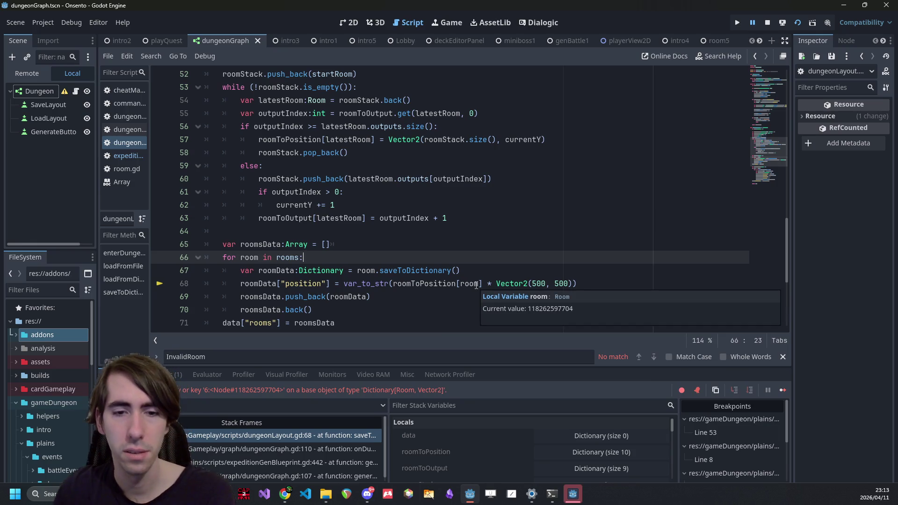
{"action": "scroll", "coordinate": [492, 451], "scroll_direction": "down", "scroll_amount": 2}
{"action": "scroll", "coordinate": [492, 454], "scroll_direction": "down", "scroll_amount": 1}
{"action": "scroll", "coordinate": [492, 448], "scroll_direction": "up", "scroll_amount": 2}
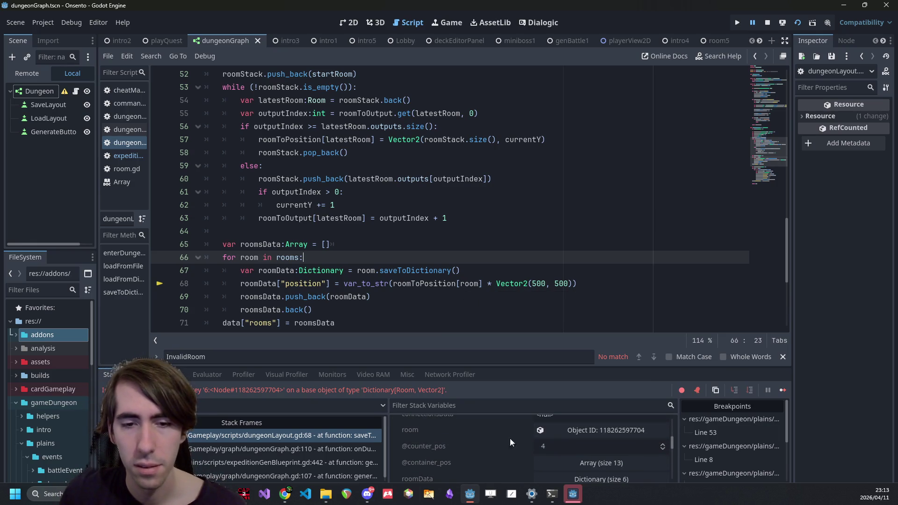
Step: View the failing RemoveCardRoom's properties and Inputs in a widened Inspector, then return to line 68
{"action": "left_click", "coordinate": [552, 434]}
{"action": "left_click_drag", "start_coordinate": [792, 186], "coordinate": [630, 186]}
{"action": "left_click", "coordinate": [824, 124]}
{"action": "left_click", "coordinate": [825, 123]}
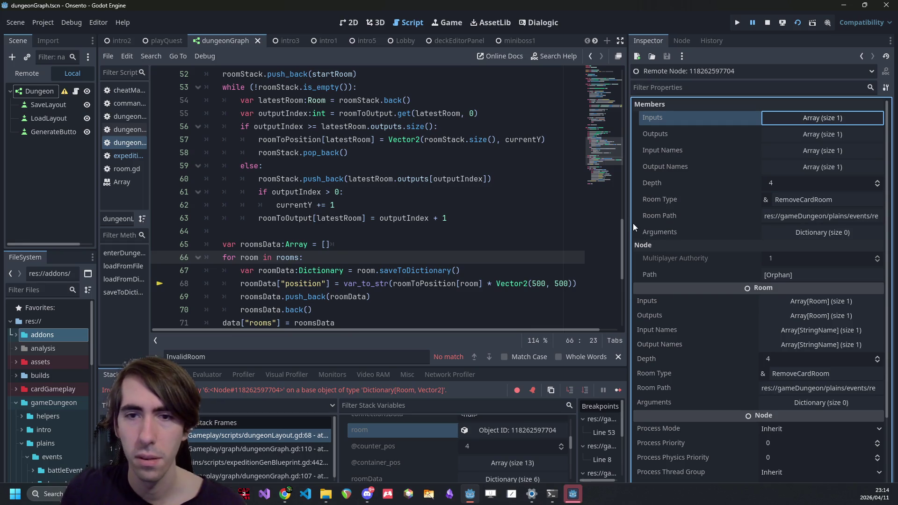
{"action": "left_click", "coordinate": [465, 284]}
{"action": "scroll", "coordinate": [464, 288], "scroll_direction": "up", "scroll_amount": 2}
{"action": "scroll", "coordinate": [464, 288], "scroll_direction": "up", "scroll_amount": 3}
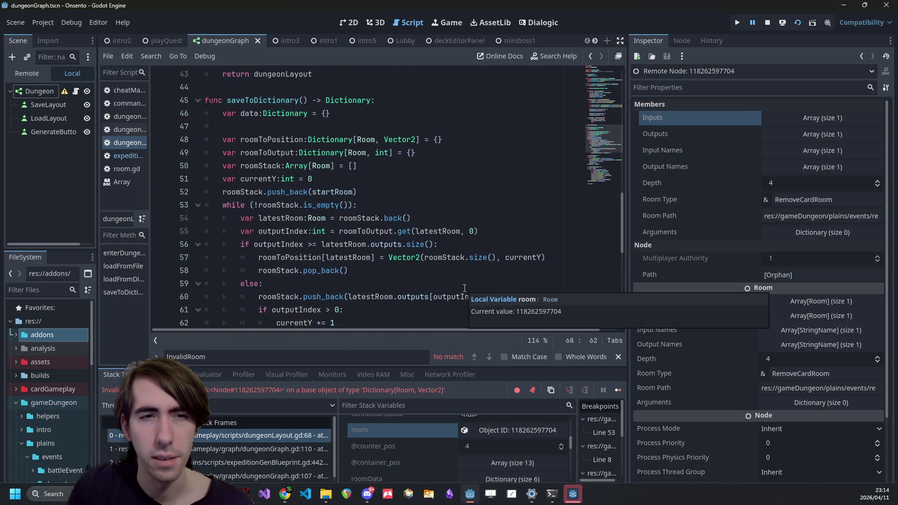
{"action": "scroll", "coordinate": [456, 282], "scroll_direction": "down", "scroll_amount": 4}
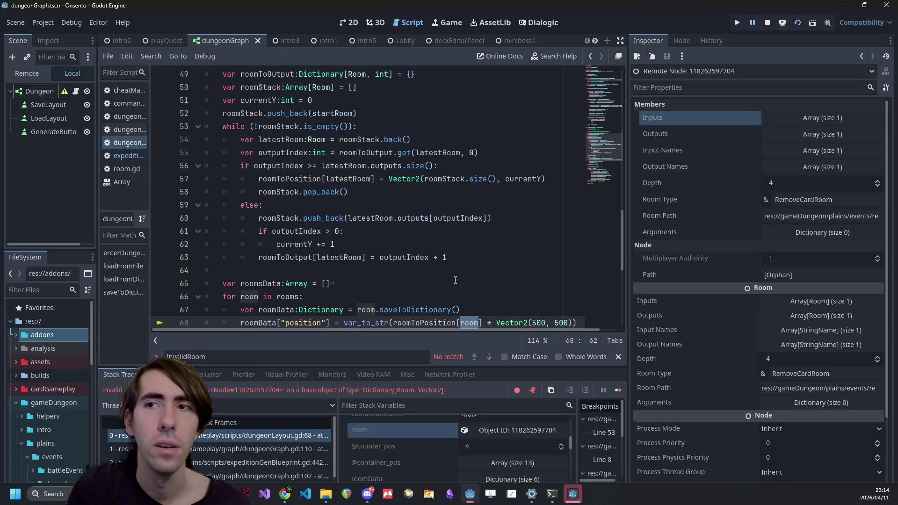
Step: Jump to the dungeonGraph.gd:110 caller, then browse dungeonLayout.gd and dungeonGraph.gd in a wider script list
{"action": "left_click", "coordinate": [243, 449]}
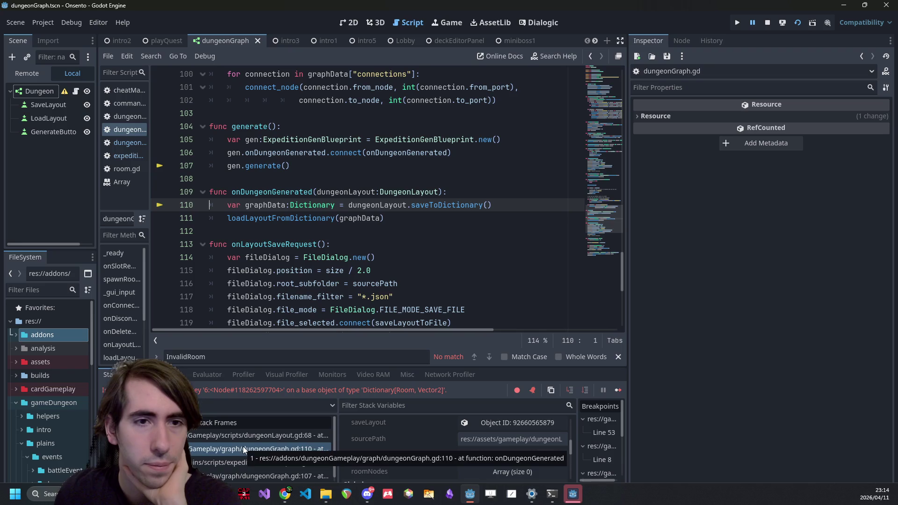
{"action": "scroll", "coordinate": [288, 301], "scroll_direction": "up", "scroll_amount": 6}
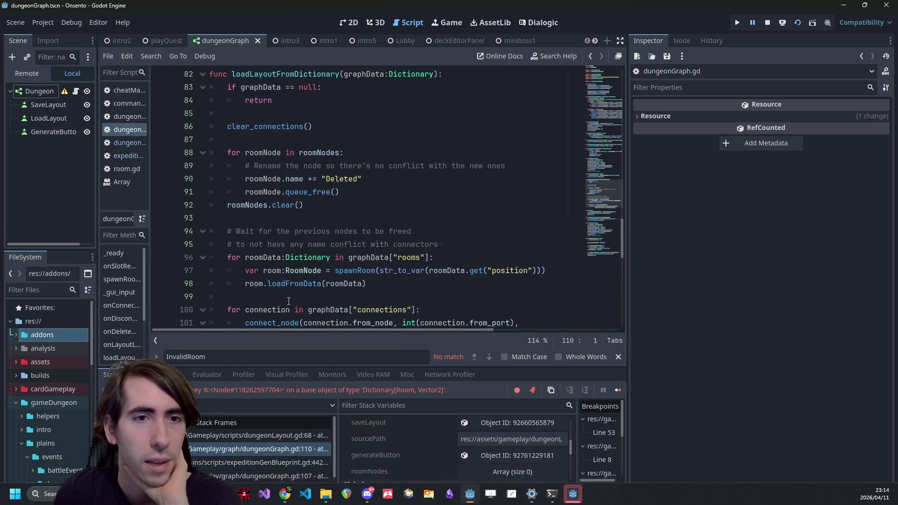
{"action": "scroll", "coordinate": [295, 300], "scroll_direction": "up", "scroll_amount": 14}
{"action": "scroll", "coordinate": [303, 298], "scroll_direction": "down", "scroll_amount": 5}
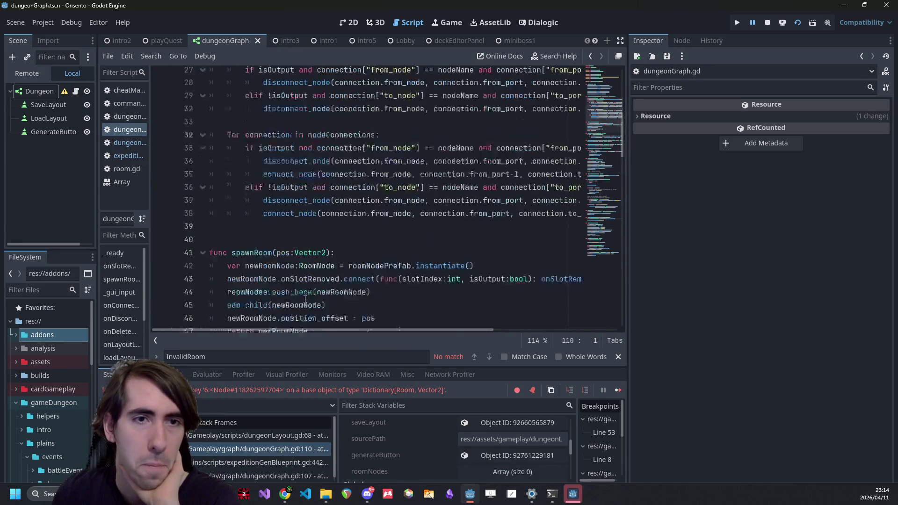
{"action": "left_click_drag", "start_coordinate": [149, 216], "coordinate": [175, 215]}
{"action": "left_click", "coordinate": [147, 143]}
{"action": "left_click", "coordinate": [144, 133]}
{"action": "left_click", "coordinate": [156, 143]}
{"action": "scroll", "coordinate": [406, 252], "scroll_direction": "down", "scroll_amount": 1}
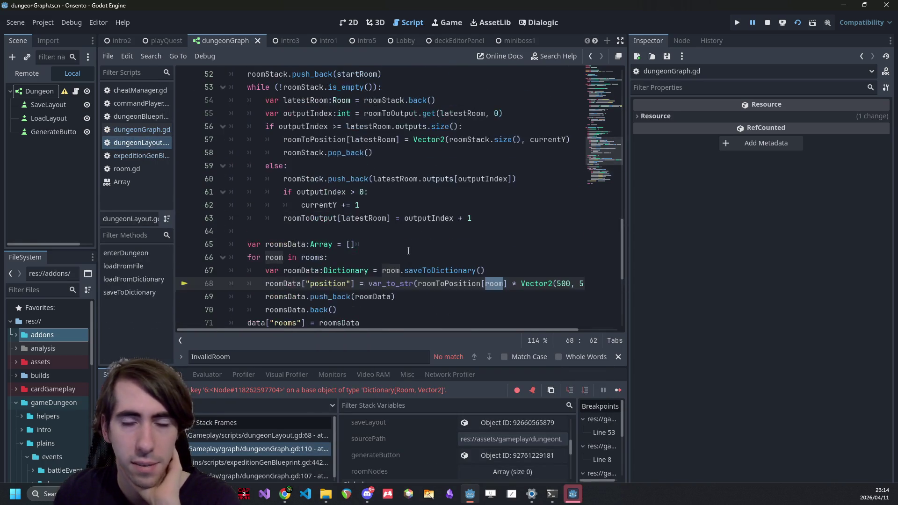
{"action": "left_click_drag", "start_coordinate": [628, 229], "coordinate": [724, 227]}
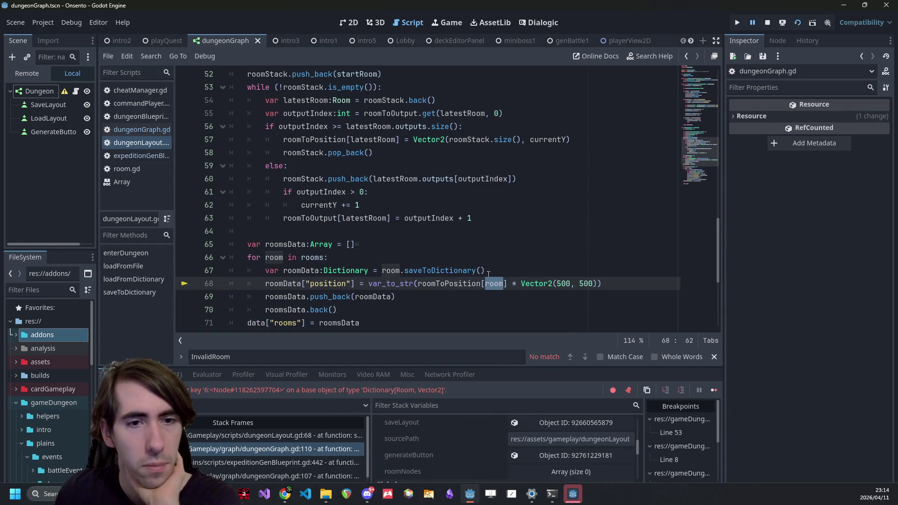
Step: Remove the breakpoint on line 296 of expeditionGenBlueprint.gd
{"action": "left_click", "coordinate": [145, 156]}
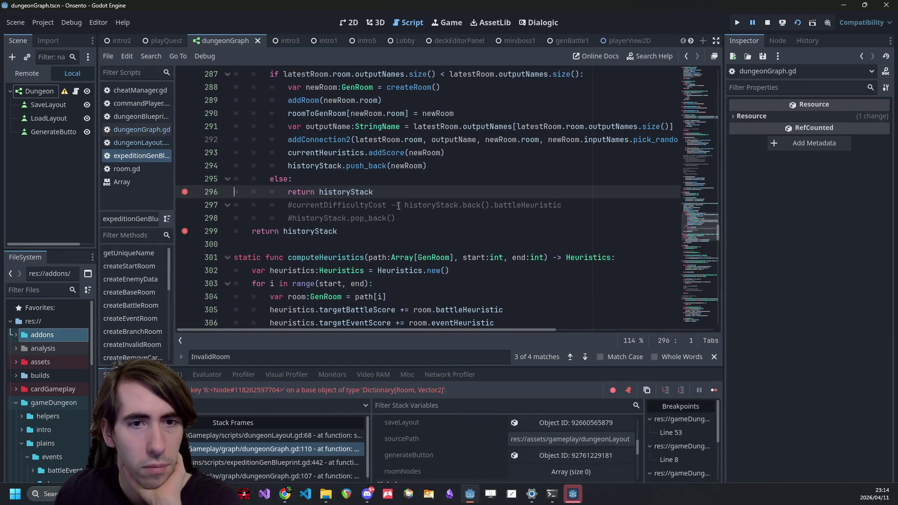
{"action": "scroll", "coordinate": [327, 251], "scroll_direction": "up", "scroll_amount": 3}
{"action": "scroll", "coordinate": [195, 311], "scroll_direction": "down", "scroll_amount": 3}
{"action": "key", "text": "F9"}
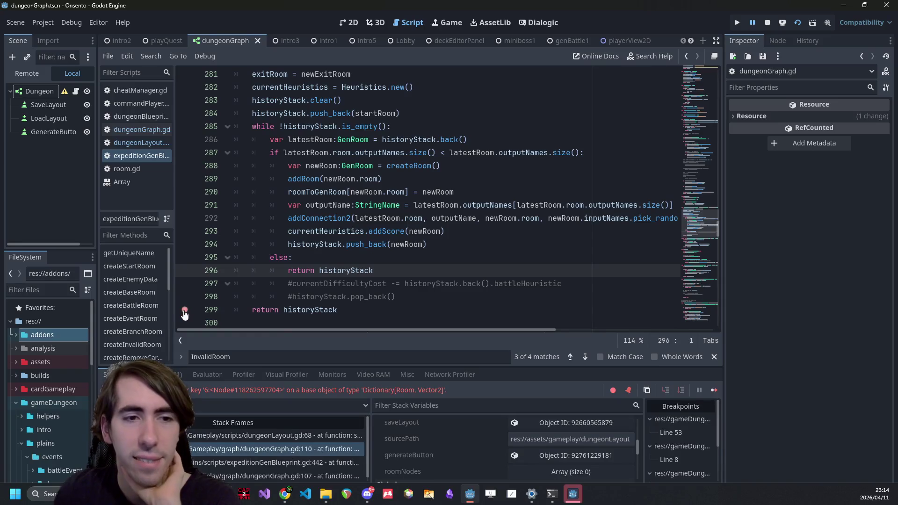
Step: Open dungeonBlueprint.gd at the addRoom function
{"action": "left_click_drag", "start_coordinate": [717, 225], "coordinate": [719, 84]}
{"action": "scroll", "coordinate": [351, 233], "scroll_direction": "down", "scroll_amount": 3}
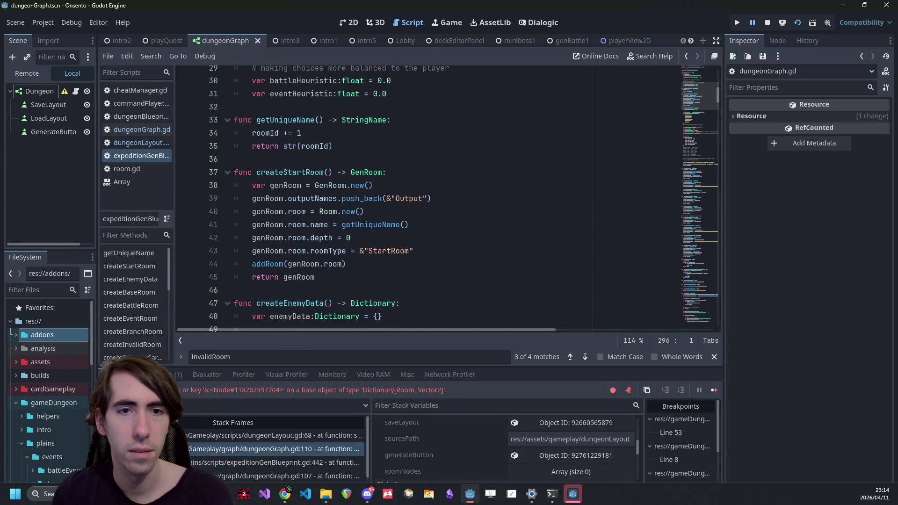
{"action": "scroll", "coordinate": [358, 217], "scroll_direction": "down", "scroll_amount": 6}
{"action": "scroll", "coordinate": [359, 216], "scroll_direction": "up", "scroll_amount": 5}
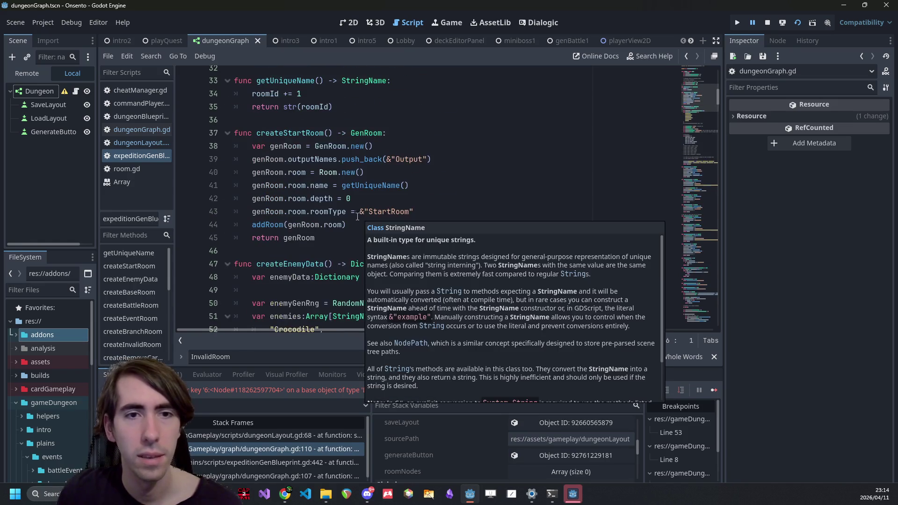
{"action": "left_click", "coordinate": [269, 224], "text": "ctrl"}
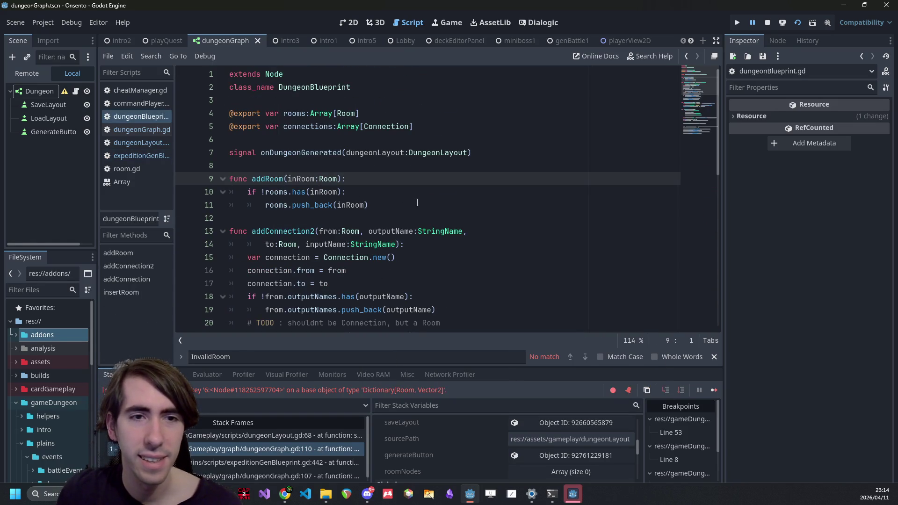
Step: Review addRoom's body on lines 10–11, then flip through dungeonGraph.gd and dungeonLayout.gd
{"action": "left_click_drag", "start_coordinate": [417, 203], "coordinate": [230, 192]}
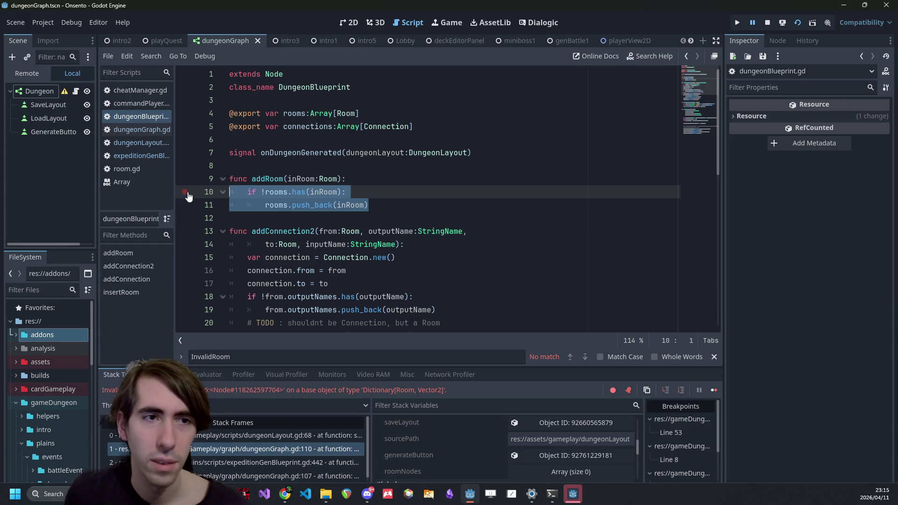
{"action": "left_click", "coordinate": [382, 206]}
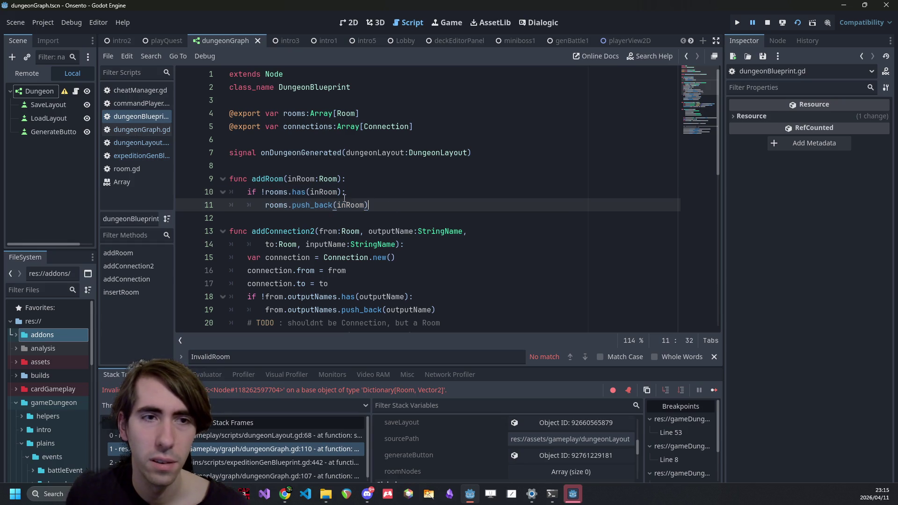
{"action": "left_click", "coordinate": [117, 130]}
{"action": "left_click", "coordinate": [127, 117]}
{"action": "left_click", "coordinate": [133, 130]}
{"action": "left_click", "coordinate": [141, 142]}
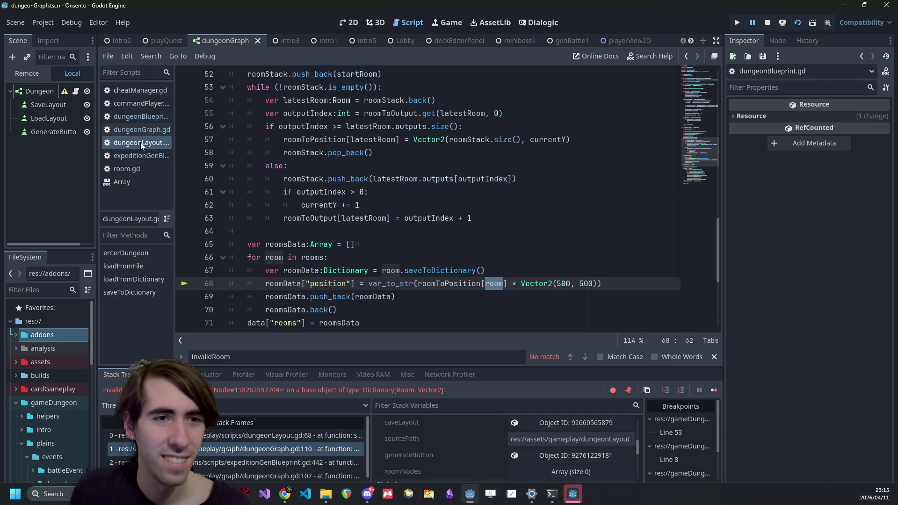
Step: Open expeditionGenBlueprint.gd and use the minimap to reach the branch loop near line 405
{"action": "left_click", "coordinate": [139, 155]}
{"action": "left_click", "coordinate": [141, 117]}
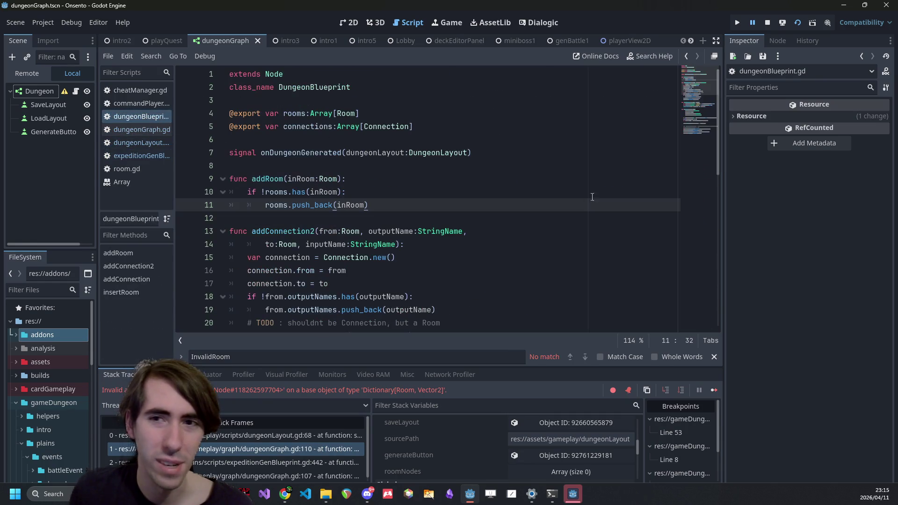
{"action": "left_click", "coordinate": [146, 130]}
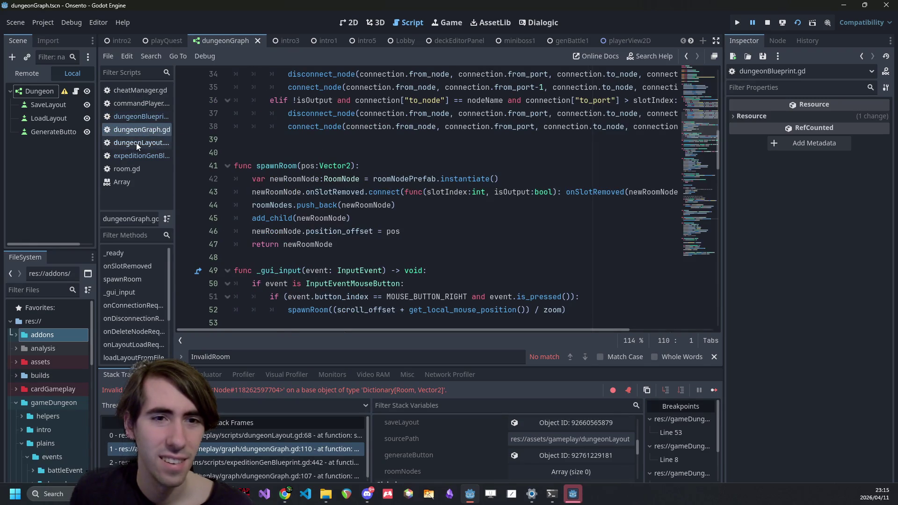
{"action": "left_click", "coordinate": [136, 143]}
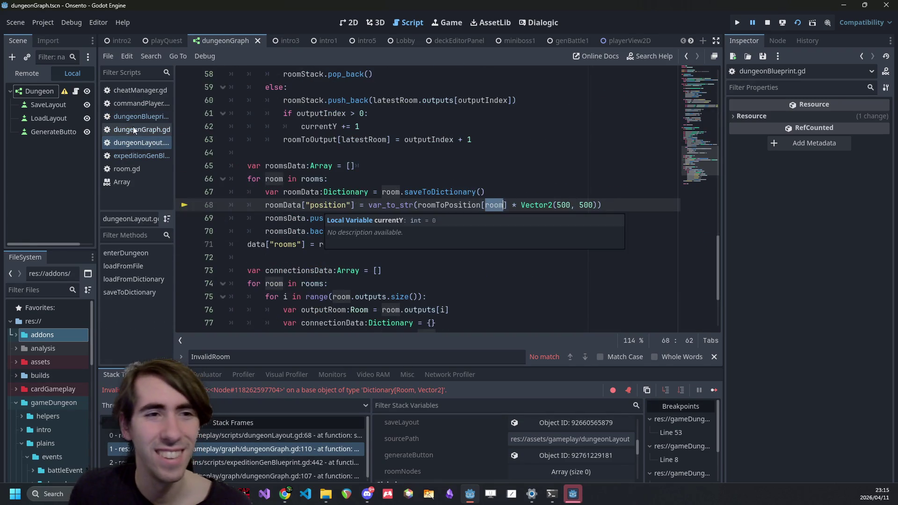
{"action": "left_click", "coordinate": [142, 153]}
{"action": "mouse_move", "coordinate": [705, 107]}
{"action": "left_mouse_down"}
{"action": "mouse_move", "coordinate": [684, 319]}
{"action": "mouse_move", "coordinate": [684, 311]}
{"action": "left_mouse_up"}
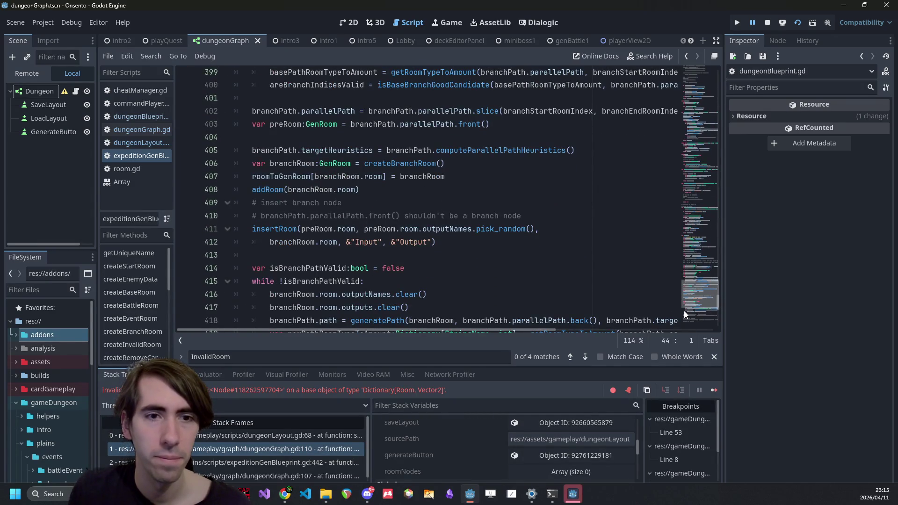
{"action": "left_click", "coordinate": [154, 117]}
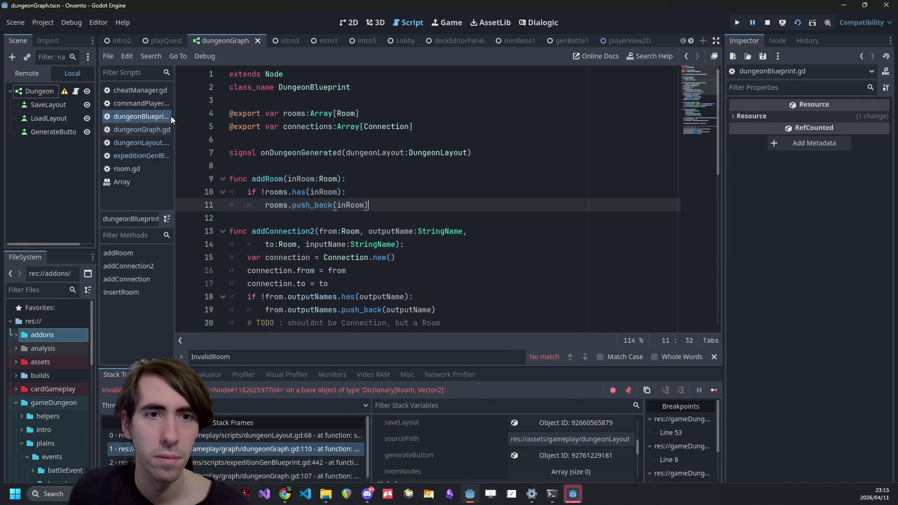
{"action": "left_click", "coordinate": [141, 155]}
{"action": "scroll", "coordinate": [281, 211], "scroll_direction": "down", "scroll_amount": 2}
{"action": "scroll", "coordinate": [338, 231], "scroll_direction": "up", "scroll_amount": 1}
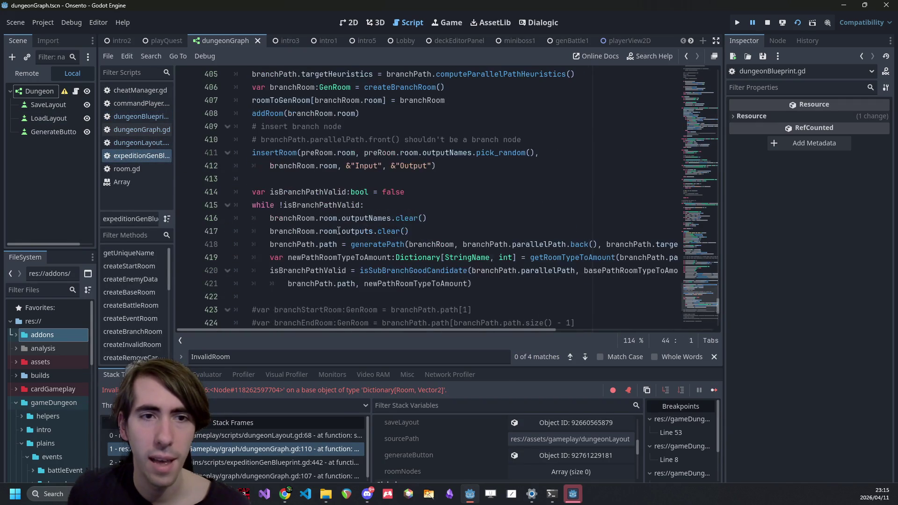
Step: Declare 'var prevRooms:Array[Room] = rooms' on a new line before the while loop
{"action": "left_click", "coordinate": [270, 257]}
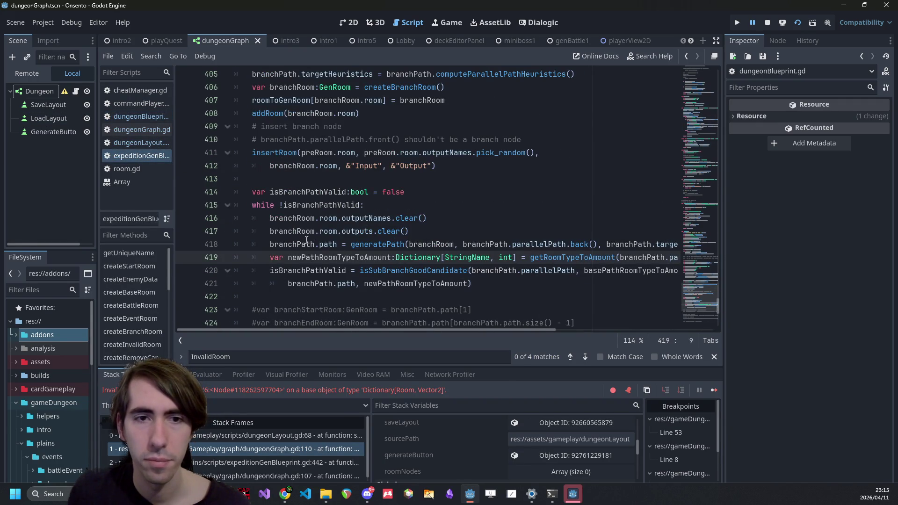
{"action": "left_click", "coordinate": [446, 196]}
{"action": "key", "text": "Return"}
{"action": "type", "text": "var rooms = rooms"}
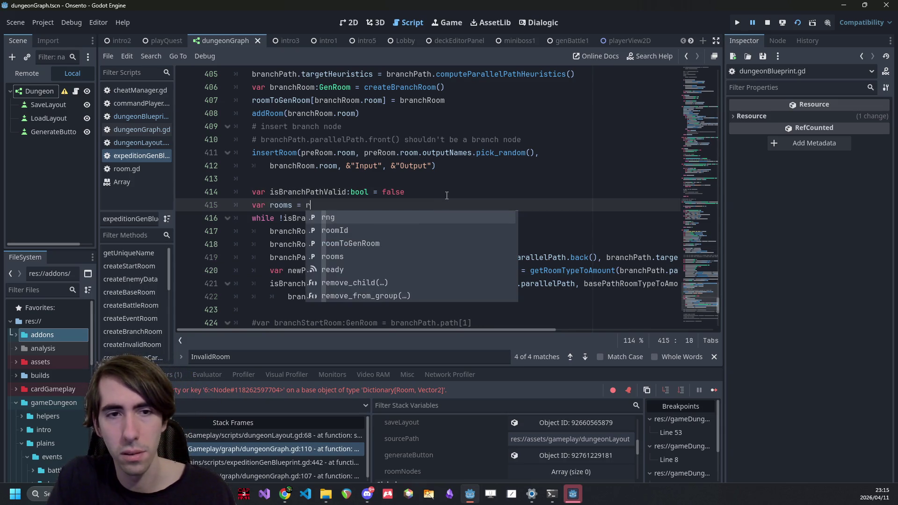
{"action": "key", "text": "ctrl+Left"}
{"action": "key", "text": "ctrl+Left"}
{"action": "key", "text": "ctrl+Left"}
{"action": "type", "text": "prev"}
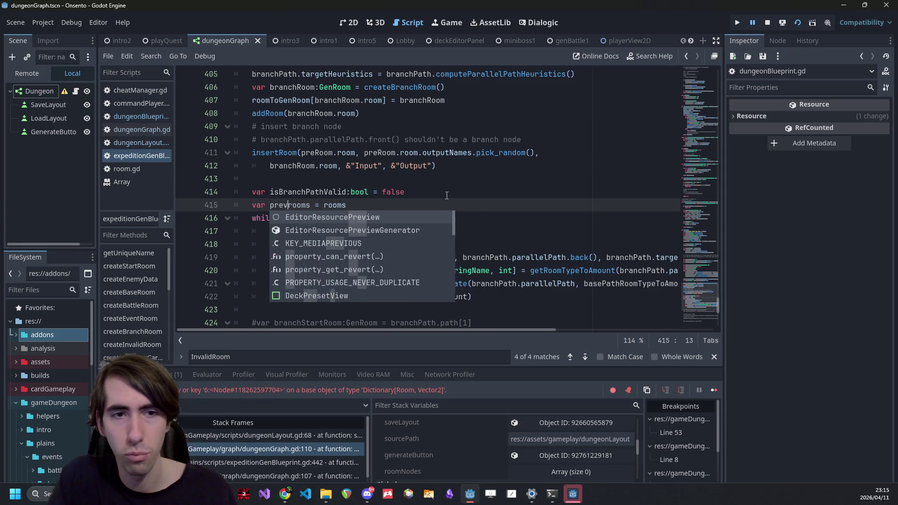
{"action": "key", "text": "Delete"}
{"action": "type", "text": "Rooms"}
{"action": "type", "text": ":Array[Roo"}
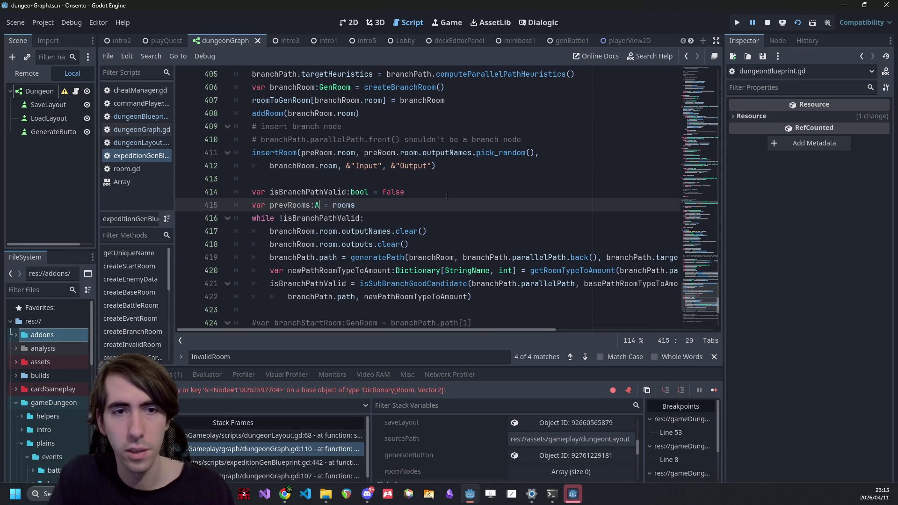
{"action": "type", "text": "m"}
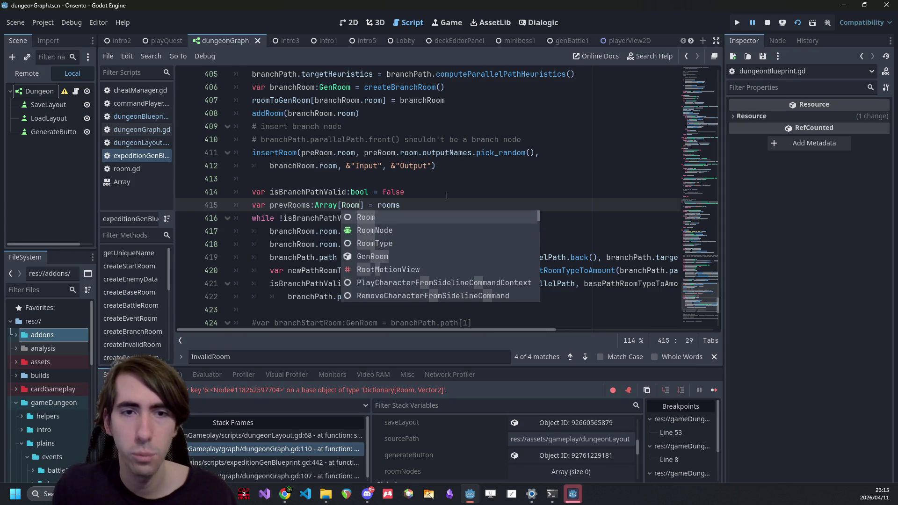
{"action": "key", "text": "Escape"}
Step: Add 'rooms = prevRooms' as the loop's first line 417, then stop the running game
{"action": "double_click", "coordinate": [389, 205]}
{"action": "key", "text": "ctrl+c"}
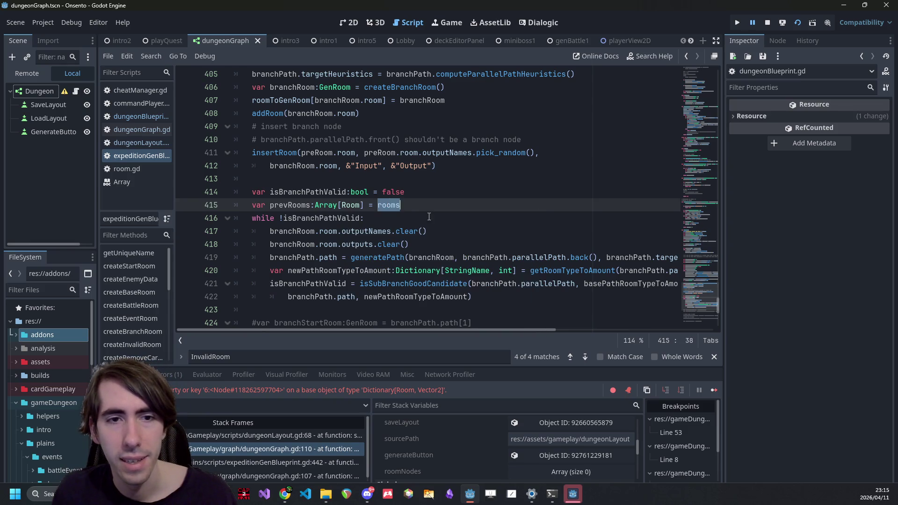
{"action": "left_click", "coordinate": [430, 217]}
{"action": "key", "text": "Return"}
{"action": "key", "text": "ctrl+v"}
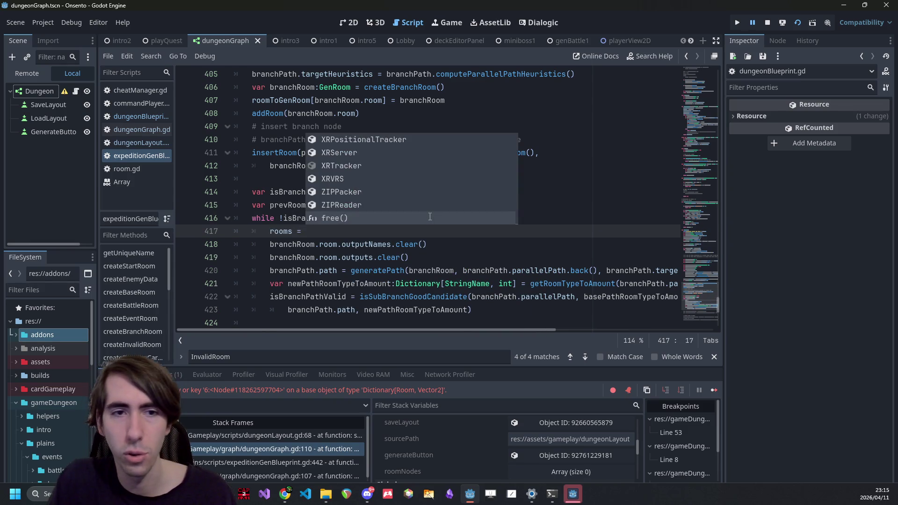
{"action": "key", "text": "Escape"}
{"action": "key", "text": "Up"}
{"action": "key", "text": "Up"}
{"action": "key", "text": "ctrl+d"}
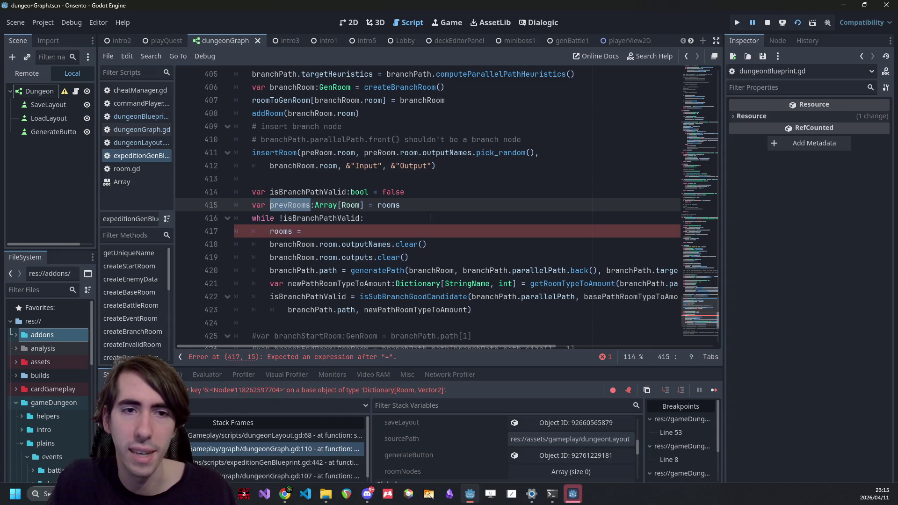
{"action": "key", "text": "ctrl+c"}
{"action": "key", "text": "Down"}
{"action": "key", "text": "Down"}
{"action": "key", "text": "ctrl+v"}
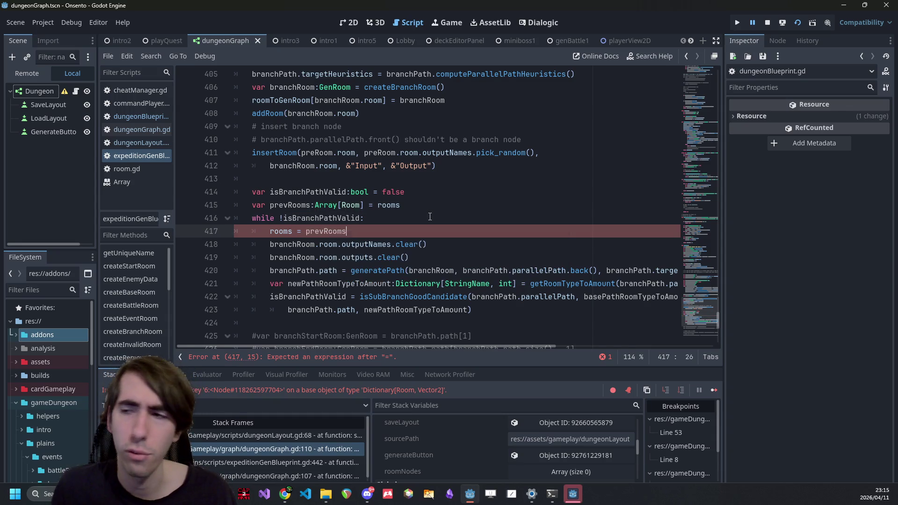
{"action": "key", "text": "Escape"}
{"action": "left_click", "coordinate": [766, 21]}
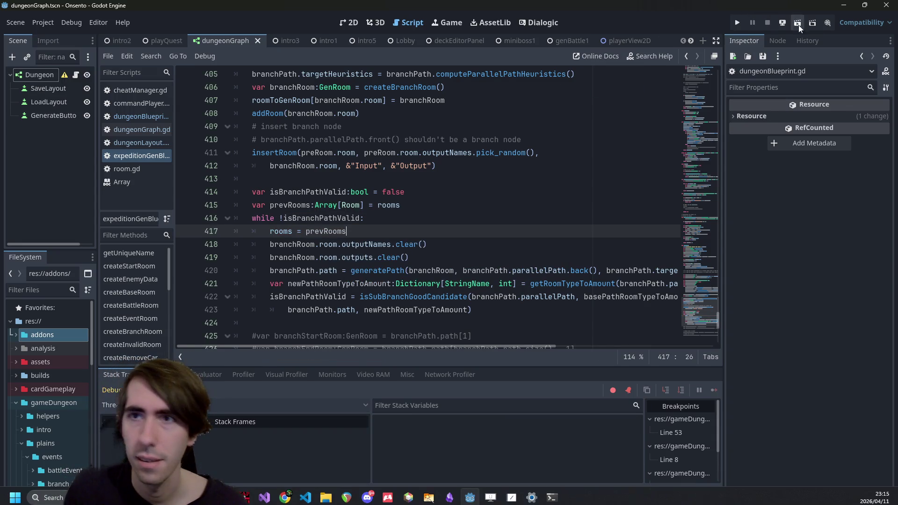
Step: Relaunch the game, move the breakpoint from line 351 to line 353, and resume execution
{"action": "left_click", "coordinate": [801, 25]}
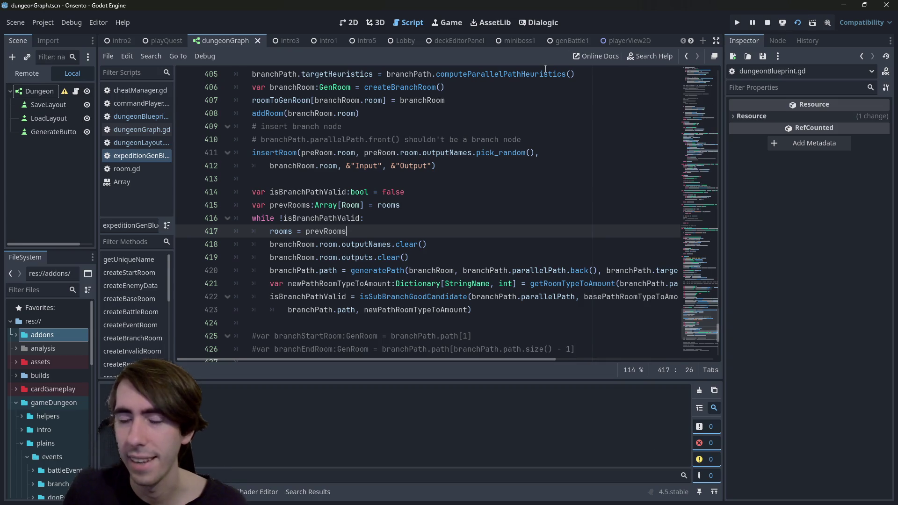
{"action": "mouse_move", "coordinate": [546, 70]}
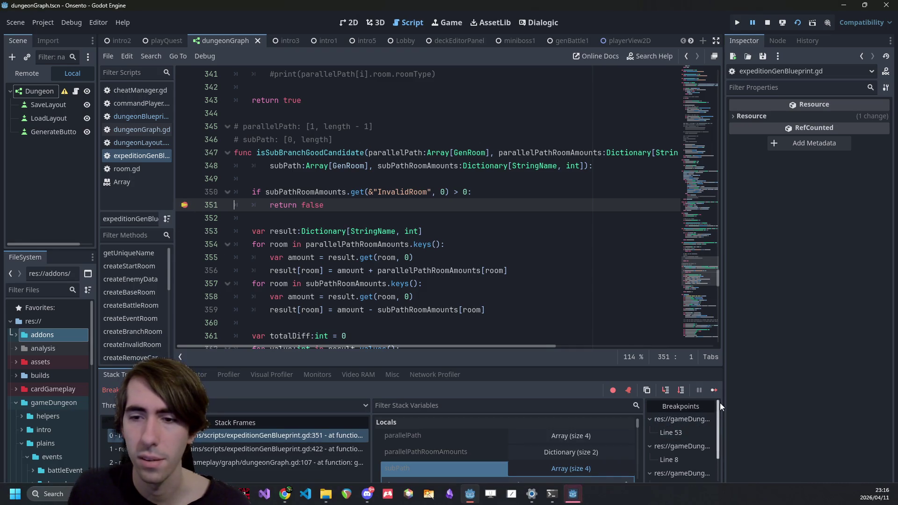
{"action": "left_click", "coordinate": [185, 205]}
{"action": "left_click", "coordinate": [185, 231]}
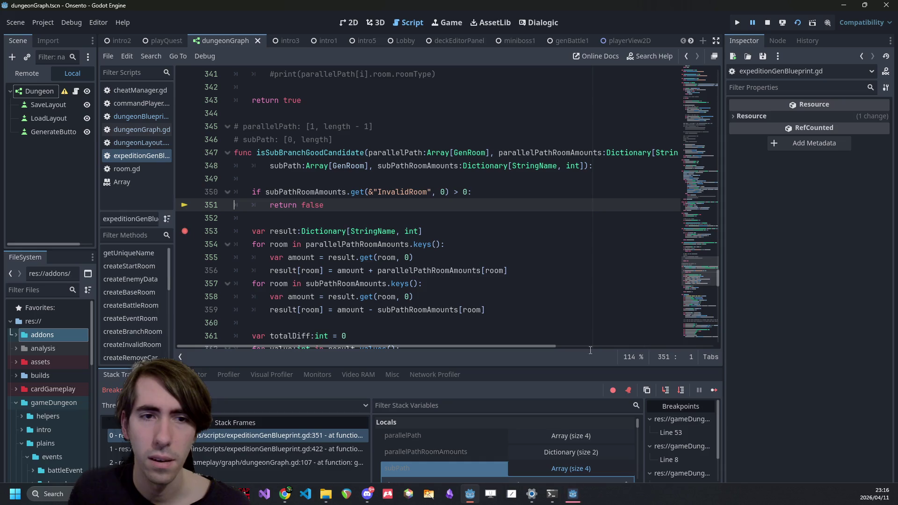
{"action": "left_click", "coordinate": [714, 391]}
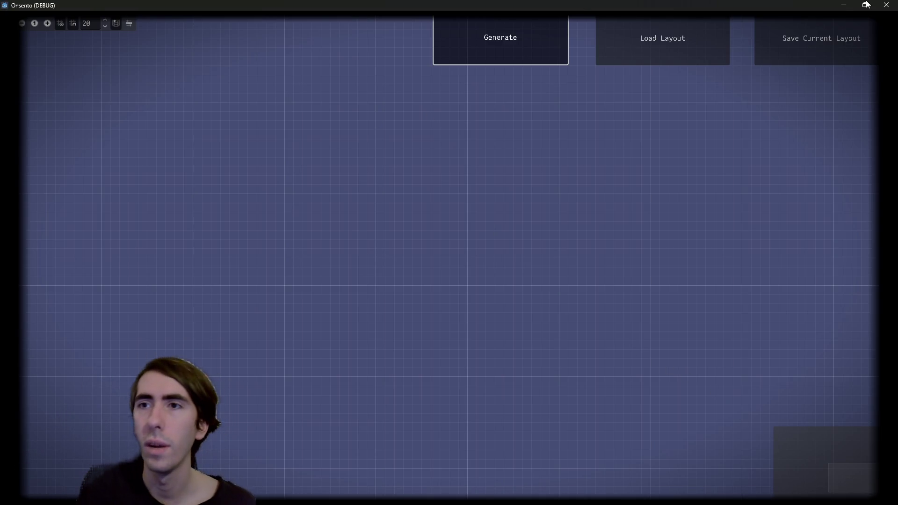
{"action": "key", "text": "alt+Tab"}
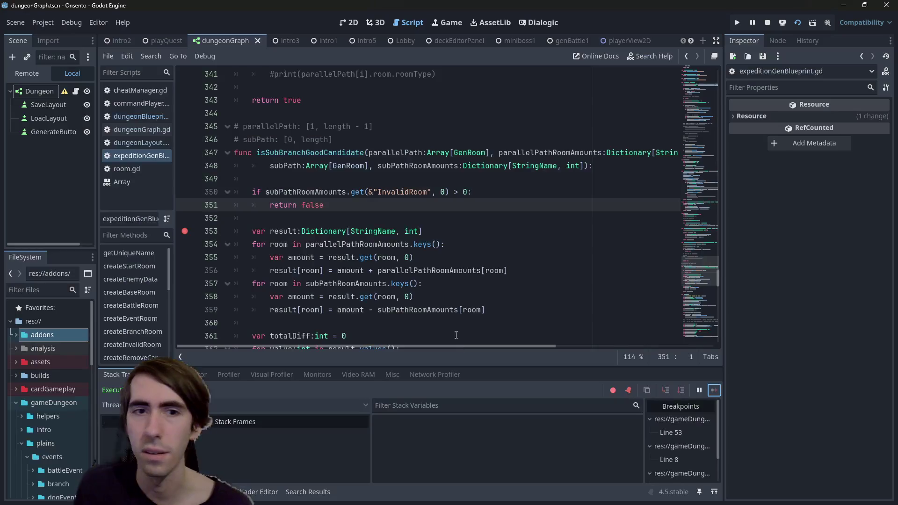
Step: Change line 417 to 'rooms = prevRooms.duplicate()' and save the script
{"action": "key", "text": "alt+Left"}
{"action": "key", "text": "alt+Left"}
{"action": "key", "text": "alt+Left"}
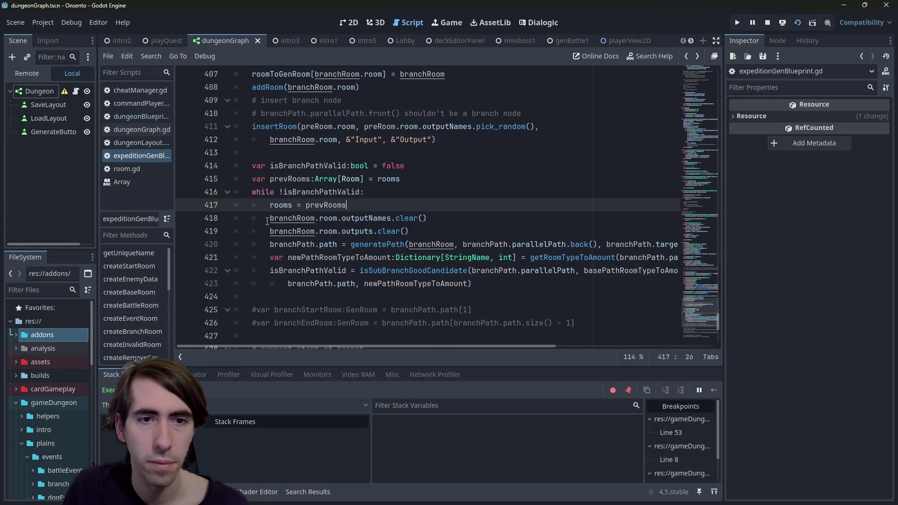
{"action": "key", "text": "Down"}
{"action": "key", "text": "End"}
{"action": "key", "text": "Up"}
{"action": "type", "text": ".dupl"}
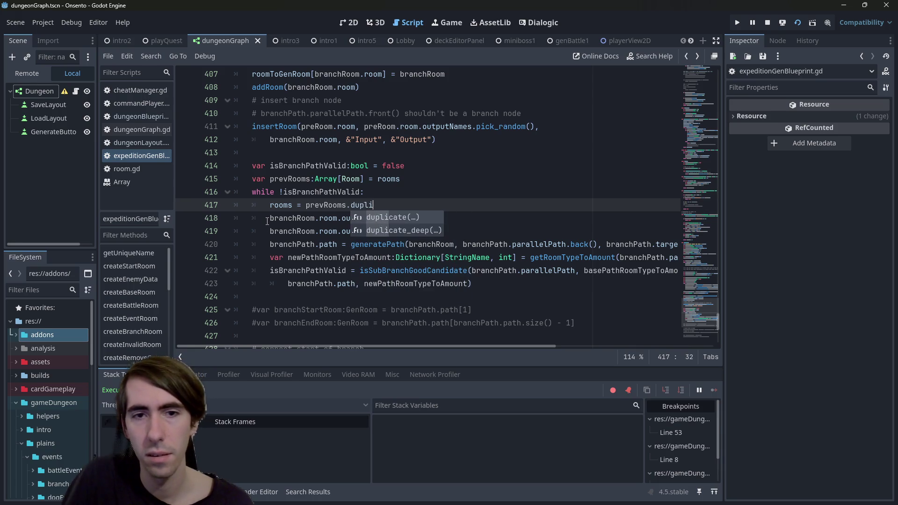
{"action": "key", "text": "Return"}
{"action": "key", "text": "ctrl+s"}
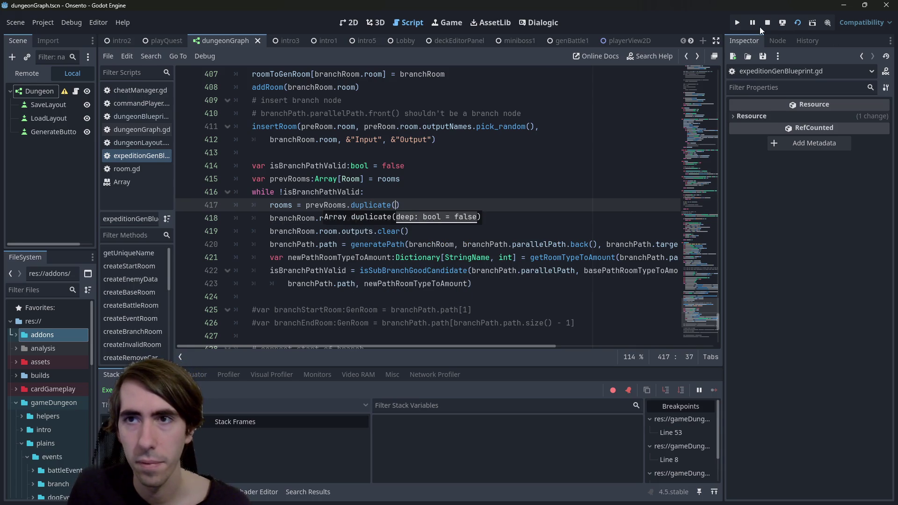
Step: Restart the game, generate a new dungeon, and break at line 418
{"action": "left_click", "coordinate": [798, 24]}
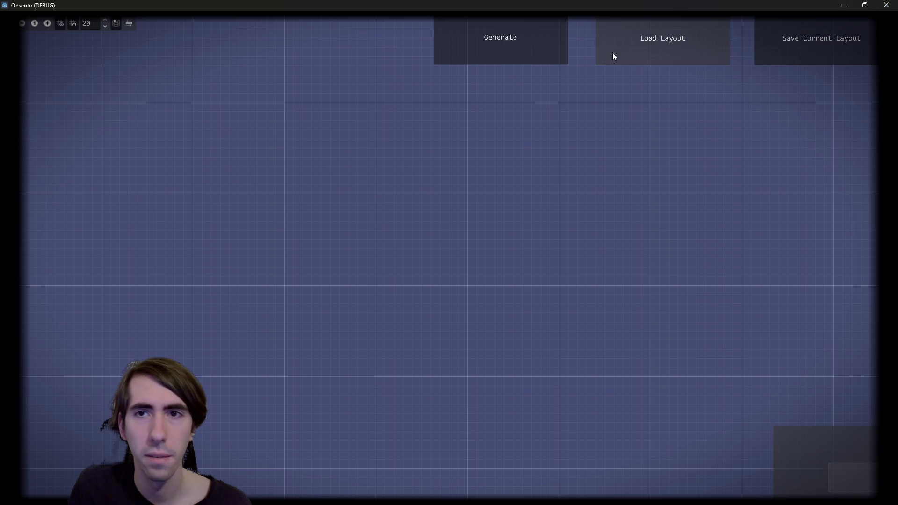
{"action": "left_click", "coordinate": [547, 50]}
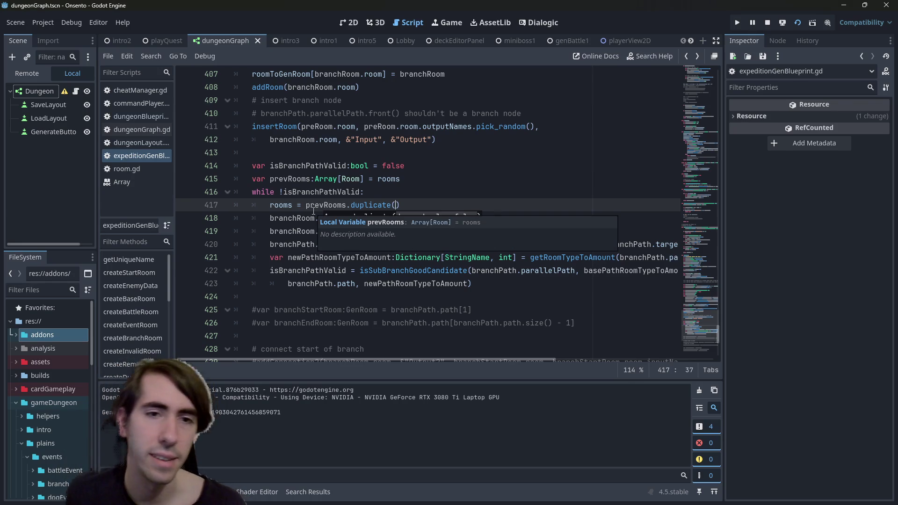
{"action": "left_click", "coordinate": [184, 213]}
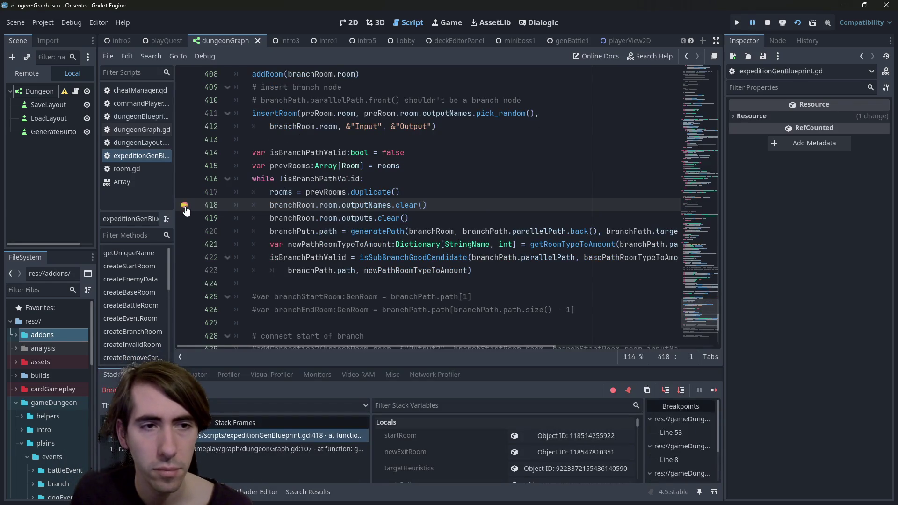
Step: Resume, open isSubBranchGoodCandidate, and move the breakpoint from line 353 to line 351
{"action": "left_click", "coordinate": [715, 390]}
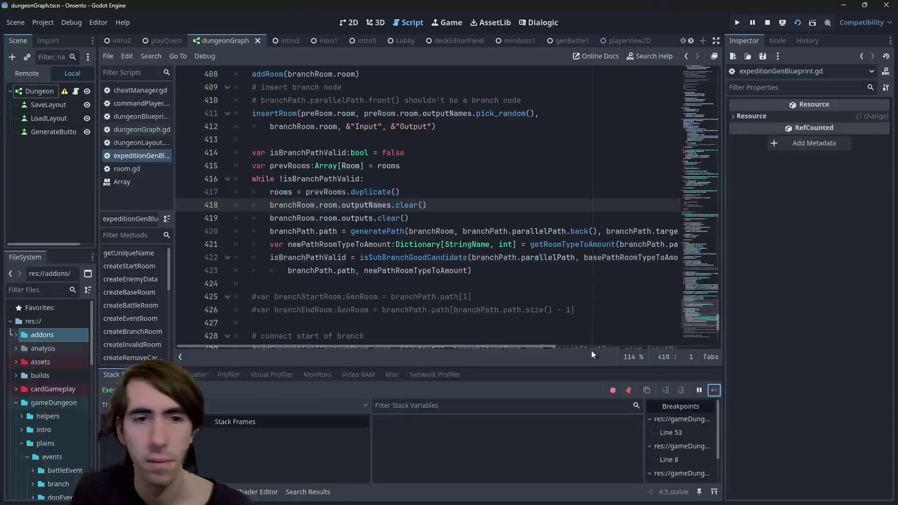
{"action": "left_click", "coordinate": [377, 231], "text": "ctrl"}
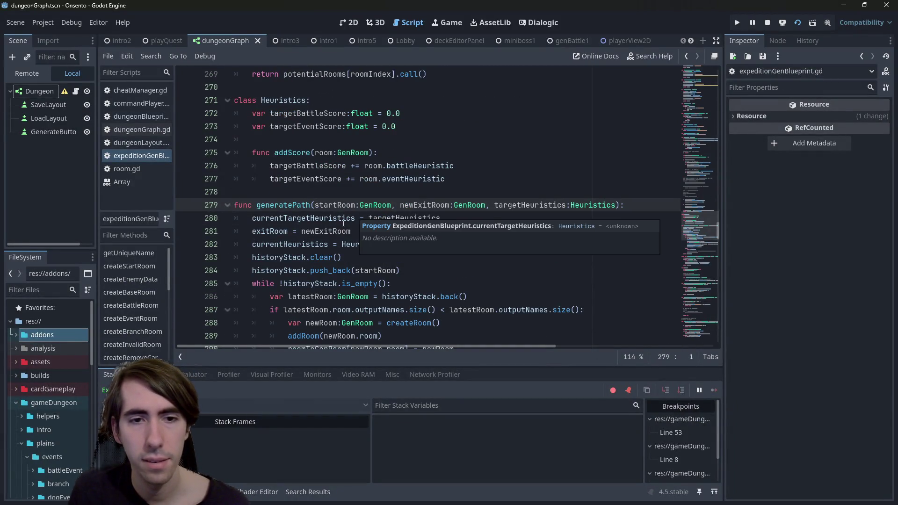
{"action": "key", "text": "alt+Left"}
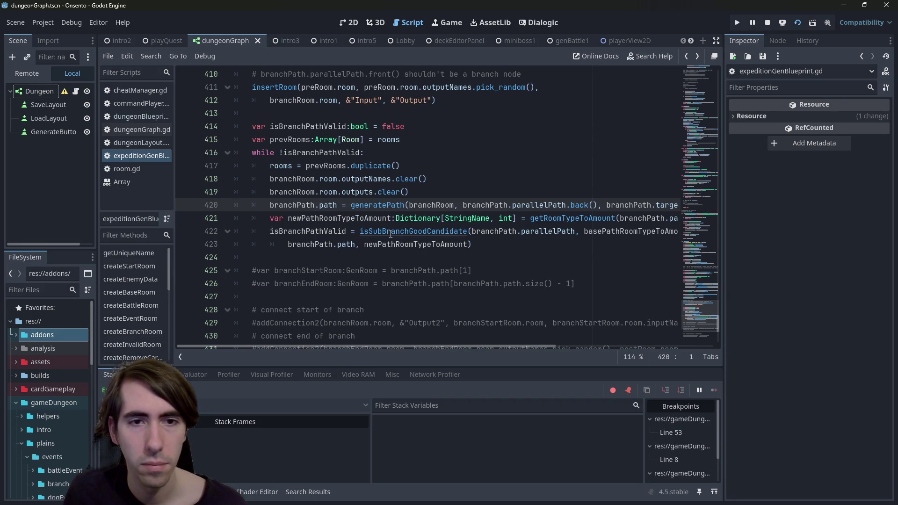
{"action": "left_click", "coordinate": [385, 231], "text": "ctrl"}
{"action": "left_click", "coordinate": [184, 257]}
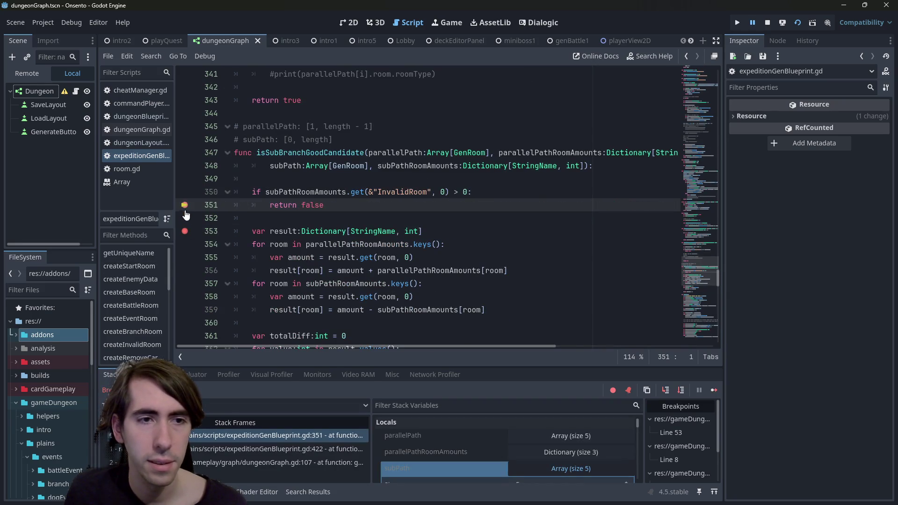
{"action": "left_click", "coordinate": [184, 231]}
Step: Continue through repeated stops at line 351, reading subPathRoomAmounts' room types each time
{"action": "mouse_move", "coordinate": [312, 194]}
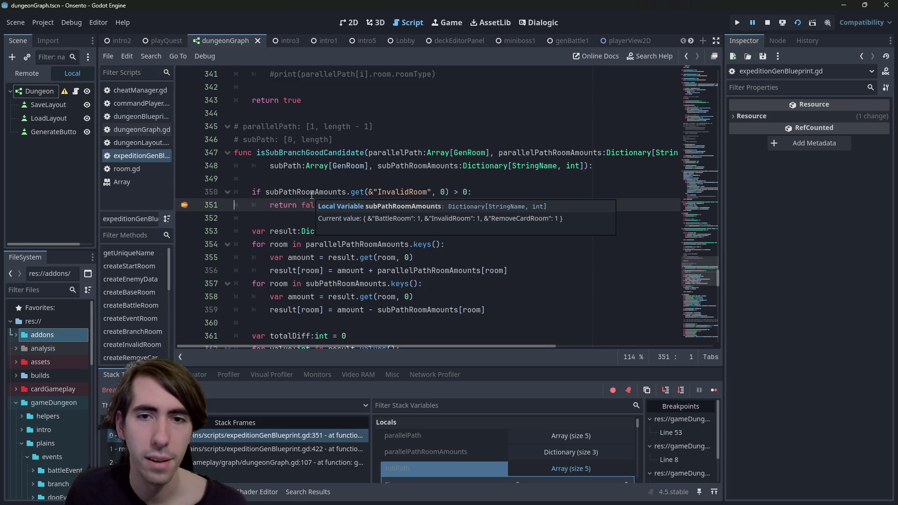
{"action": "left_click", "coordinate": [714, 390]}
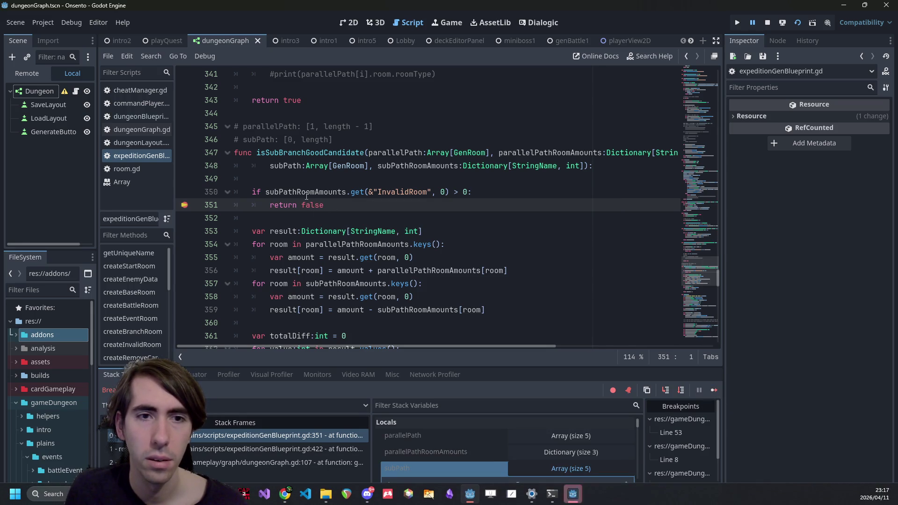
{"action": "mouse_move", "coordinate": [303, 188]}
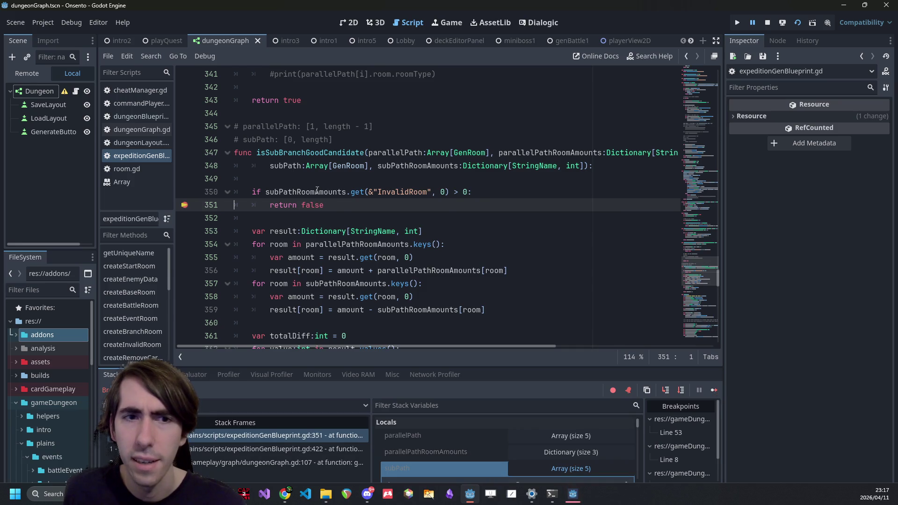
{"action": "mouse_move", "coordinate": [317, 190]}
{"action": "left_click", "coordinate": [714, 390]}
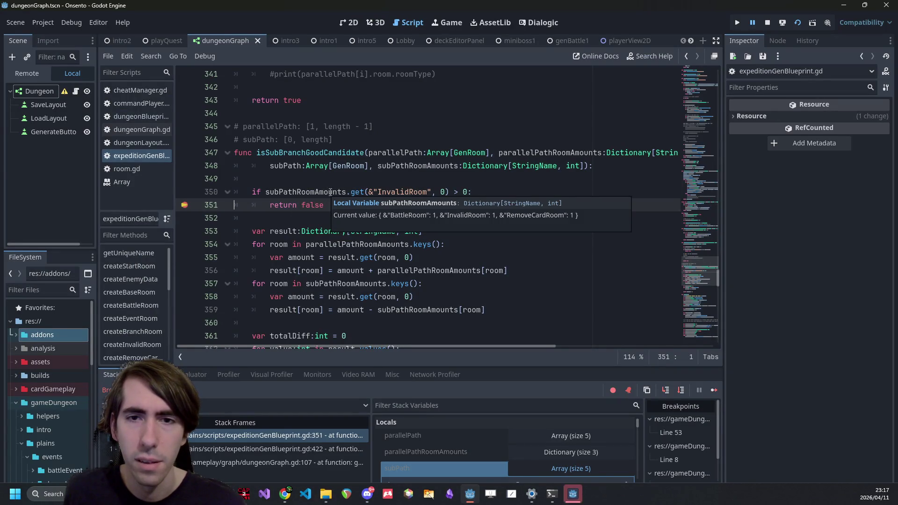
{"action": "left_click", "coordinate": [714, 390]}
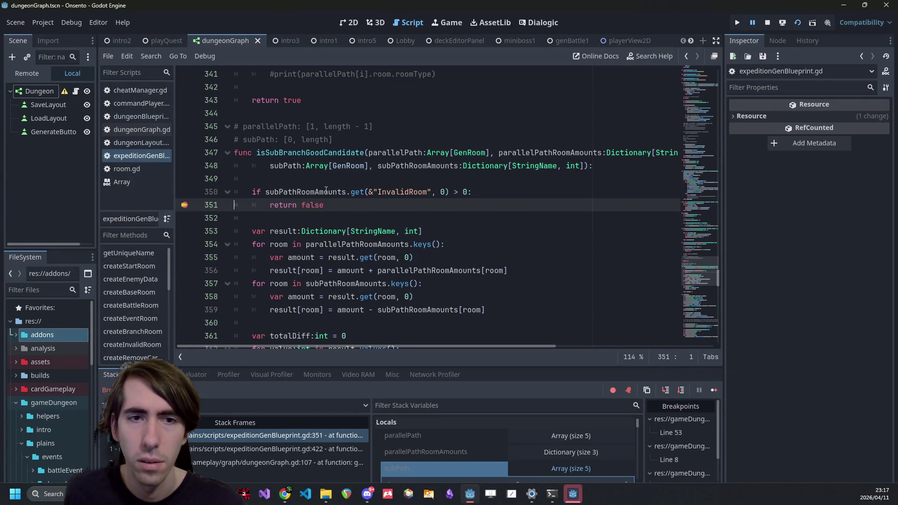
{"action": "mouse_move", "coordinate": [327, 191]}
{"action": "left_click", "coordinate": [714, 390]}
{"action": "mouse_move", "coordinate": [325, 196]}
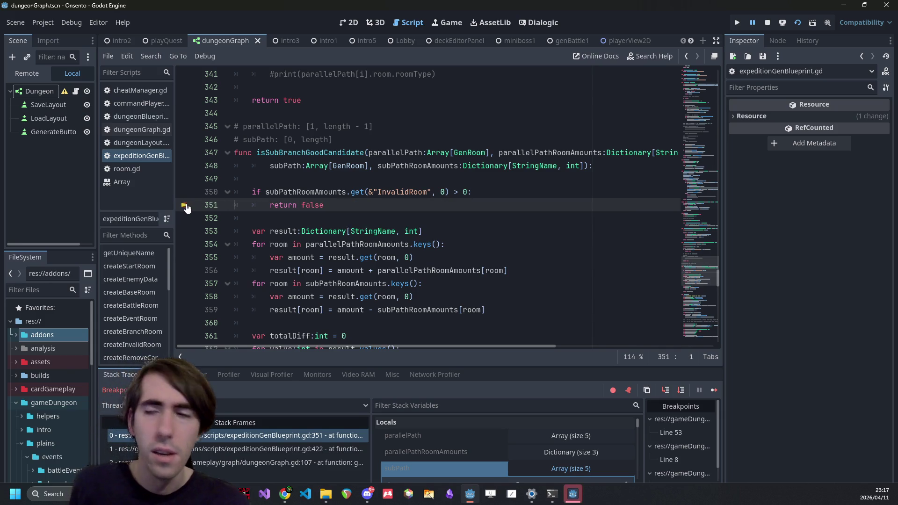
Step: Find the createInvalidRoom call and set a breakpoint on line 265
{"action": "left_click", "coordinate": [316, 213]}
{"action": "key", "text": "ctrl+f"}
{"action": "type", "text": "invalid"}
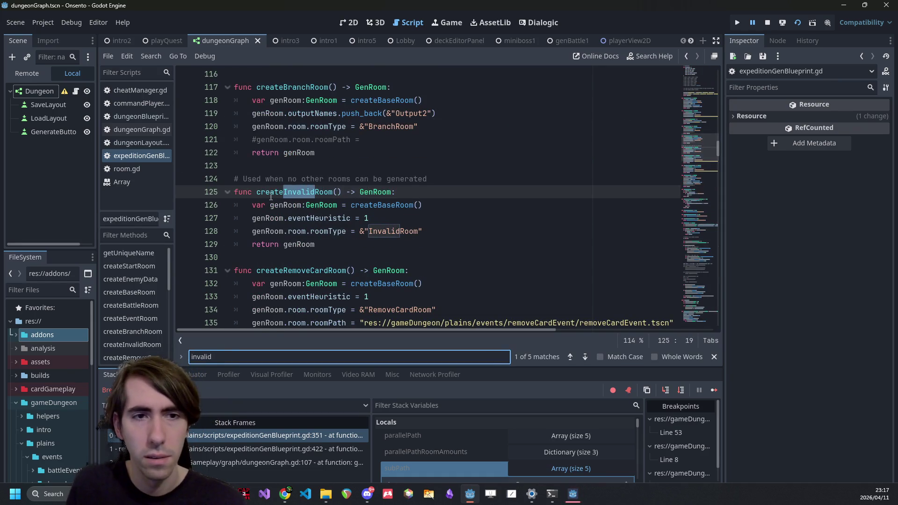
{"action": "double_click", "coordinate": [271, 196]}
{"action": "key", "text": "ctrl+f"}
{"action": "key", "text": "Return"}
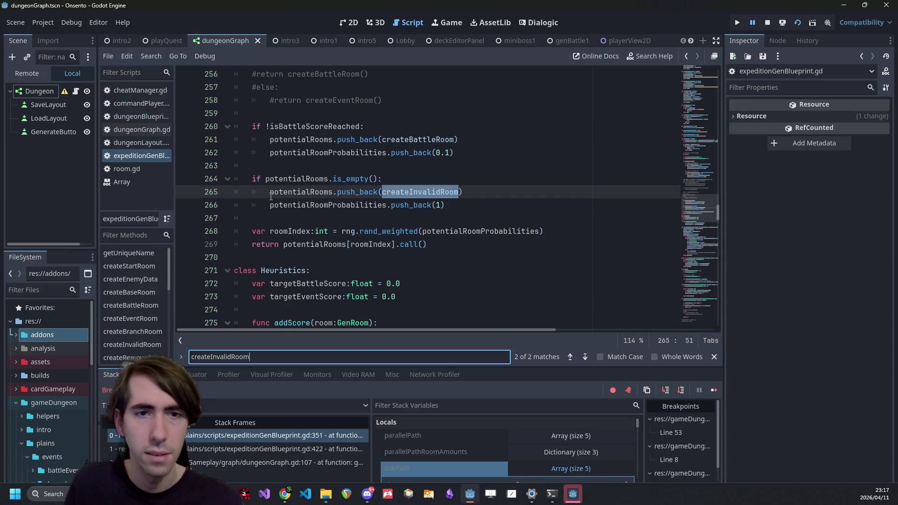
{"action": "left_click", "coordinate": [185, 193]}
Step: Look over potentialRooms around line 264 and resume until the line 265 breakpoint
{"action": "double_click", "coordinate": [299, 179]}
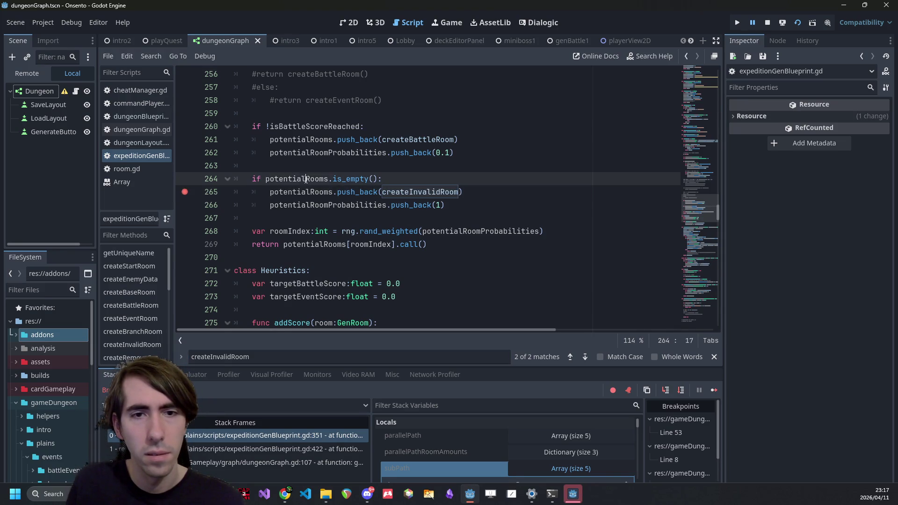
{"action": "scroll", "coordinate": [592, 236], "scroll_direction": "up", "scroll_amount": 5}
{"action": "scroll", "coordinate": [592, 235], "scroll_direction": "up", "scroll_amount": 20}
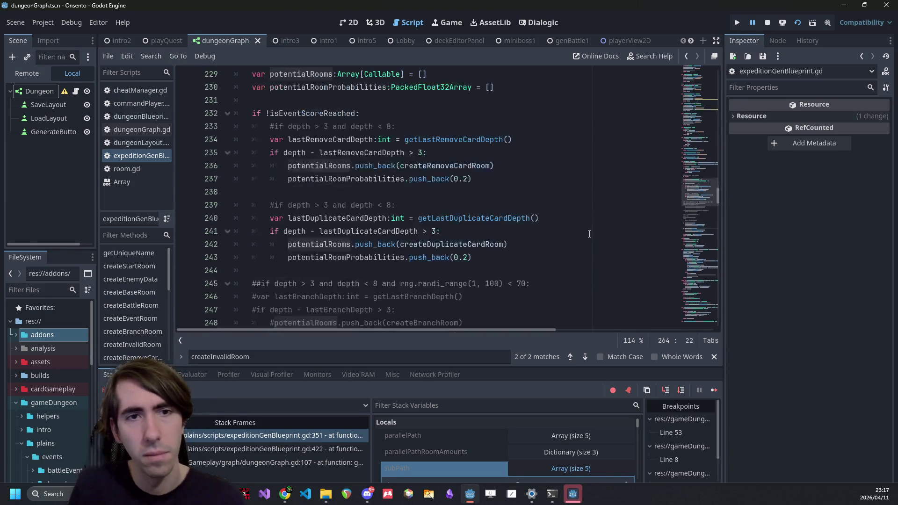
{"action": "scroll", "coordinate": [492, 211], "scroll_direction": "up", "scroll_amount": 2}
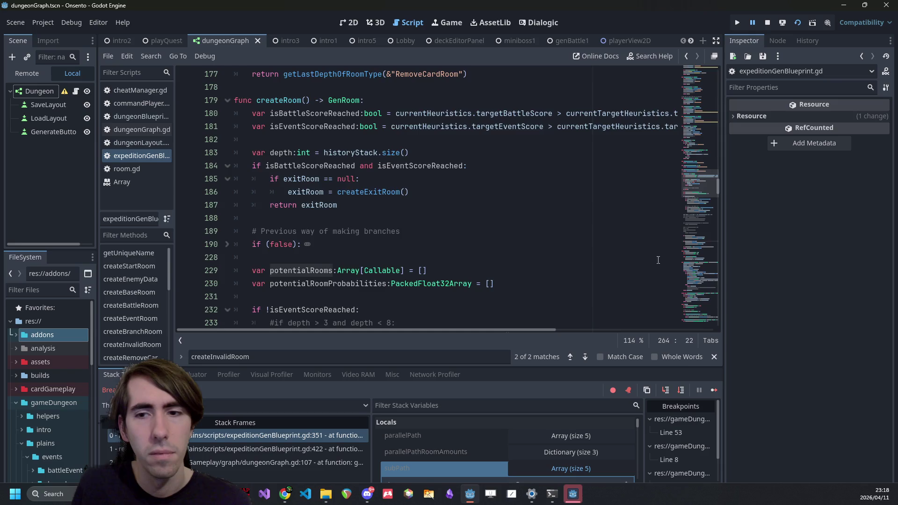
{"action": "scroll", "coordinate": [655, 257], "scroll_direction": "down", "scroll_amount": 1}
{"action": "left_click", "coordinate": [714, 391]}
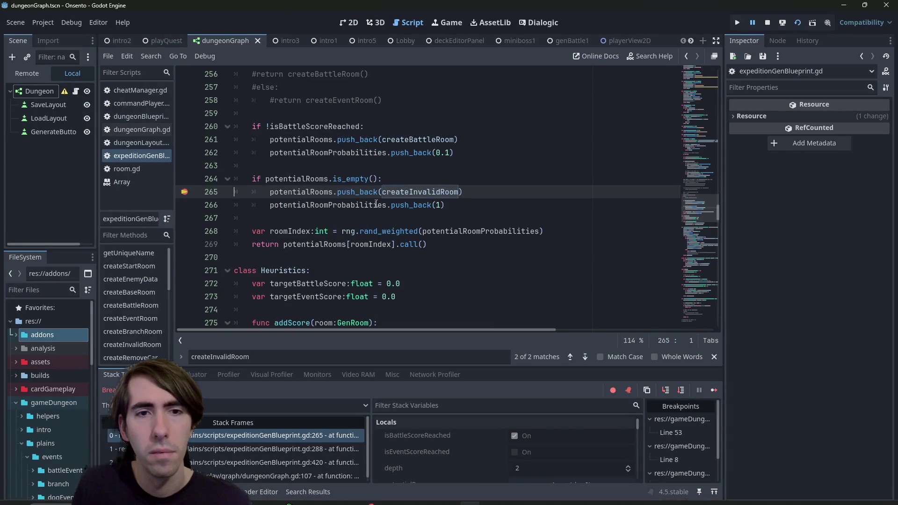
{"action": "scroll", "coordinate": [449, 262], "scroll_direction": "up", "scroll_amount": 2}
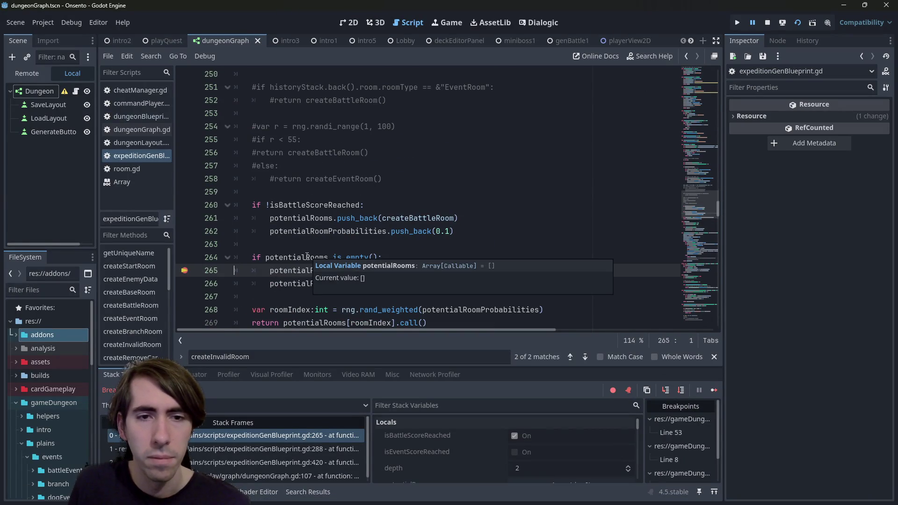
{"action": "double_click", "coordinate": [302, 270]}
{"action": "scroll", "coordinate": [327, 236], "scroll_direction": "up", "scroll_amount": 2}
{"action": "scroll", "coordinate": [327, 235], "scroll_direction": "up", "scroll_amount": 9}
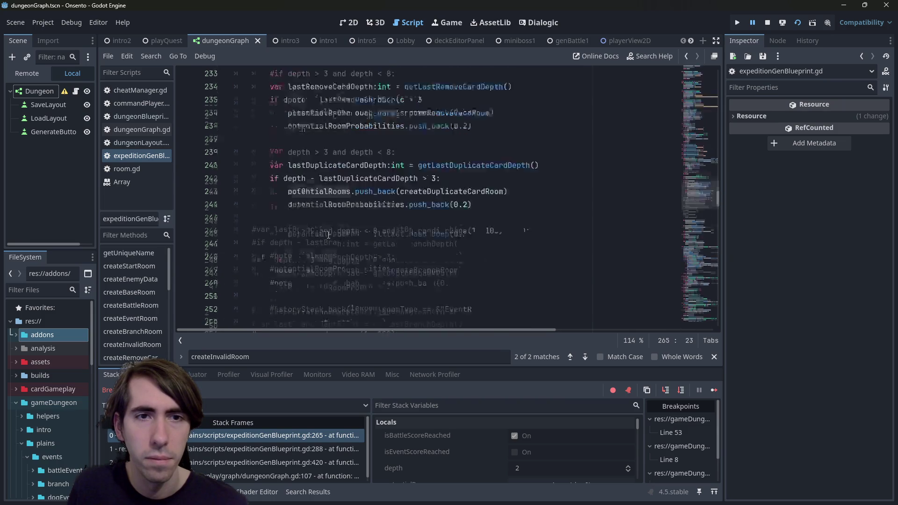
{"action": "scroll", "coordinate": [329, 236], "scroll_direction": "up", "scroll_amount": 2}
{"action": "scroll", "coordinate": [328, 235], "scroll_direction": "down", "scroll_amount": 9}
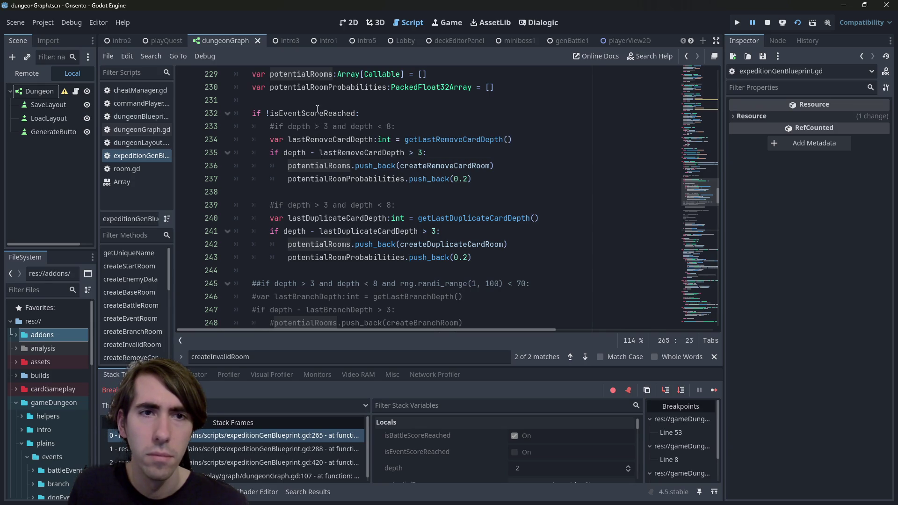
{"action": "mouse_move", "coordinate": [314, 111]}
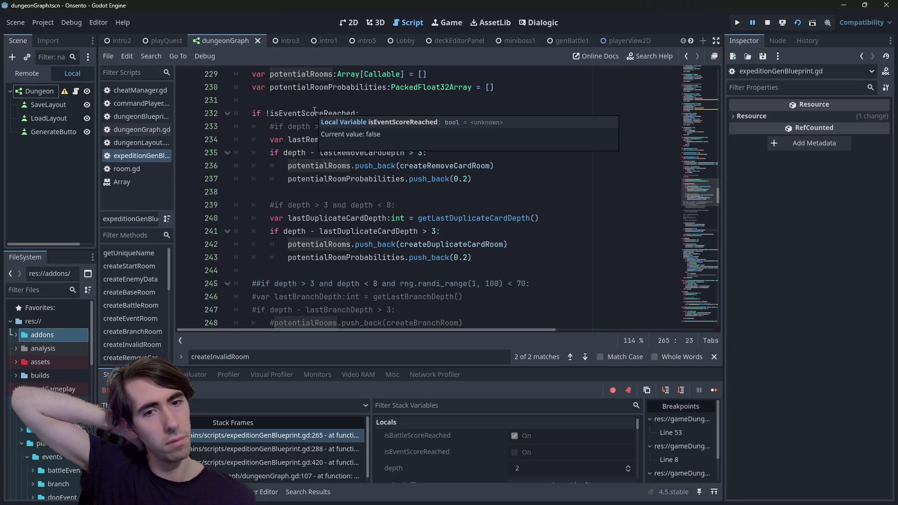
{"action": "scroll", "coordinate": [300, 206], "scroll_direction": "down", "scroll_amount": 7}
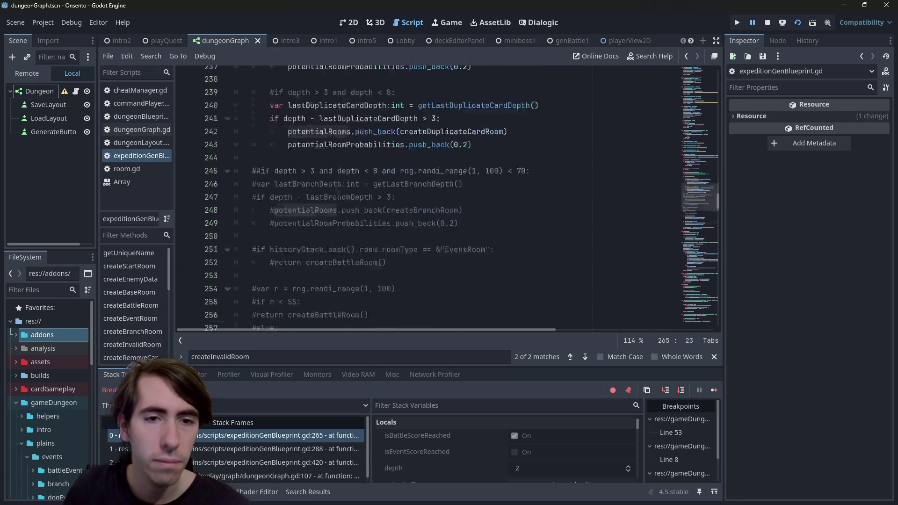
{"action": "mouse_move", "coordinate": [301, 206]}
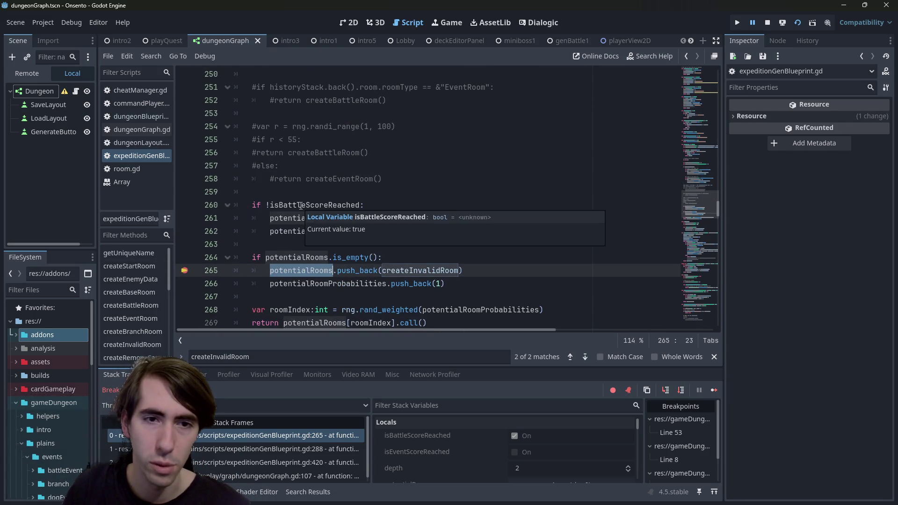
{"action": "scroll", "coordinate": [301, 206], "scroll_direction": "up", "scroll_amount": 10}
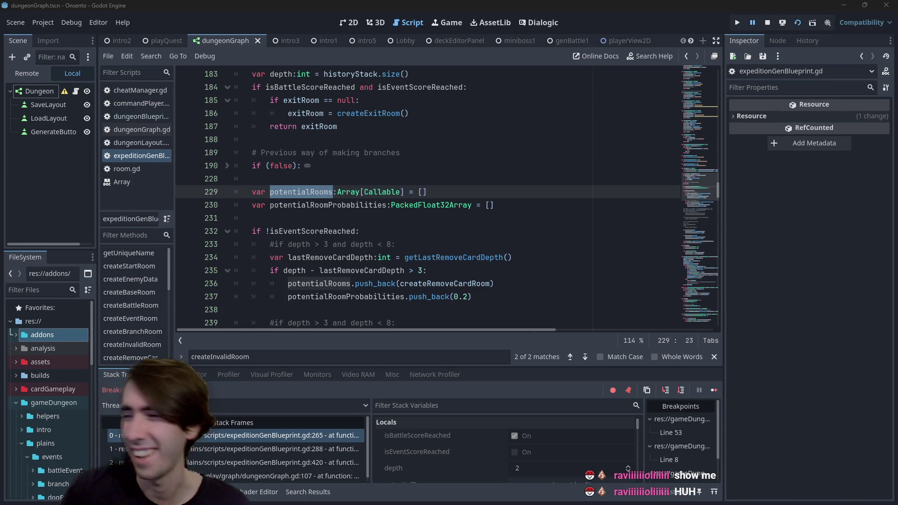
{"action": "mouse_move", "coordinate": [469, 503]}
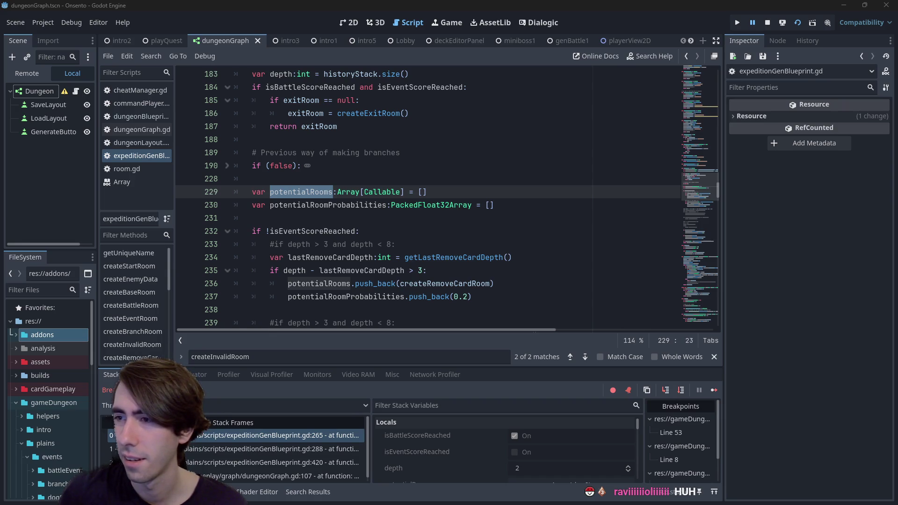
Step: Check the TwitchOverlay project, then return to the Onsento script and clear the potentialRooms selection
{"action": "key", "text": "alt+Tab"}
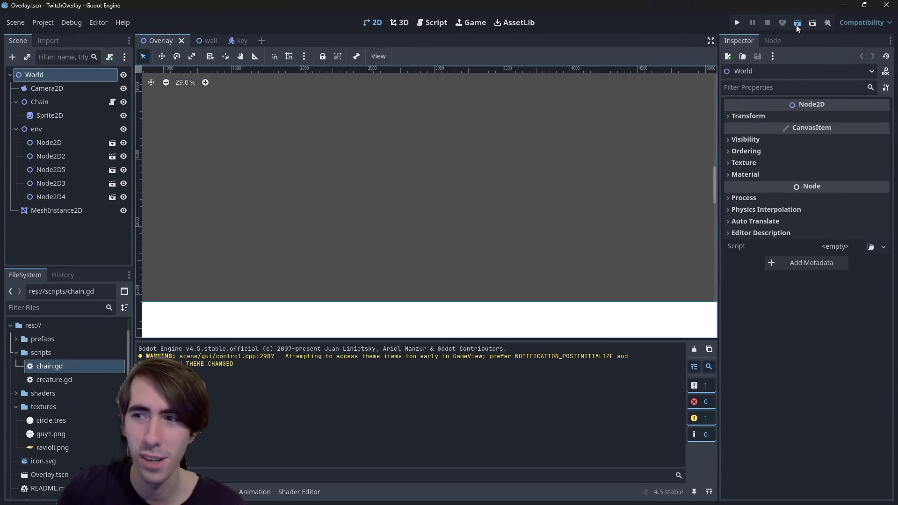
{"action": "key", "text": "alt+Tab"}
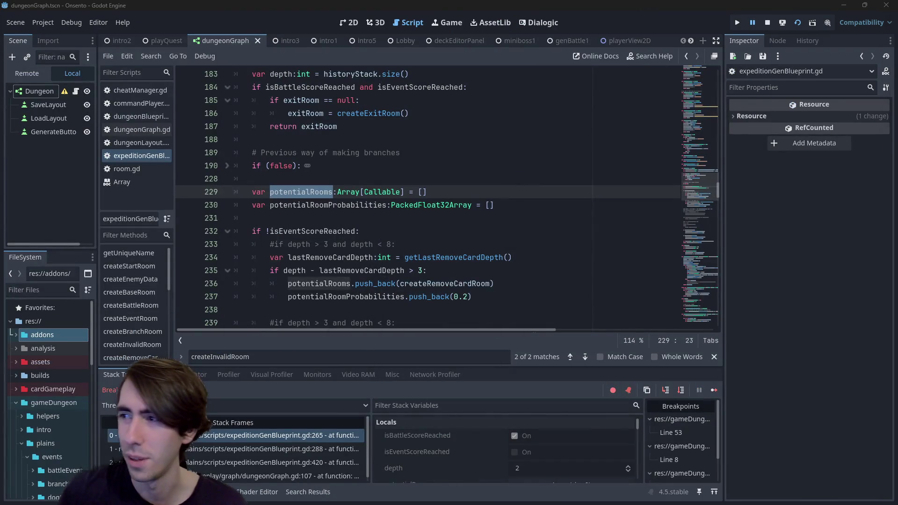
{"action": "key", "text": "End"}
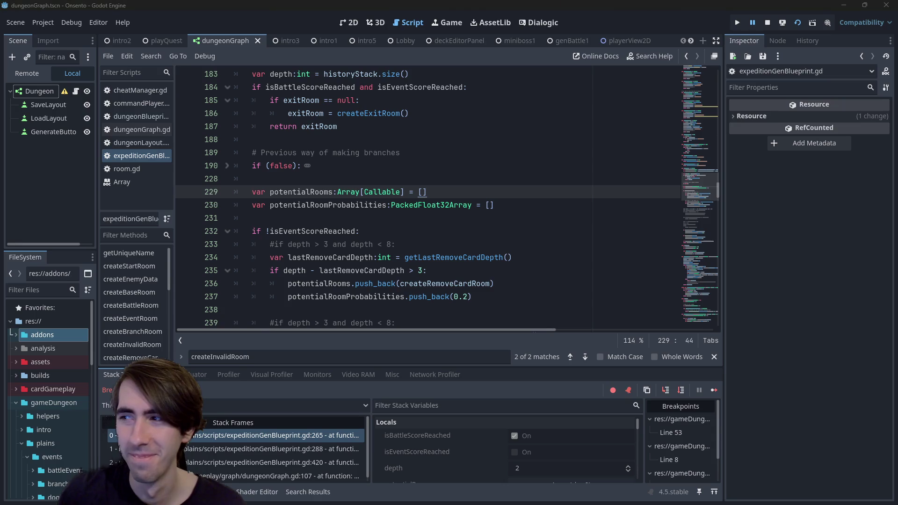
Step: Place the cursor on empty line 231, rerun the Onsento game with F5, then run TwitchOverlay
{"action": "left_click", "coordinate": [457, 234]}
{"action": "left_click", "coordinate": [405, 222]}
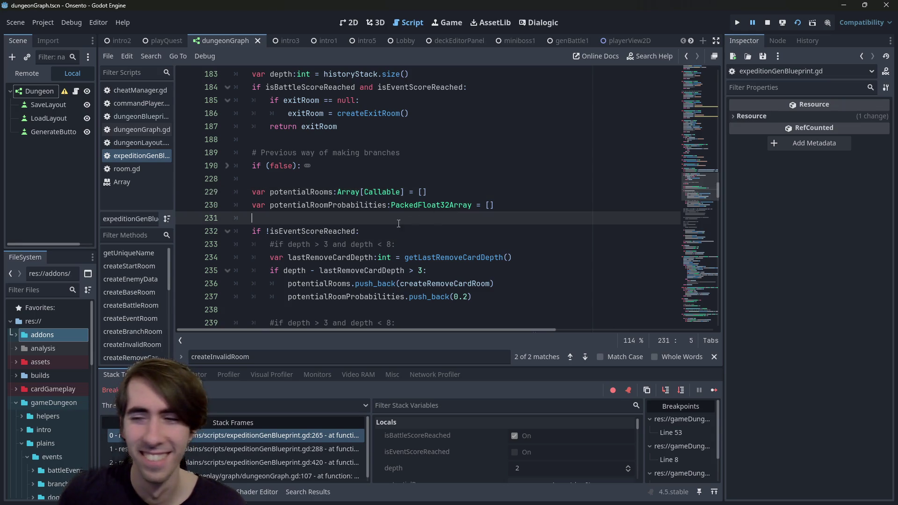
{"action": "left_click", "coordinate": [388, 231]}
{"action": "left_click", "coordinate": [389, 218]}
{"action": "key", "text": "F5"}
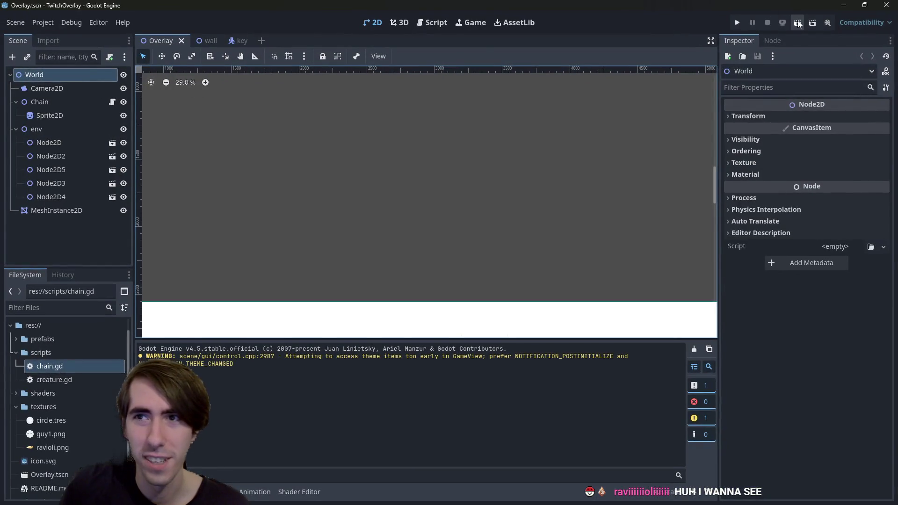
{"action": "left_click", "coordinate": [738, 22]}
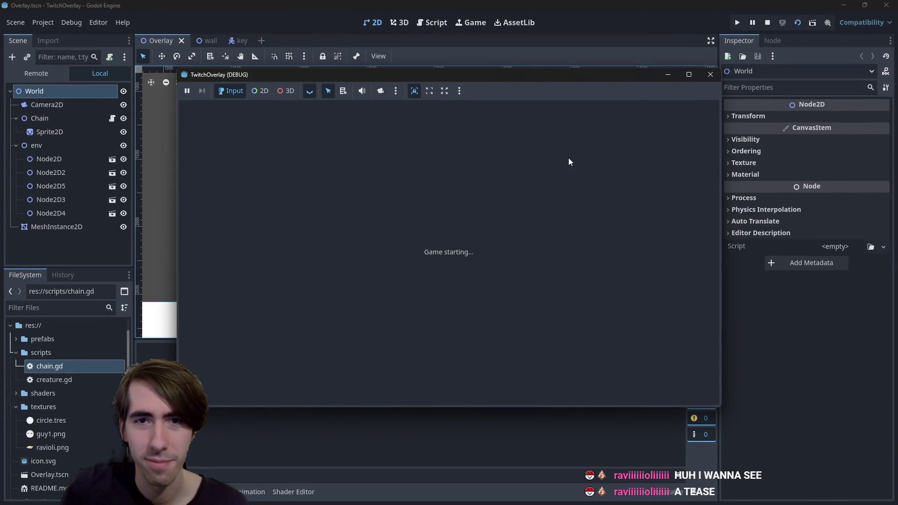
Step: Maximize the running TwitchOverlay game, make the character jump, then close the game
{"action": "double_click", "coordinate": [524, 75]}
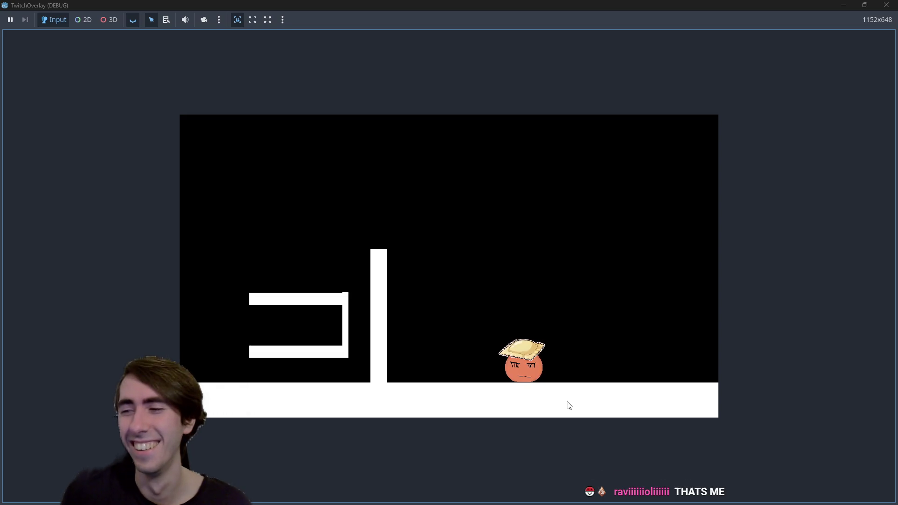
{"action": "left_click", "coordinate": [581, 361]}
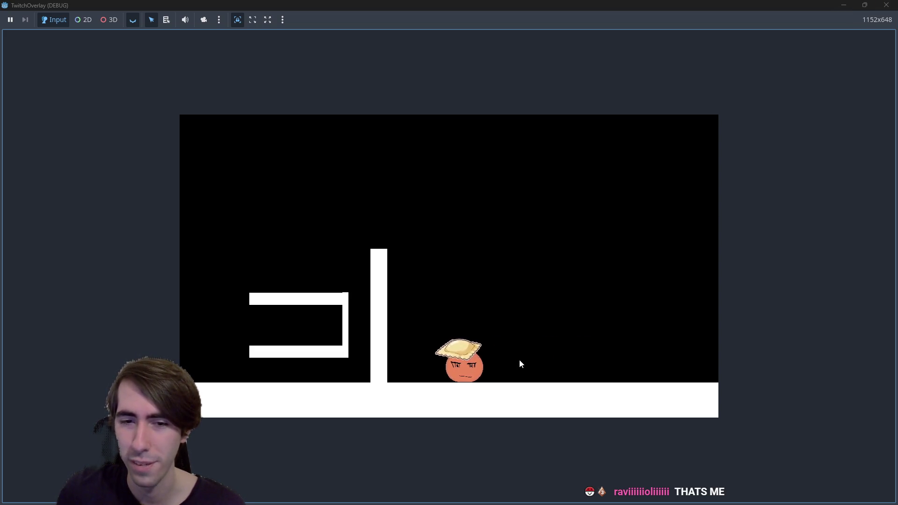
{"action": "left_click", "coordinate": [888, 5]}
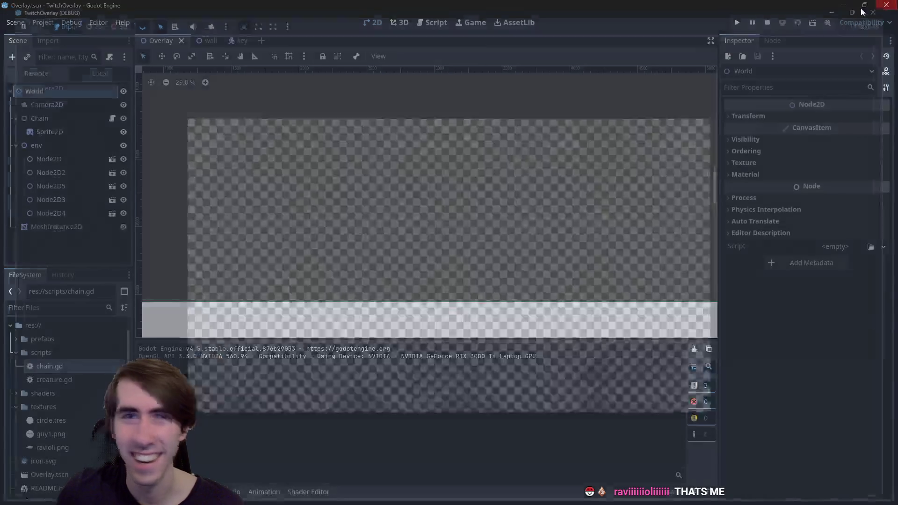
Step: Select the Chain node in the Scene tree and expand its Mat shader material
{"action": "left_click", "coordinate": [42, 102]}
{"action": "left_click", "coordinate": [54, 115]}
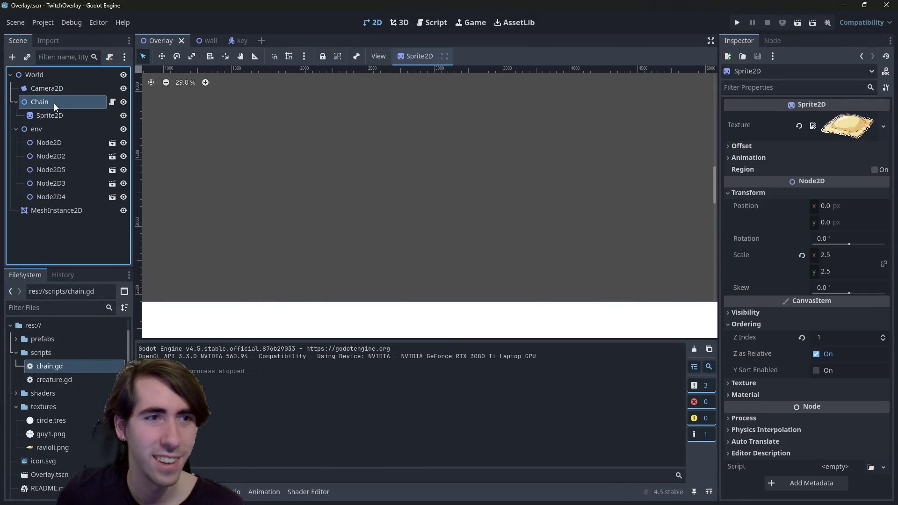
{"action": "left_click", "coordinate": [54, 103]}
{"action": "left_click", "coordinate": [846, 282]}
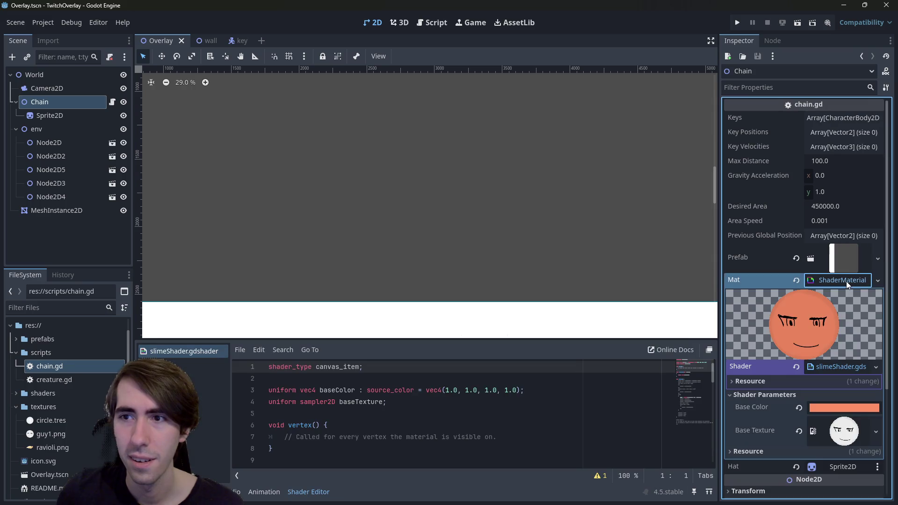
Step: Recolour the slime's Base Color from orange to pastel pink f5c1e2 and rerun TwitchOverlay
{"action": "left_click", "coordinate": [848, 405]}
{"action": "left_click", "coordinate": [853, 159]}
{"action": "mouse_move", "coordinate": [853, 159]}
{"action": "left_mouse_down"}
{"action": "mouse_move", "coordinate": [876, 142]}
{"action": "mouse_move", "coordinate": [835, 154]}
{"action": "mouse_move", "coordinate": [862, 139]}
{"action": "left_mouse_up"}
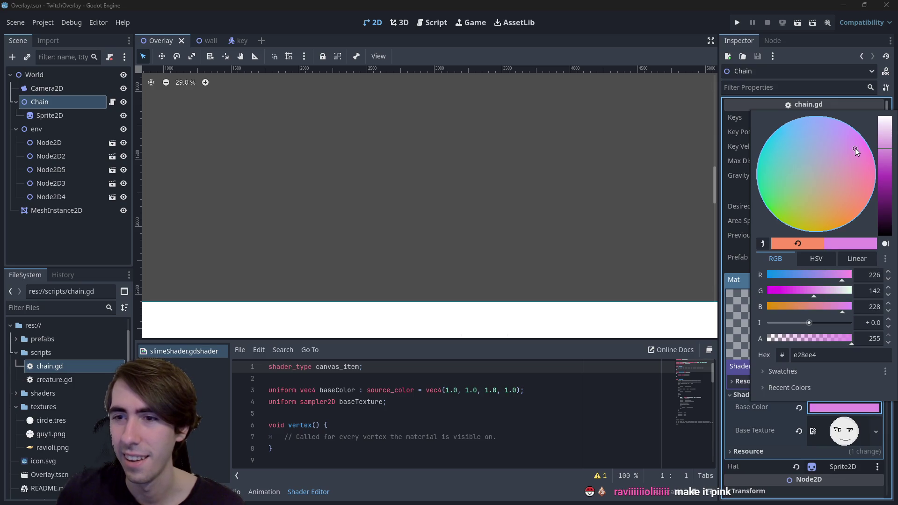
{"action": "left_click_drag", "start_coordinate": [882, 143], "coordinate": [885, 139]}
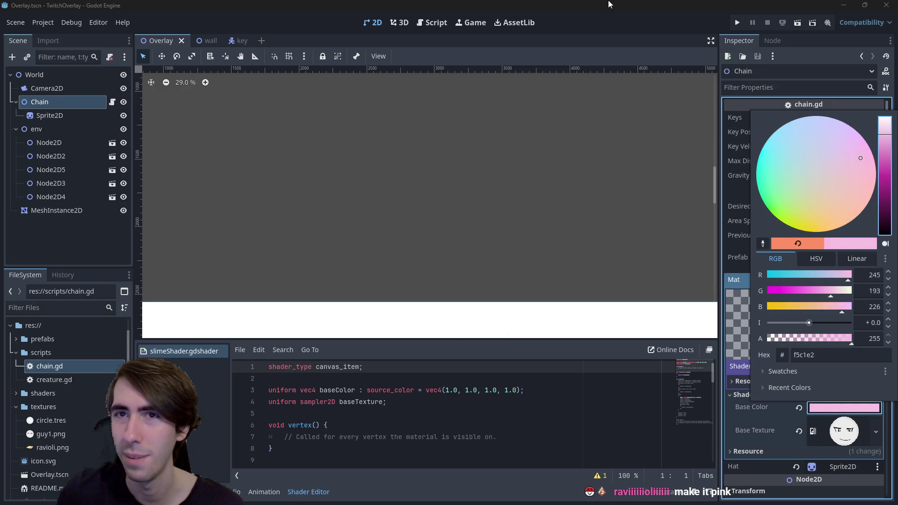
{"action": "left_click", "coordinate": [738, 23]}
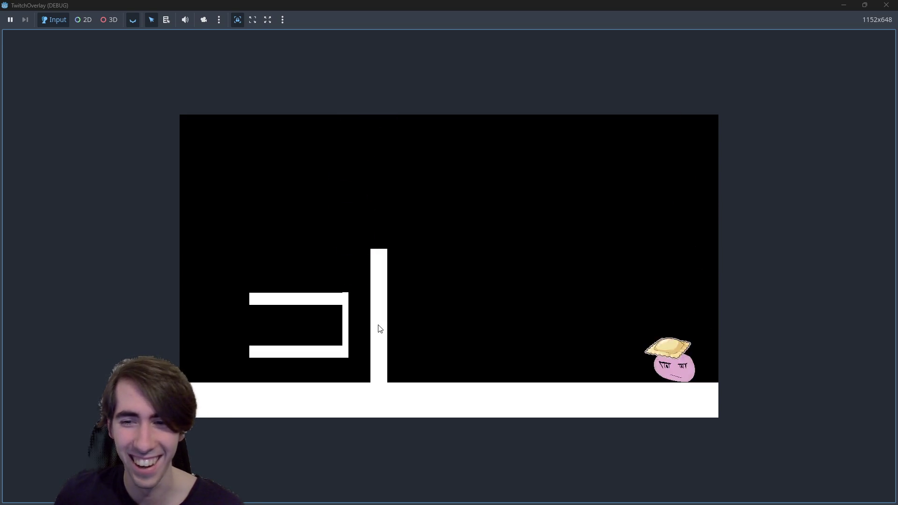
Step: Drag the pink slime around the level, pulling it over the pillar and flinging it against the post
{"action": "mouse_move", "coordinate": [488, 280]}
{"action": "left_mouse_down"}
{"action": "mouse_move", "coordinate": [583, 225]}
{"action": "mouse_move", "coordinate": [511, 206]}
{"action": "mouse_move", "coordinate": [582, 225]}
{"action": "mouse_move", "coordinate": [567, 220]}
{"action": "mouse_move", "coordinate": [577, 204]}
{"action": "mouse_move", "coordinate": [402, 196]}
{"action": "mouse_move", "coordinate": [343, 225]}
{"action": "left_mouse_up"}
{"action": "mouse_move", "coordinate": [350, 283]}
{"action": "left_mouse_down"}
{"action": "mouse_move", "coordinate": [381, 293]}
{"action": "mouse_move", "coordinate": [384, 337]}
{"action": "mouse_move", "coordinate": [331, 407]}
{"action": "mouse_move", "coordinate": [261, 370]}
{"action": "mouse_move", "coordinate": [226, 327]}
{"action": "mouse_move", "coordinate": [263, 221]}
{"action": "mouse_move", "coordinate": [307, 201]}
{"action": "mouse_move", "coordinate": [352, 190]}
{"action": "mouse_move", "coordinate": [424, 263]}
{"action": "mouse_move", "coordinate": [572, 248]}
{"action": "mouse_move", "coordinate": [539, 235]}
{"action": "left_mouse_up"}
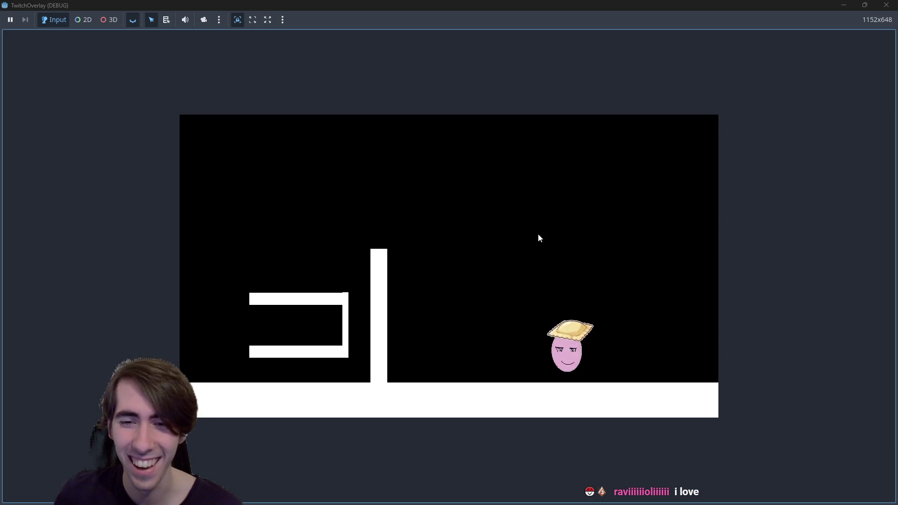
{"action": "mouse_move", "coordinate": [539, 236]}
{"action": "left_mouse_down"}
{"action": "mouse_move", "coordinate": [541, 339]}
{"action": "mouse_move", "coordinate": [675, 255]}
{"action": "mouse_move", "coordinate": [667, 247]}
{"action": "mouse_move", "coordinate": [369, 309]}
{"action": "left_mouse_up"}
{"action": "mouse_move", "coordinate": [458, 344]}
{"action": "left_mouse_down"}
{"action": "mouse_move", "coordinate": [677, 257]}
{"action": "mouse_move", "coordinate": [513, 294]}
{"action": "left_mouse_up"}
{"action": "mouse_move", "coordinate": [482, 367]}
{"action": "left_mouse_down"}
{"action": "mouse_move", "coordinate": [658, 276]}
{"action": "mouse_move", "coordinate": [300, 379]}
{"action": "left_mouse_up"}
{"action": "mouse_move", "coordinate": [479, 371]}
{"action": "left_mouse_down"}
{"action": "mouse_move", "coordinate": [619, 301]}
{"action": "mouse_move", "coordinate": [527, 335]}
{"action": "mouse_move", "coordinate": [660, 321]}
{"action": "mouse_move", "coordinate": [468, 330]}
{"action": "left_mouse_up"}
{"action": "mouse_move", "coordinate": [421, 347]}
{"action": "left_mouse_down"}
{"action": "mouse_move", "coordinate": [673, 318]}
{"action": "mouse_move", "coordinate": [387, 371]}
{"action": "mouse_move", "coordinate": [559, 361]}
{"action": "mouse_move", "coordinate": [567, 301]}
{"action": "mouse_move", "coordinate": [368, 418]}
{"action": "mouse_move", "coordinate": [487, 311]}
{"action": "mouse_move", "coordinate": [411, 353]}
{"action": "mouse_move", "coordinate": [401, 369]}
{"action": "left_mouse_up"}
Step: Swing the slime beside the pillar, toss it onto the box and into the gap, then close the game
{"action": "mouse_move", "coordinate": [569, 338]}
{"action": "left_mouse_down"}
{"action": "mouse_move", "coordinate": [599, 242]}
{"action": "mouse_move", "coordinate": [477, 402]}
{"action": "mouse_move", "coordinate": [513, 318]}
{"action": "mouse_move", "coordinate": [732, 175]}
{"action": "mouse_move", "coordinate": [501, 493]}
{"action": "mouse_move", "coordinate": [762, 279]}
{"action": "mouse_move", "coordinate": [786, 154]}
{"action": "mouse_move", "coordinate": [370, 322]}
{"action": "mouse_move", "coordinate": [468, 47]}
{"action": "mouse_move", "coordinate": [795, 243]}
{"action": "mouse_move", "coordinate": [772, 21]}
{"action": "mouse_move", "coordinate": [201, 275]}
{"action": "mouse_move", "coordinate": [402, 330]}
{"action": "mouse_move", "coordinate": [195, 347]}
{"action": "mouse_move", "coordinate": [176, 132]}
{"action": "mouse_move", "coordinate": [744, 175]}
{"action": "mouse_move", "coordinate": [323, 369]}
{"action": "mouse_move", "coordinate": [261, 350]}
{"action": "left_mouse_up"}
{"action": "mouse_move", "coordinate": [373, 349]}
{"action": "left_mouse_down"}
{"action": "mouse_move", "coordinate": [240, 306]}
{"action": "mouse_move", "coordinate": [255, 337]}
{"action": "mouse_move", "coordinate": [421, 343]}
{"action": "mouse_move", "coordinate": [179, 305]}
{"action": "mouse_move", "coordinate": [377, 321]}
{"action": "mouse_move", "coordinate": [82, 257]}
{"action": "mouse_move", "coordinate": [467, 71]}
{"action": "mouse_move", "coordinate": [773, 308]}
{"action": "mouse_move", "coordinate": [201, 329]}
{"action": "mouse_move", "coordinate": [325, 123]}
{"action": "mouse_move", "coordinate": [291, 115]}
{"action": "mouse_move", "coordinate": [113, 295]}
{"action": "mouse_move", "coordinate": [305, 212]}
{"action": "mouse_move", "coordinate": [199, 337]}
{"action": "mouse_move", "coordinate": [223, 243]}
{"action": "mouse_move", "coordinate": [363, 187]}
{"action": "left_mouse_up"}
{"action": "left_click_drag", "start_coordinate": [414, 221], "coordinate": [414, 221]}
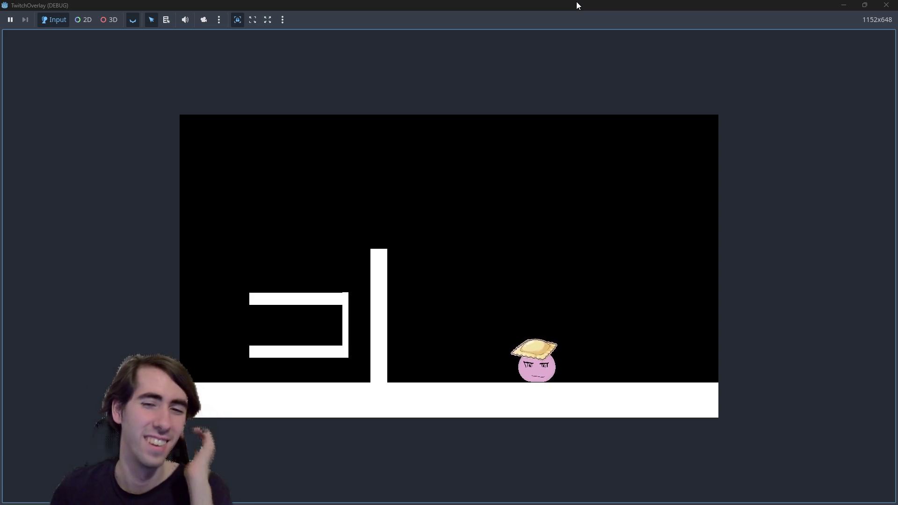
{"action": "left_click", "coordinate": [538, 378]}
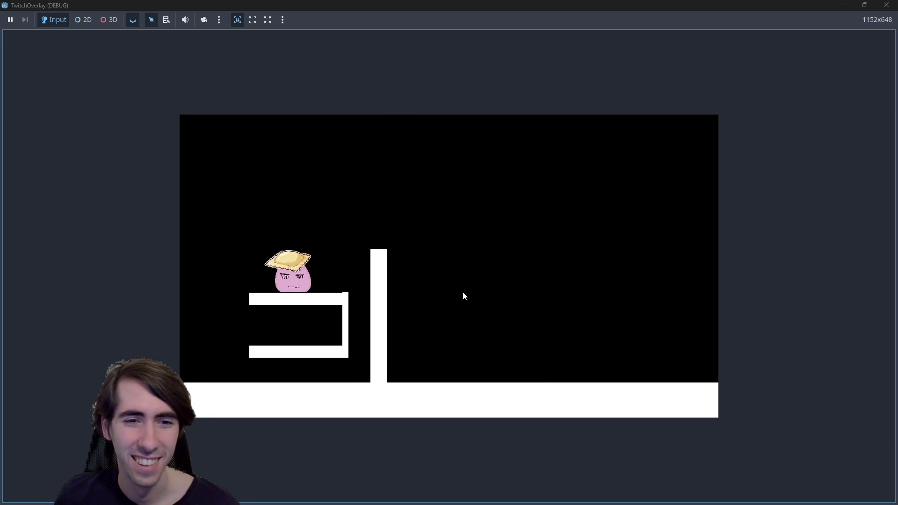
{"action": "left_click", "coordinate": [367, 345]}
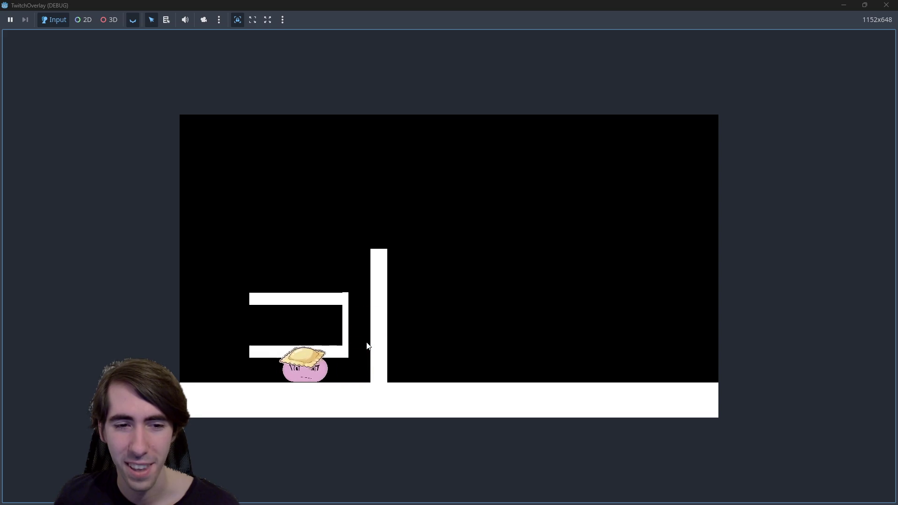
{"action": "left_click", "coordinate": [887, 5]}
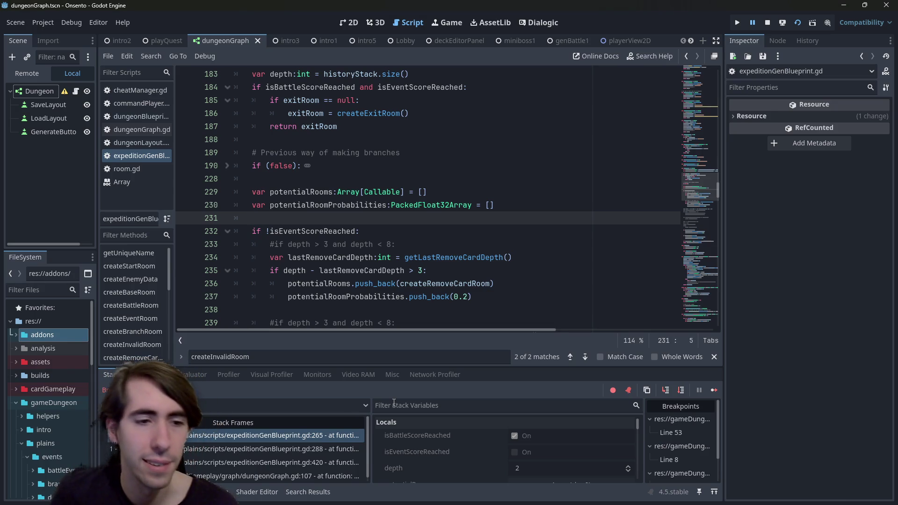
Step: Review the RemoveCard room condition lines and the depth variable around lines 235-237
{"action": "scroll", "coordinate": [356, 281], "scroll_direction": "up", "scroll_amount": 3}
{"action": "scroll", "coordinate": [304, 211], "scroll_direction": "down", "scroll_amount": 4}
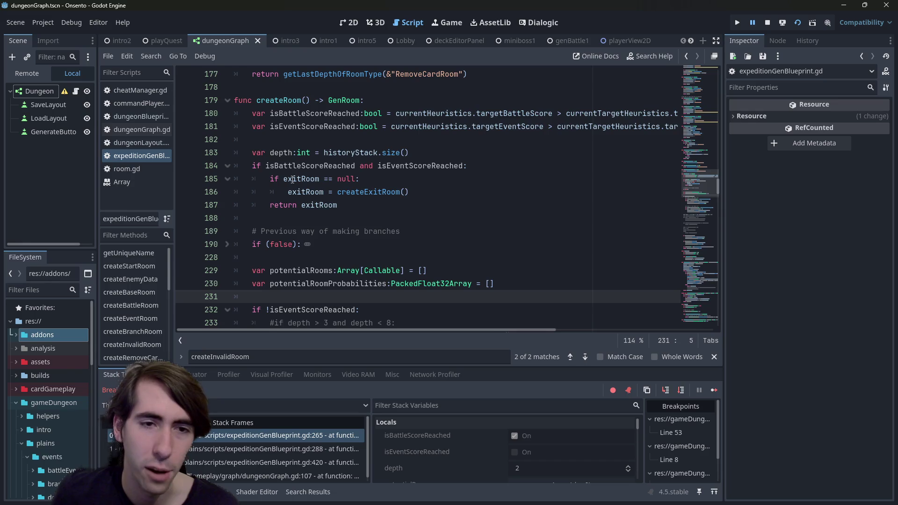
{"action": "scroll", "coordinate": [270, 197], "scroll_direction": "down", "scroll_amount": 1}
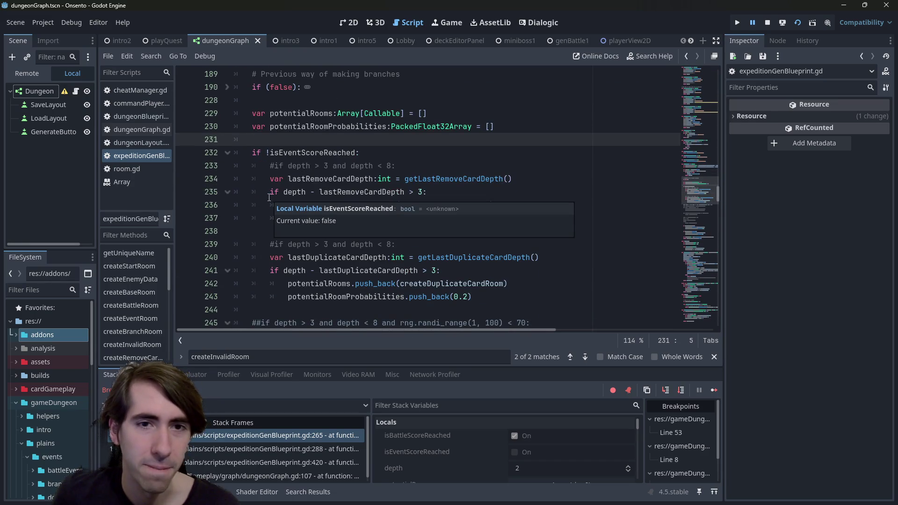
{"action": "scroll", "coordinate": [269, 198], "scroll_direction": "up", "scroll_amount": 4}
{"action": "scroll", "coordinate": [267, 197], "scroll_direction": "down", "scroll_amount": 4}
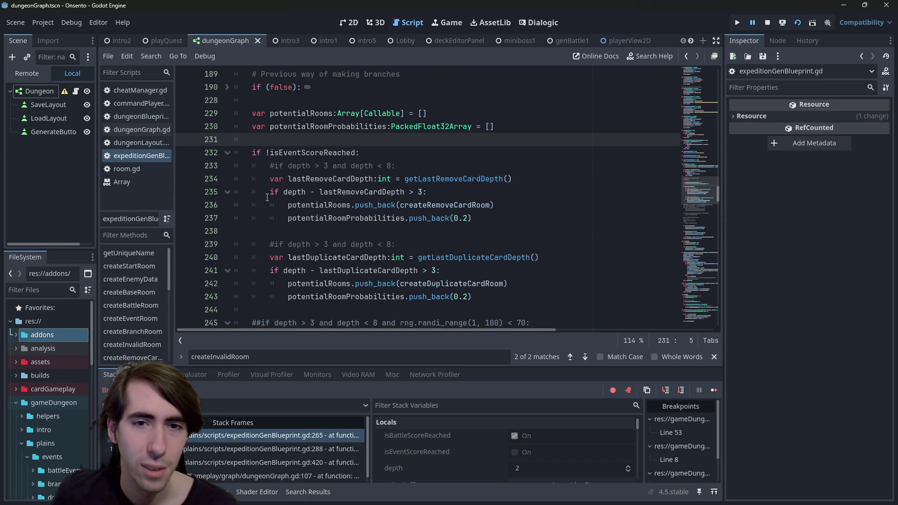
{"action": "mouse_move", "coordinate": [446, 201]}
{"action": "left_mouse_down"}
{"action": "mouse_move", "coordinate": [224, 180]}
{"action": "mouse_move", "coordinate": [154, 187]}
{"action": "left_mouse_up"}
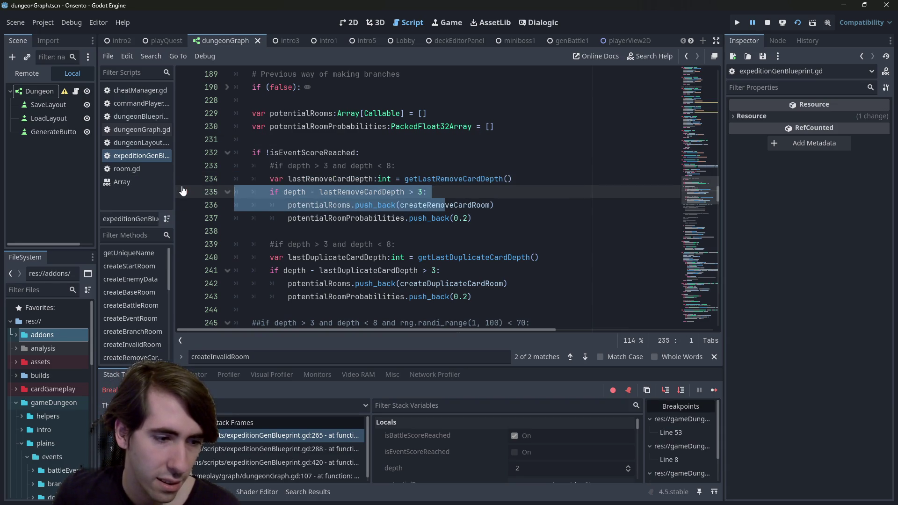
{"action": "left_click", "coordinate": [469, 218]}
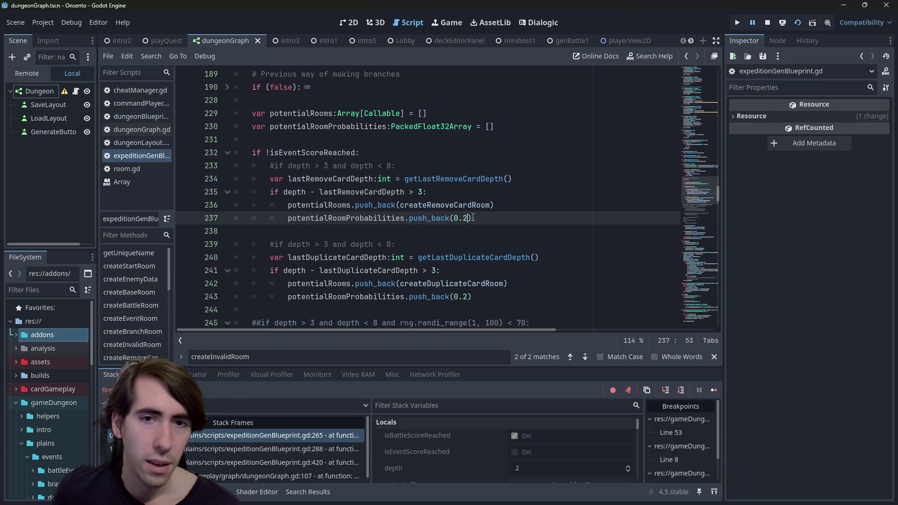
{"action": "double_click", "coordinate": [295, 192]}
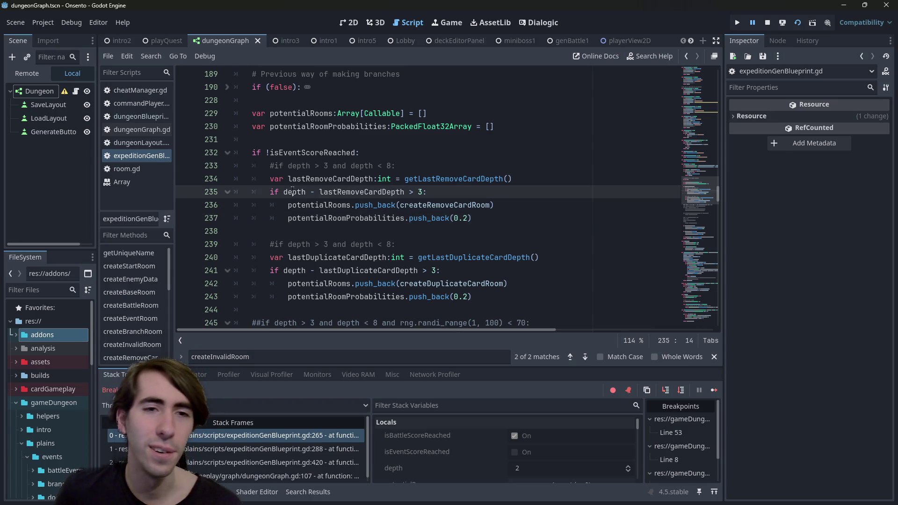
Step: Comment out potentialRooms.push_back(createInvalidRoom) on line 265
{"action": "scroll", "coordinate": [371, 200], "scroll_direction": "down", "scroll_amount": 6}
{"action": "scroll", "coordinate": [371, 199], "scroll_direction": "down", "scroll_amount": 1}
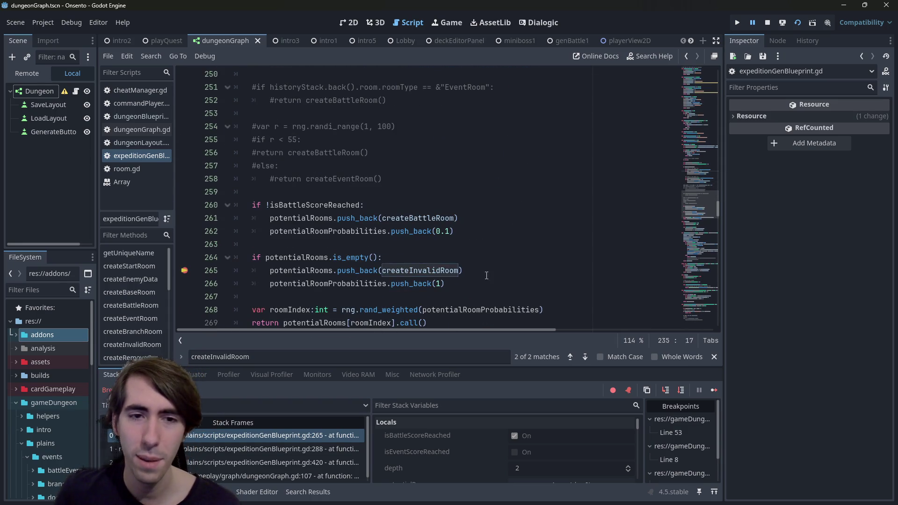
{"action": "left_click", "coordinate": [464, 271]}
{"action": "scroll", "coordinate": [377, 292], "scroll_direction": "up", "scroll_amount": 8}
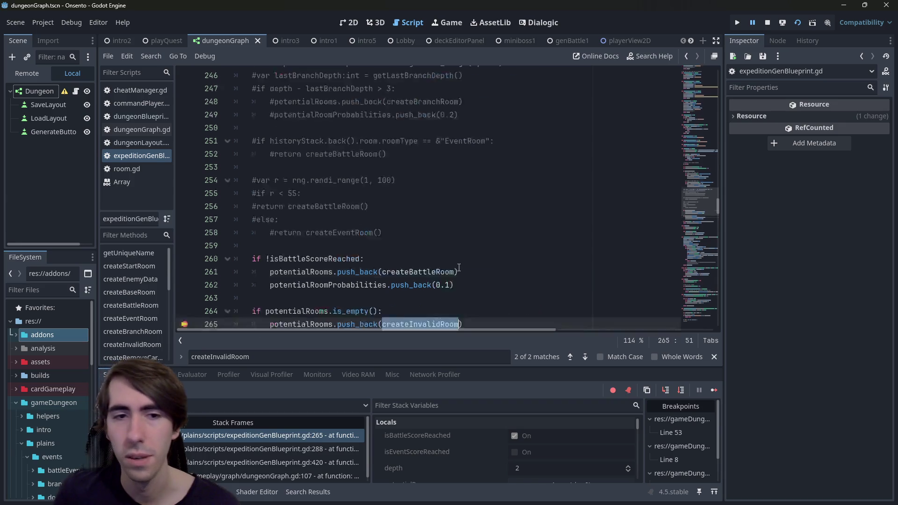
{"action": "scroll", "coordinate": [376, 292], "scroll_direction": "down", "scroll_amount": 6}
{"action": "scroll", "coordinate": [262, 270], "scroll_direction": "down", "scroll_amount": 4}
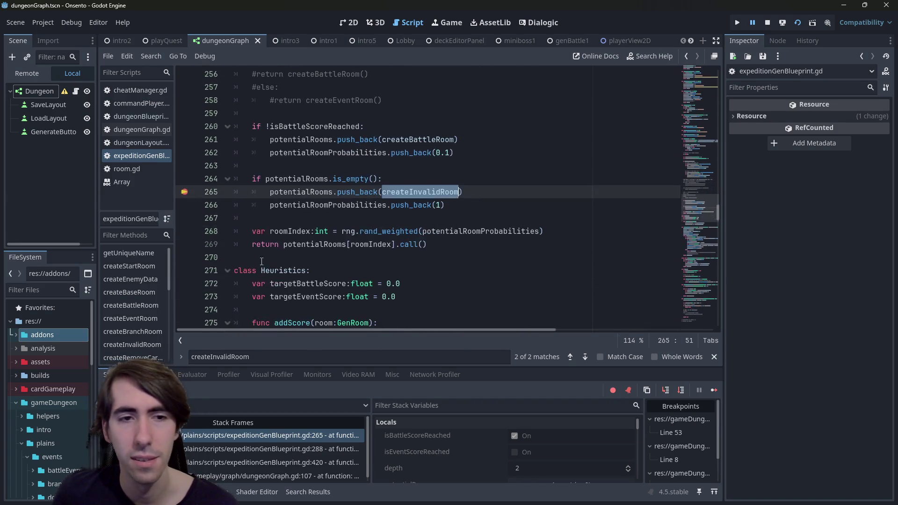
{"action": "left_click", "coordinate": [483, 192]}
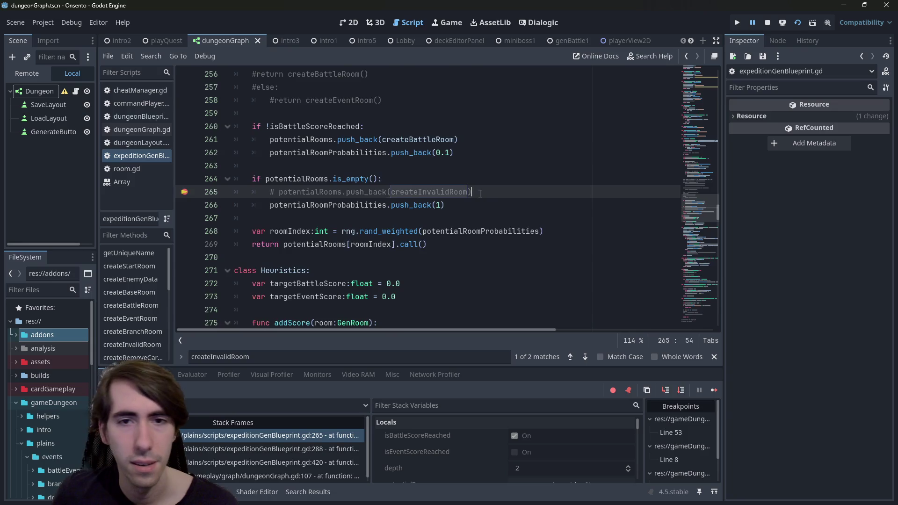
Step: Copy the createRemoveCardRoom push_back statement and paste it below line 265 as the fallback
{"action": "scroll", "coordinate": [483, 193], "scroll_direction": "up", "scroll_amount": 8}
{"action": "scroll", "coordinate": [483, 193], "scroll_direction": "up", "scroll_amount": 2}
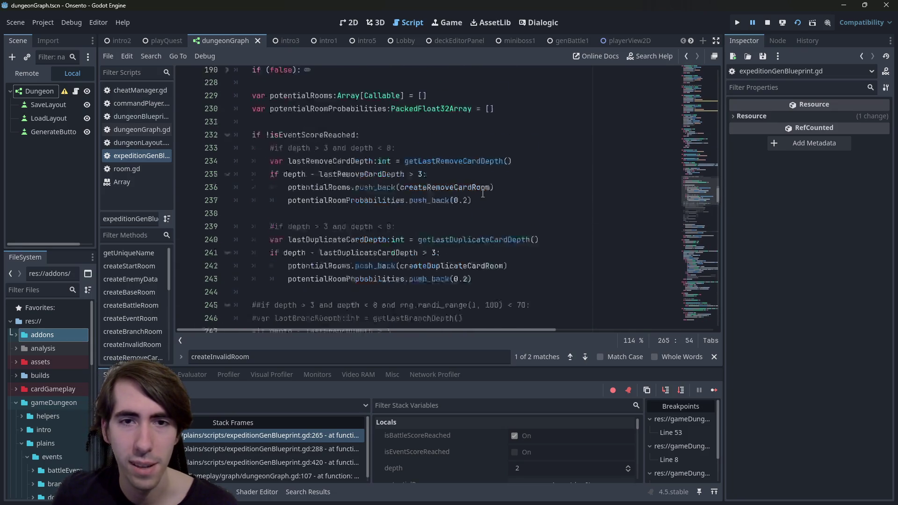
{"action": "left_click_drag", "start_coordinate": [494, 205], "coordinate": [288, 205]}
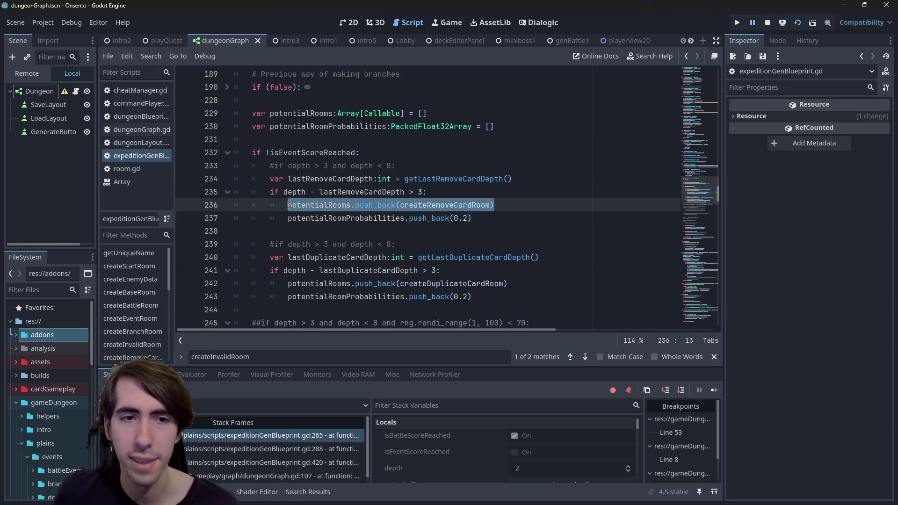
{"action": "key", "text": "ctrl+c"}
{"action": "scroll", "coordinate": [414, 264], "scroll_direction": "down", "scroll_amount": 10}
{"action": "left_click", "coordinate": [497, 192]}
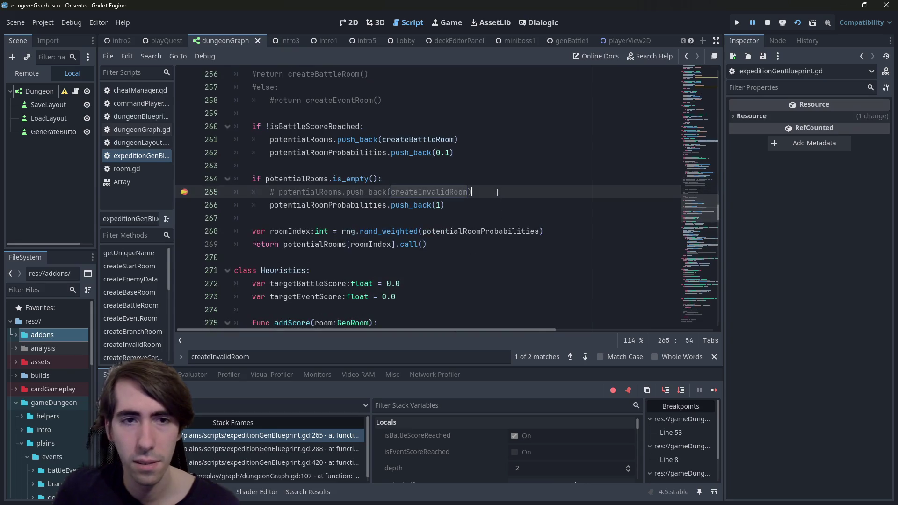
{"action": "key", "text": "Return"}
{"action": "key", "text": "ctrl+v"}
Step: Add the comment 'default room if no other possibilities' above the empty-potentialRooms check
{"action": "key", "text": "Up"}
{"action": "key", "text": "Up"}
{"action": "key", "text": "Up"}
{"action": "type", "text": "de"}
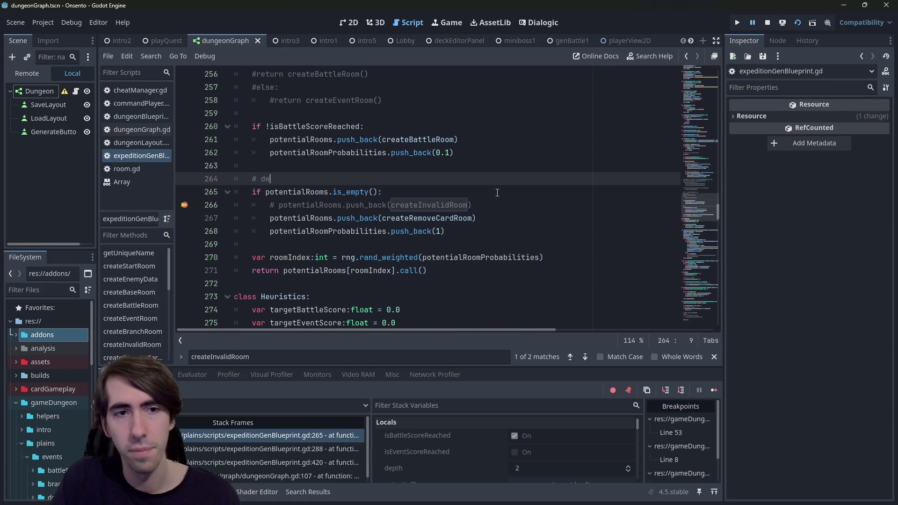
{"action": "type", "text": "fault room if"}
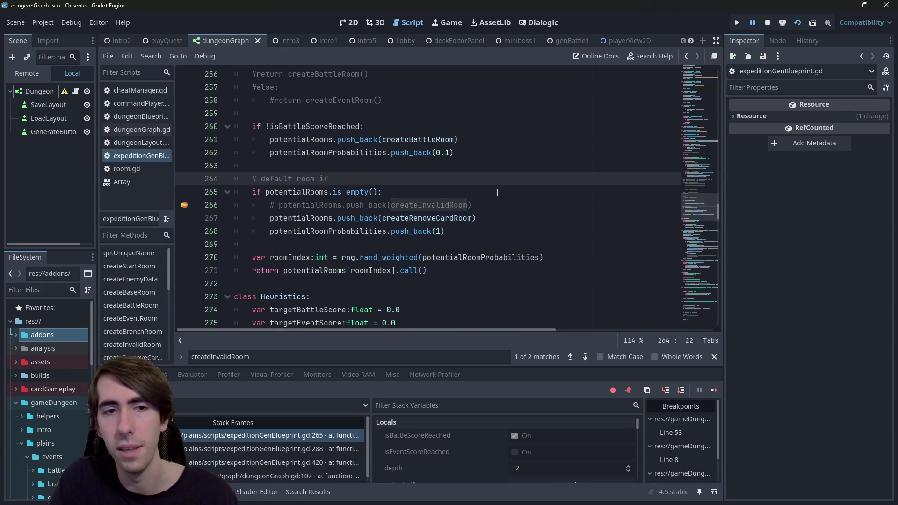
{"action": "type", "text": " no other posibil"}
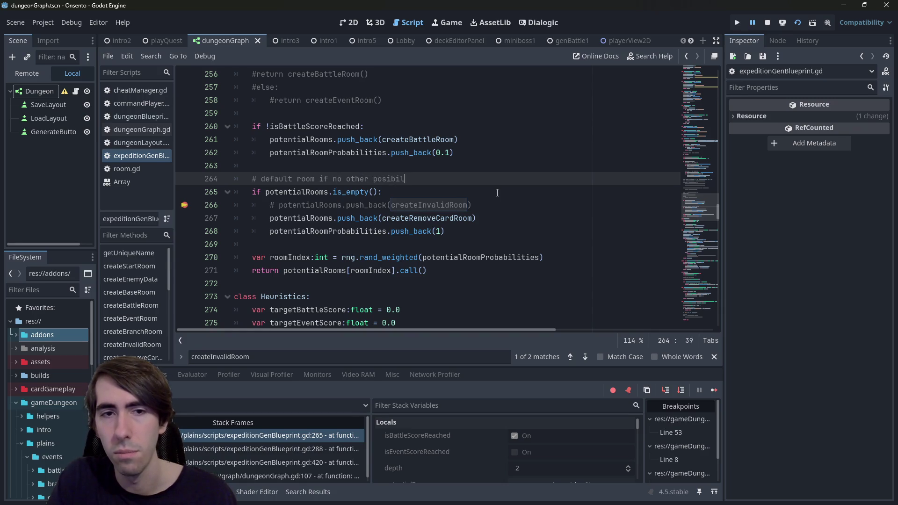
{"action": "key", "text": "BackSpace"}
{"action": "key", "text": "BackSpace"}
{"action": "key", "text": "BackSpace"}
{"action": "key", "text": "BackSpace"}
{"action": "type", "text": "sibilities"}
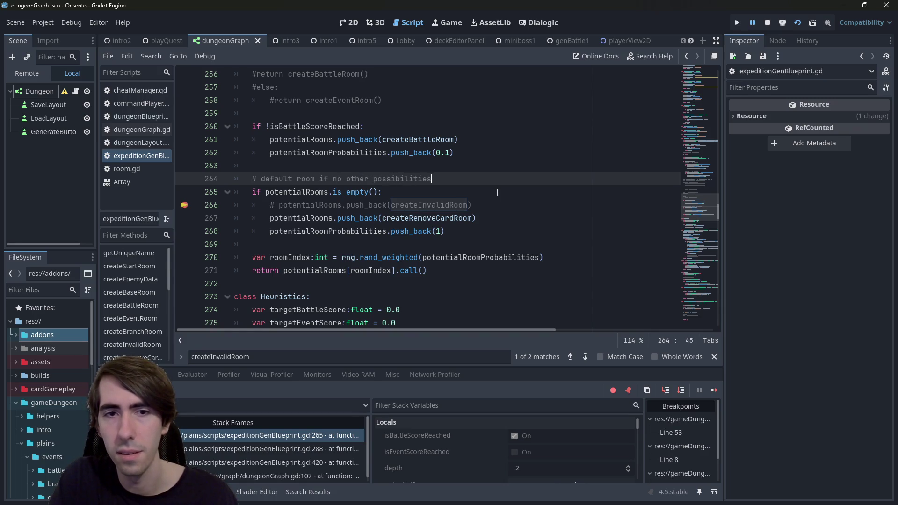
{"action": "scroll", "coordinate": [497, 193], "scroll_direction": "up", "scroll_amount": 6}
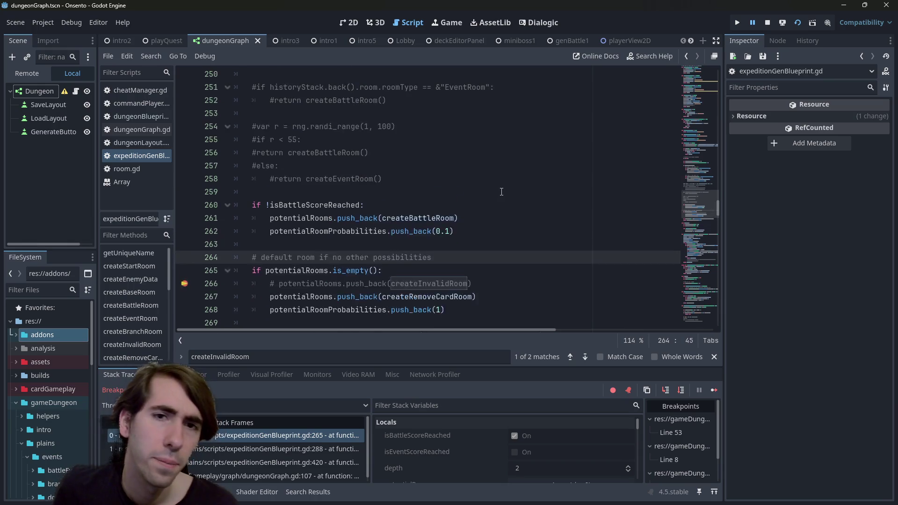
{"action": "scroll", "coordinate": [494, 193], "scroll_direction": "down", "scroll_amount": 4}
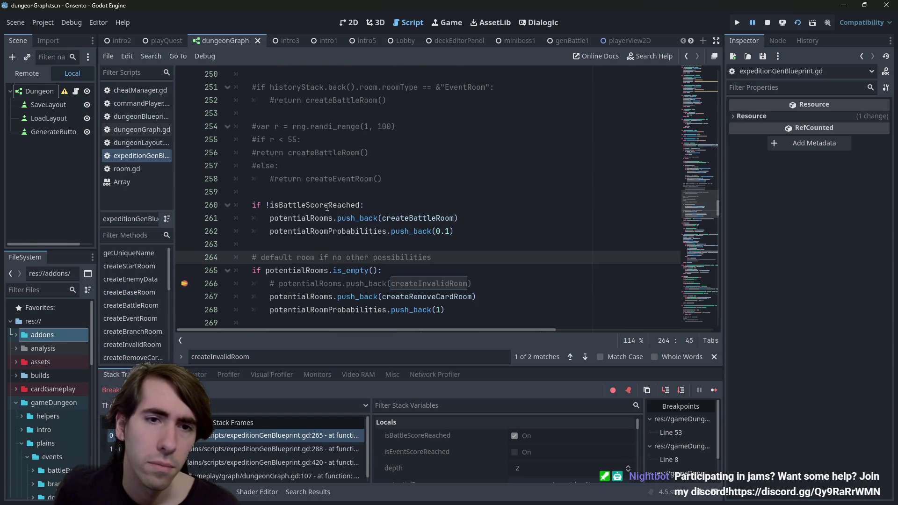
{"action": "mouse_move", "coordinate": [326, 208]}
{"action": "scroll", "coordinate": [326, 207], "scroll_direction": "up", "scroll_amount": 8}
{"action": "scroll", "coordinate": [328, 211], "scroll_direction": "down", "scroll_amount": 8}
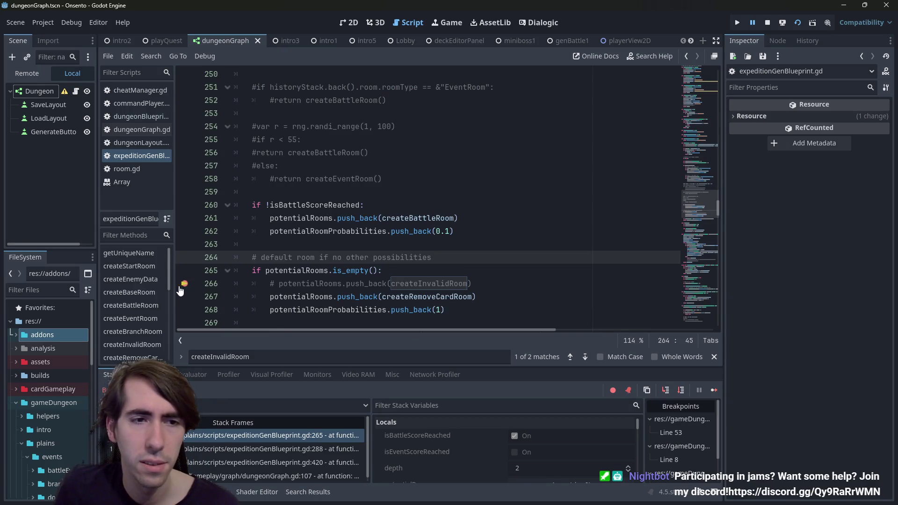
Step: Stop the paused debug run, relaunch the project, and generate a new dungeon
{"action": "left_click", "coordinate": [797, 23]}
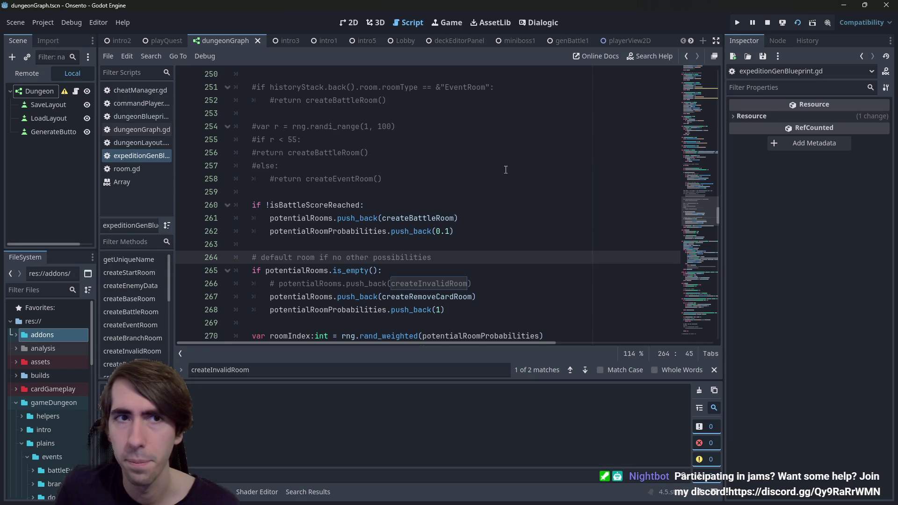
{"action": "left_click", "coordinate": [508, 169]}
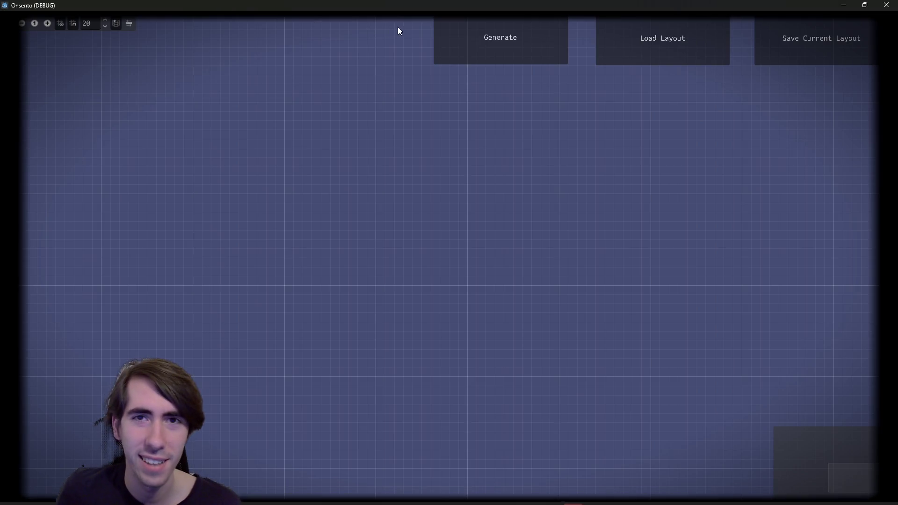
{"action": "left_click", "coordinate": [475, 43]}
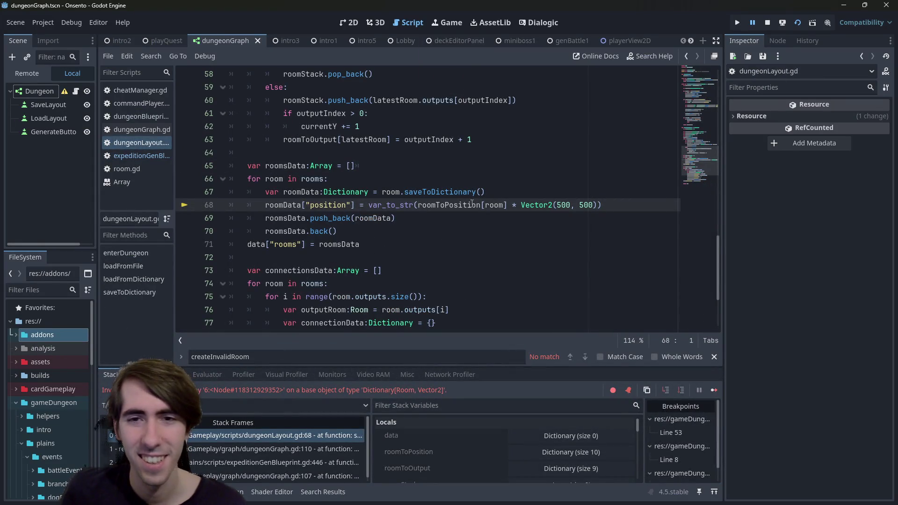
Step: Open the debugger Errors list and select the saveToDictionary invalid-key error
{"action": "mouse_move", "coordinate": [457, 210]}
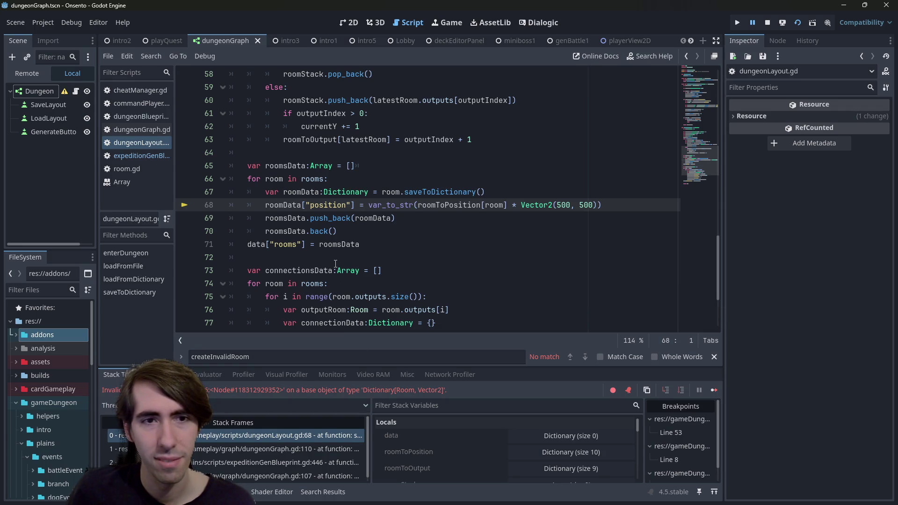
{"action": "scroll", "coordinate": [327, 290], "scroll_direction": "up", "scroll_amount": 2}
{"action": "scroll", "coordinate": [379, 274], "scroll_direction": "down", "scroll_amount": 2}
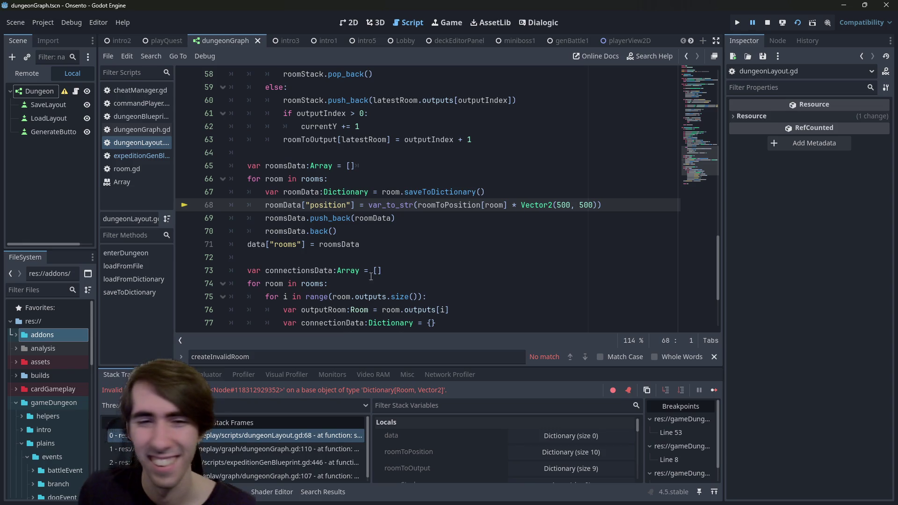
{"action": "mouse_move", "coordinate": [357, 220]}
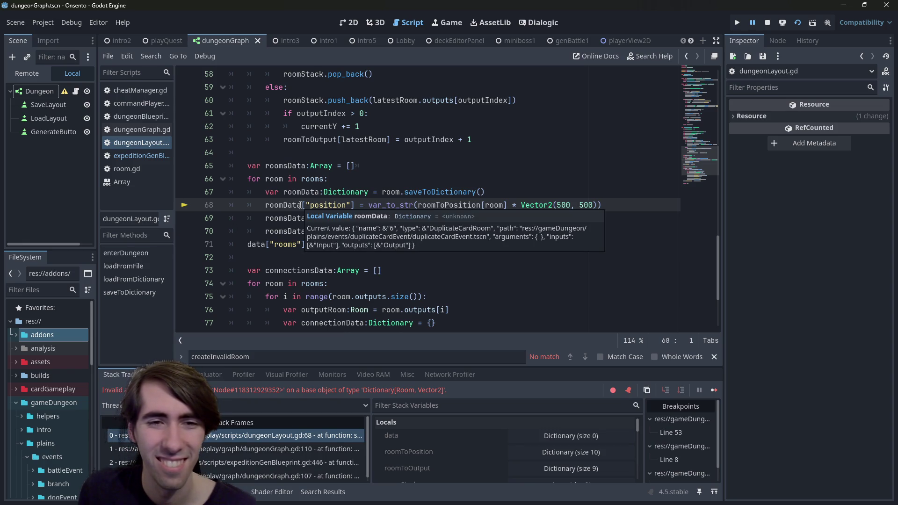
{"action": "left_click", "coordinate": [162, 374]}
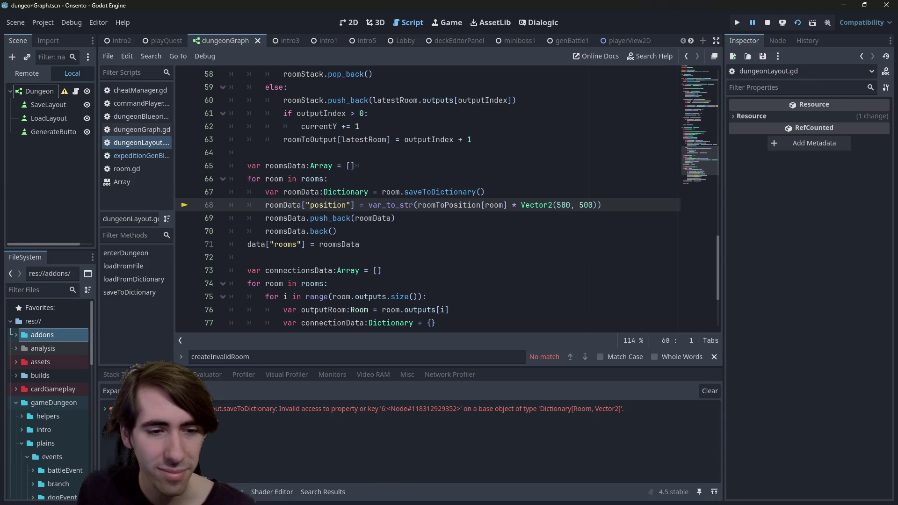
{"action": "left_click", "coordinate": [307, 410]}
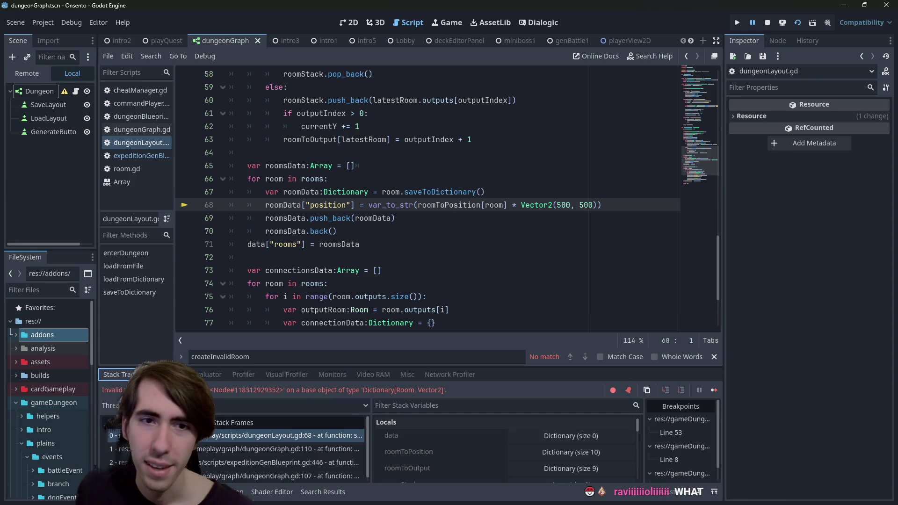
Step: Inspect rooms and roomToPosition on dungeonLayout.gd lines 66-68, showing 10 rooms at (1,0)-(10,0)
{"action": "scroll", "coordinate": [456, 205], "scroll_direction": "up", "scroll_amount": 1}
{"action": "scroll", "coordinate": [457, 205], "scroll_direction": "up", "scroll_amount": 1}
{"action": "double_click", "coordinate": [314, 256]}
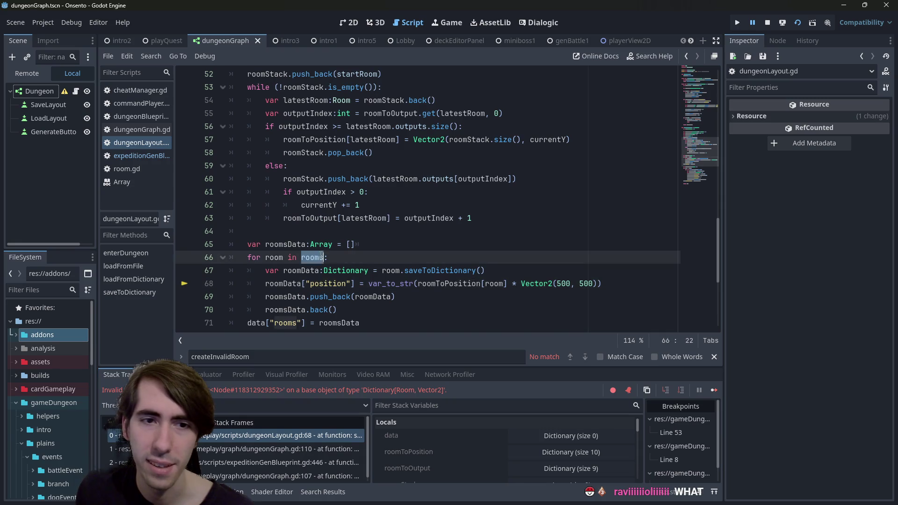
{"action": "scroll", "coordinate": [325, 249], "scroll_direction": "up", "scroll_amount": 8}
{"action": "scroll", "coordinate": [357, 207], "scroll_direction": "up", "scroll_amount": 6}
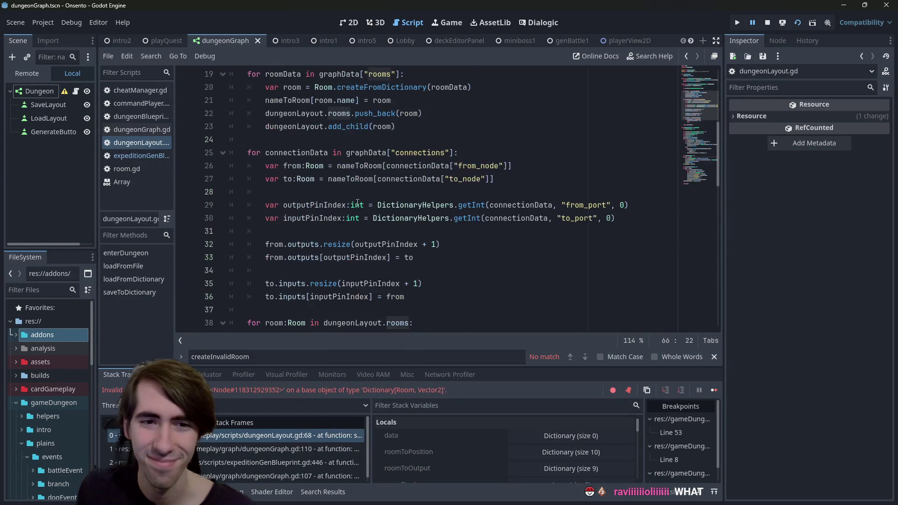
{"action": "scroll", "coordinate": [357, 206], "scroll_direction": "down", "scroll_amount": 5}
{"action": "scroll", "coordinate": [357, 207], "scroll_direction": "down", "scroll_amount": 10}
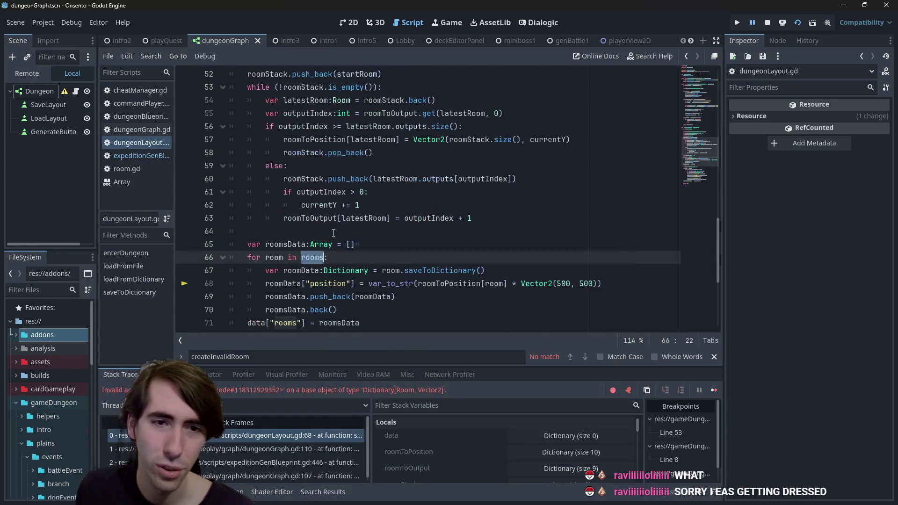
{"action": "mouse_move", "coordinate": [321, 182]}
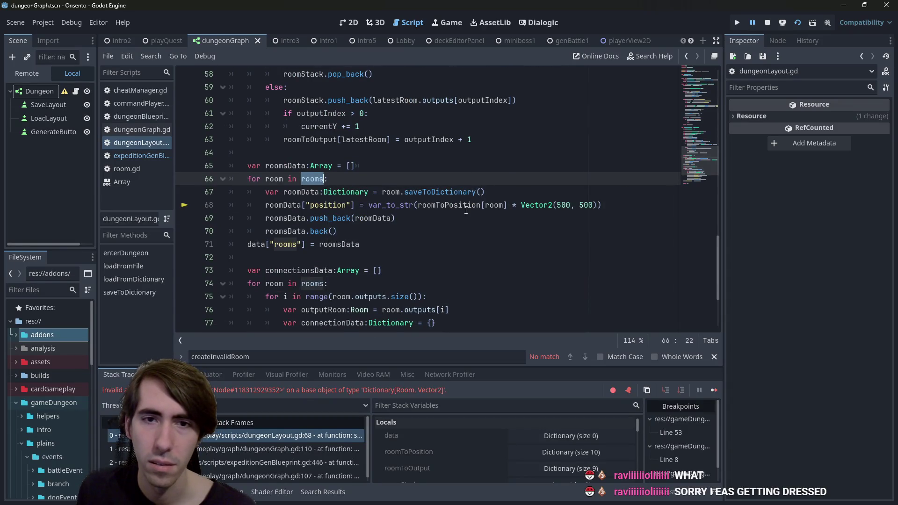
{"action": "left_click", "coordinate": [455, 207]}
{"action": "double_click", "coordinate": [455, 207]}
{"action": "mouse_move", "coordinate": [457, 207]}
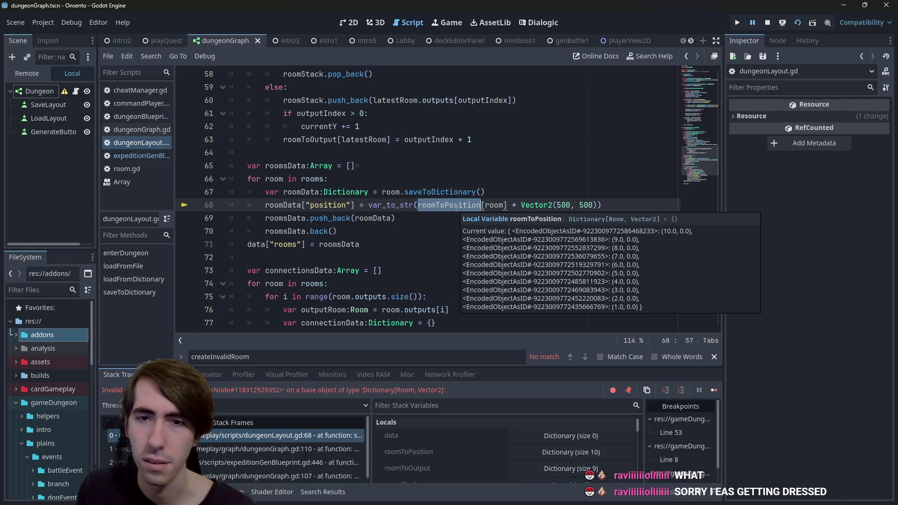
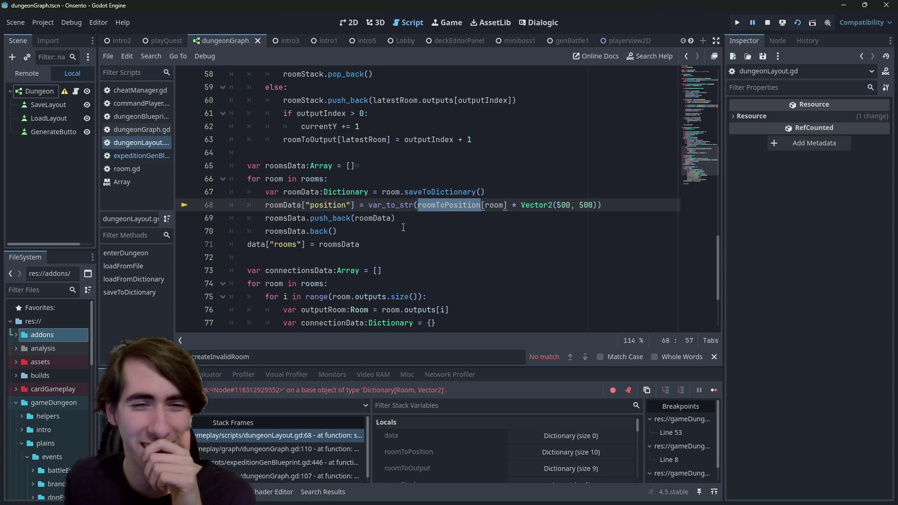
Step: Examine the rooms-data loop on lines 65–71 of dungeonLayout.gd, selecting roomsData on line 71
{"action": "mouse_move", "coordinate": [393, 243]}
{"action": "left_mouse_down"}
{"action": "mouse_move", "coordinate": [237, 218]}
{"action": "mouse_move", "coordinate": [219, 168]}
{"action": "left_mouse_up"}
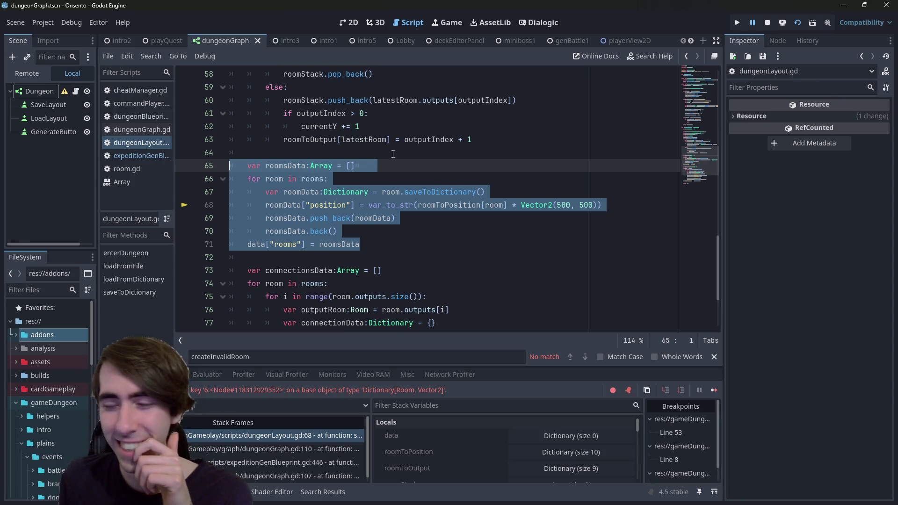
{"action": "left_click", "coordinate": [415, 239]}
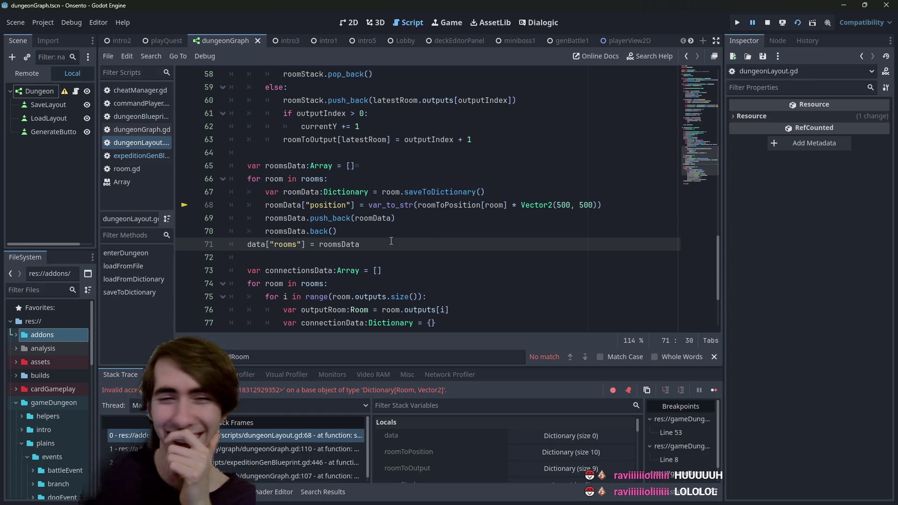
{"action": "mouse_move", "coordinate": [326, 182]}
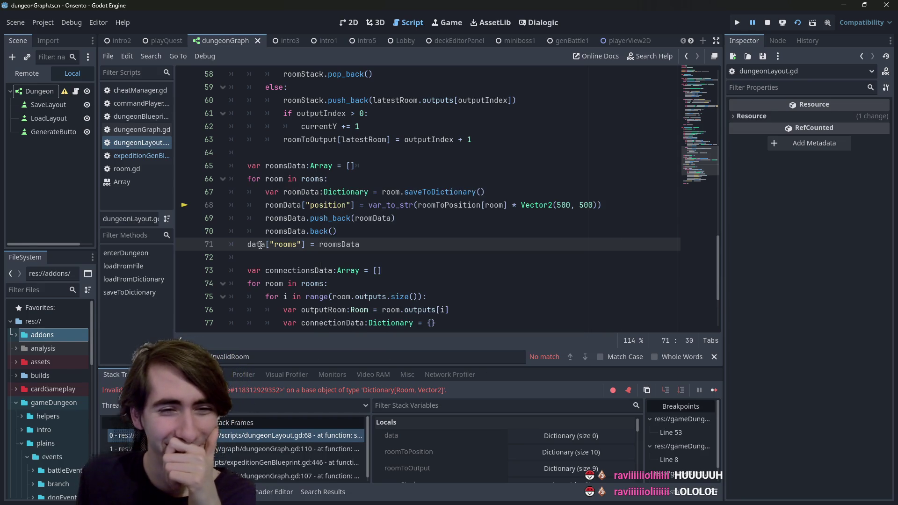
{"action": "mouse_move", "coordinate": [302, 242]}
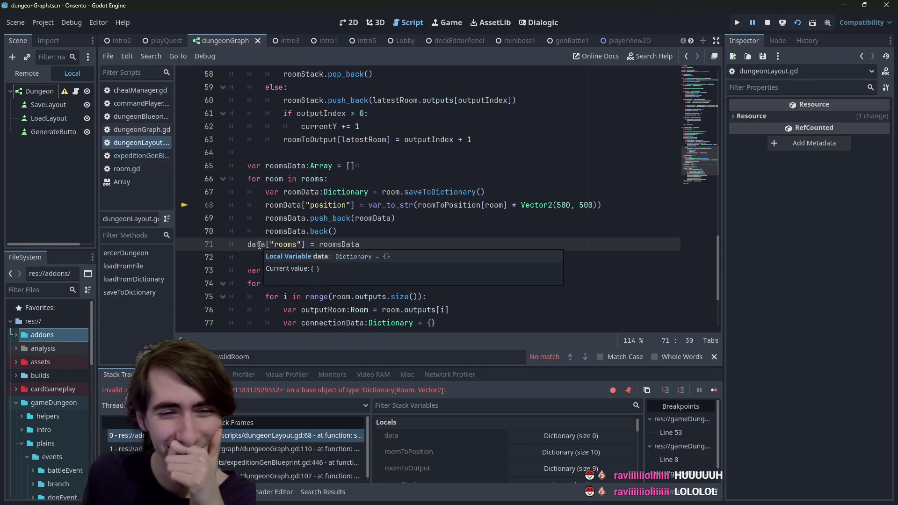
{"action": "double_click", "coordinate": [339, 245]}
{"action": "scroll", "coordinate": [364, 242], "scroll_direction": "up", "scroll_amount": 2}
{"action": "scroll", "coordinate": [364, 243], "scroll_direction": "down", "scroll_amount": 5}
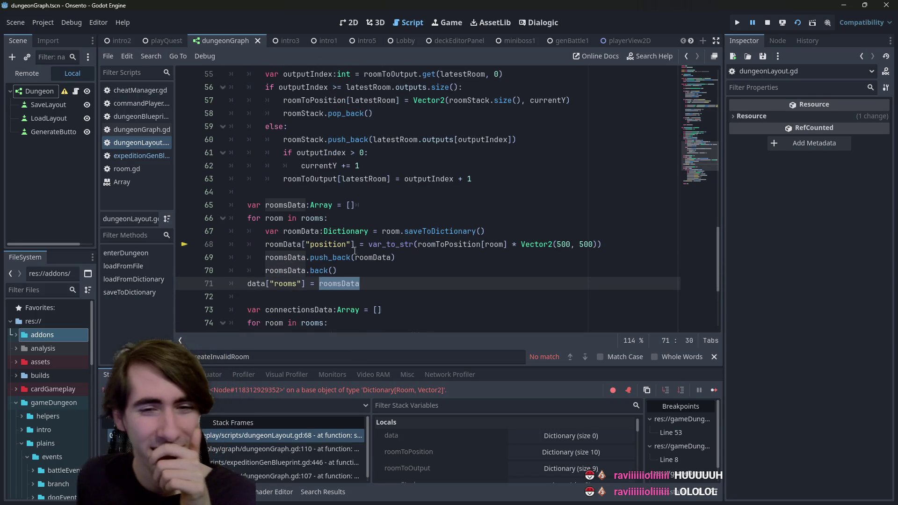
{"action": "scroll", "coordinate": [478, 210], "scroll_direction": "up", "scroll_amount": 10}
{"action": "scroll", "coordinate": [477, 210], "scroll_direction": "up", "scroll_amount": 5}
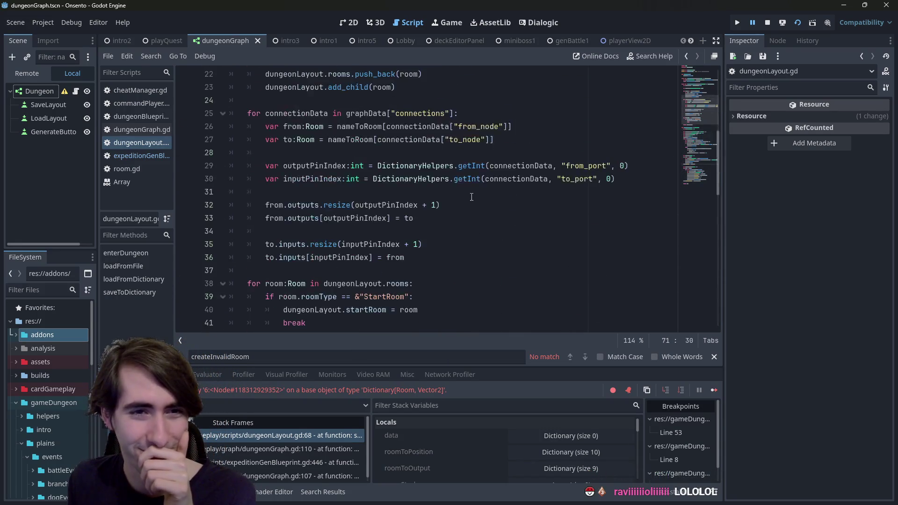
{"action": "scroll", "coordinate": [473, 208], "scroll_direction": "down", "scroll_amount": 6}
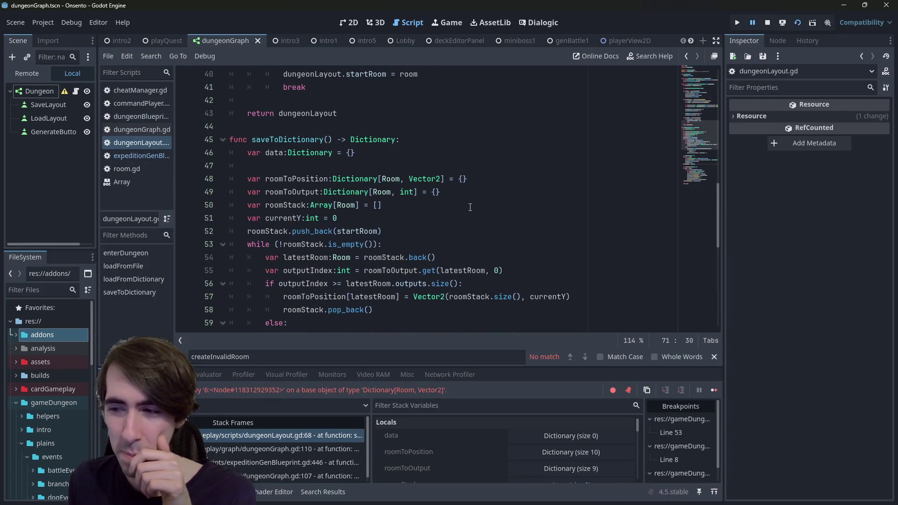
Step: Switch through the calling stack frames to expeditionGenBlueprint.gd line 446 and review the branch-room code
{"action": "left_click", "coordinate": [248, 444]}
{"action": "left_click", "coordinate": [246, 461]}
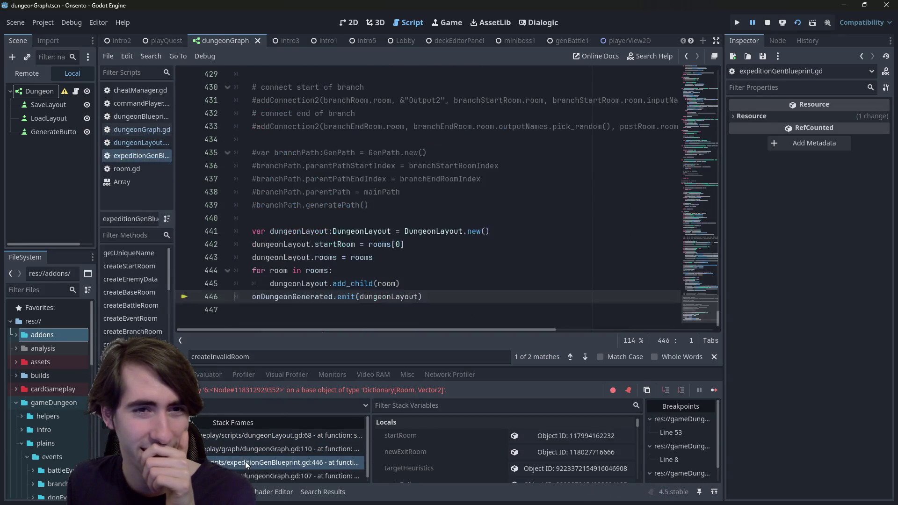
{"action": "left_click", "coordinate": [254, 443]}
{"action": "left_click", "coordinate": [263, 460]}
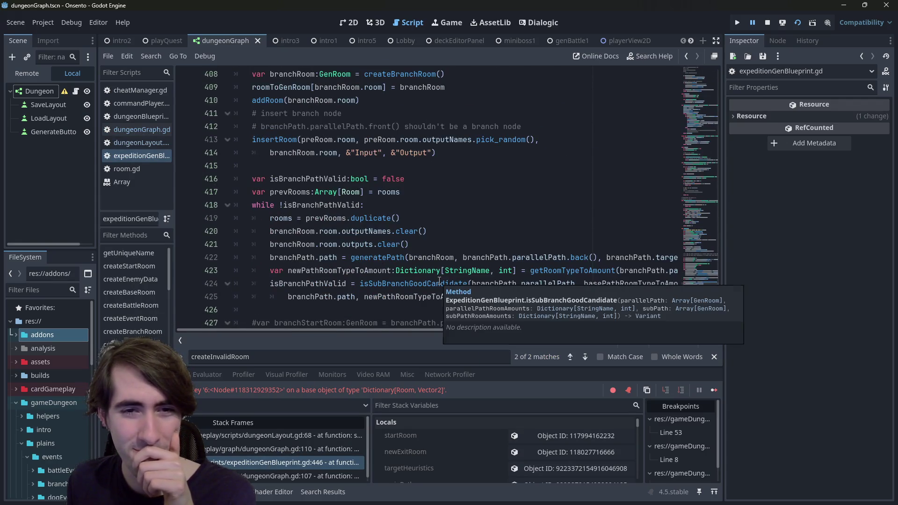
{"action": "mouse_move", "coordinate": [458, 271]}
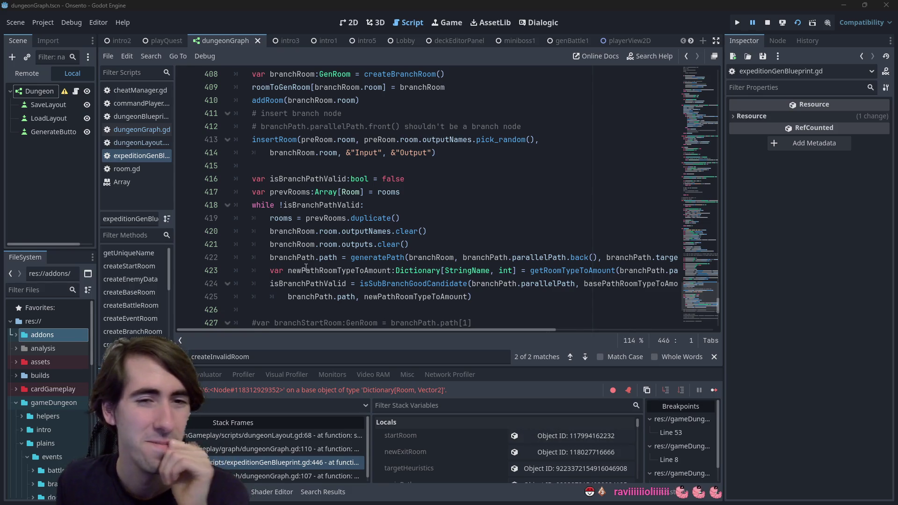
{"action": "mouse_move", "coordinate": [328, 242]}
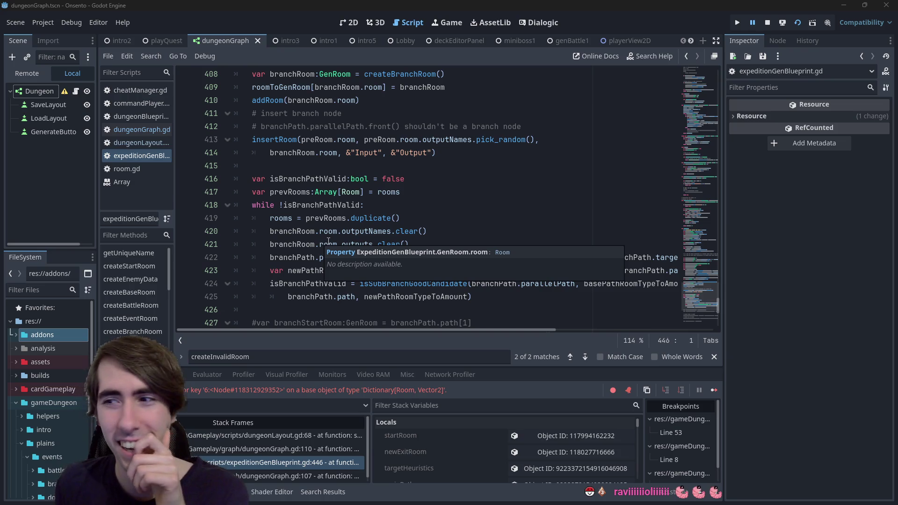
{"action": "scroll", "coordinate": [329, 241], "scroll_direction": "down", "scroll_amount": 8}
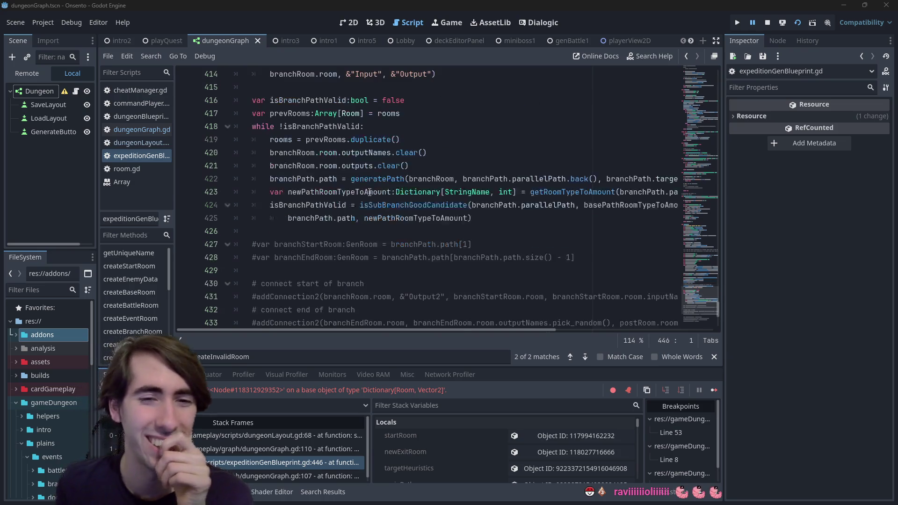
{"action": "scroll", "coordinate": [379, 196], "scroll_direction": "up", "scroll_amount": 6}
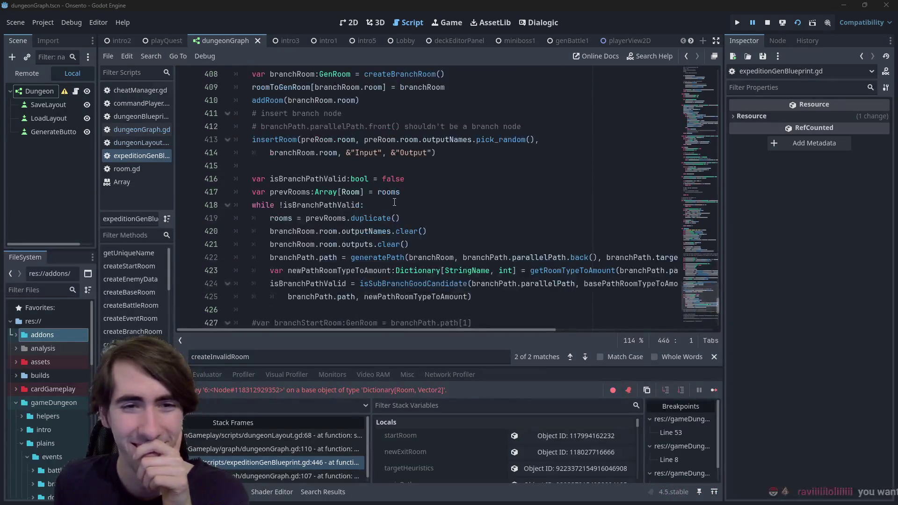
{"action": "scroll", "coordinate": [388, 200], "scroll_direction": "up", "scroll_amount": 3}
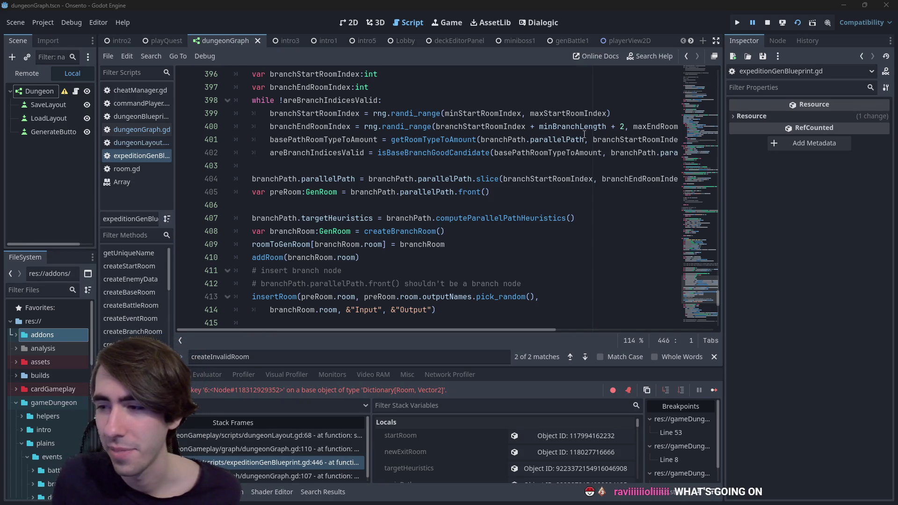
Step: Type and undo a stray word 'SHRIMPS' on line 406, then highlight every use of parallelPath
{"action": "scroll", "coordinate": [440, 242], "scroll_direction": "down", "scroll_amount": 8}
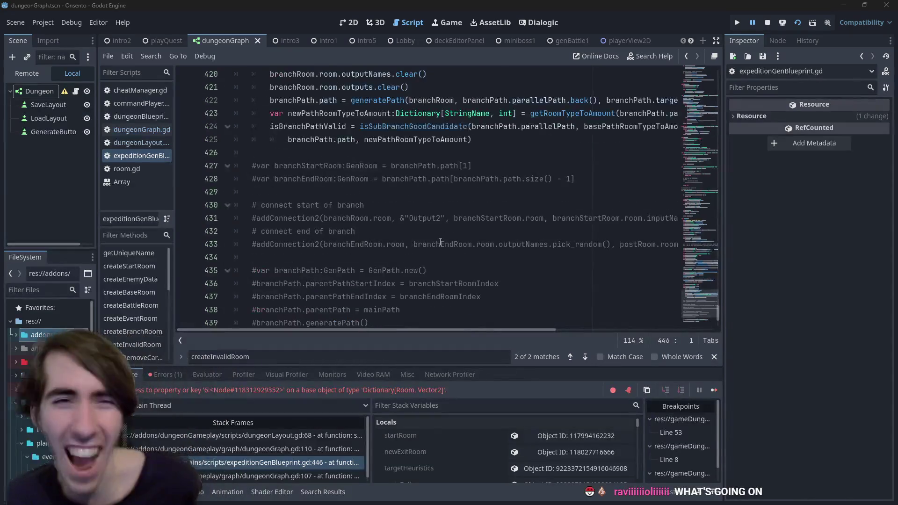
{"action": "scroll", "coordinate": [426, 202], "scroll_direction": "up", "scroll_amount": 7}
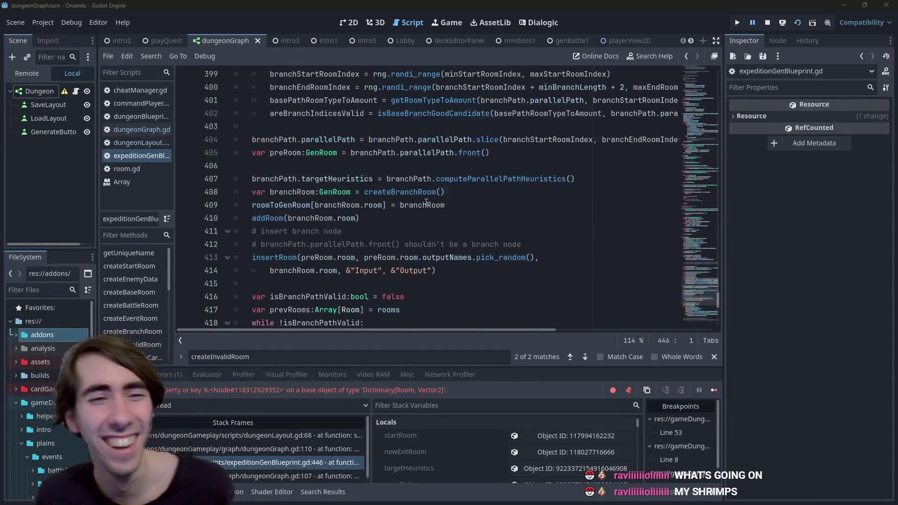
{"action": "left_click", "coordinate": [500, 164]}
{"action": "type", "text": "SHRIMPS"}
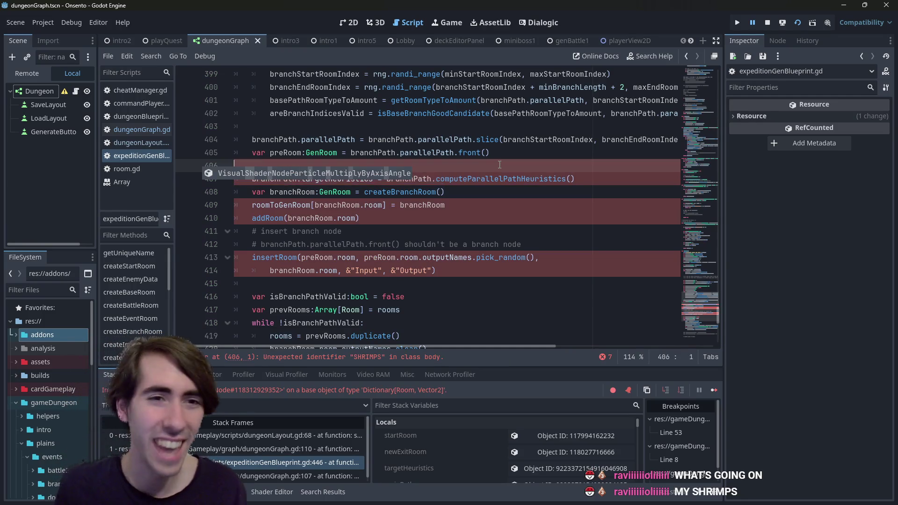
{"action": "key", "text": "ctrl+z"}
{"action": "left_click", "coordinate": [436, 191]}
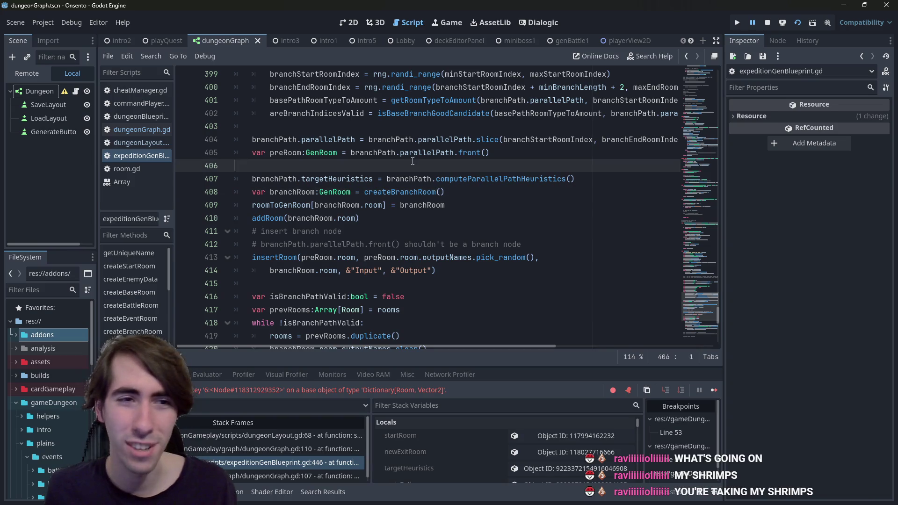
{"action": "left_click", "coordinate": [422, 166]}
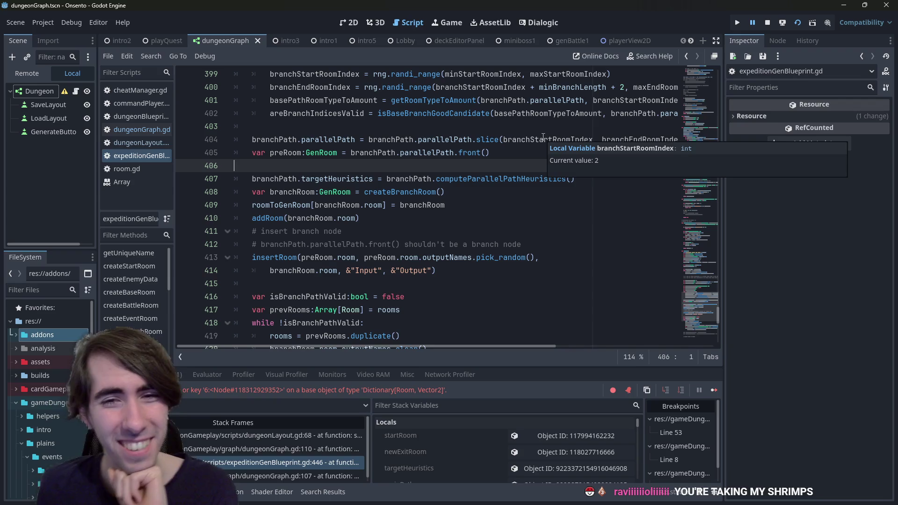
{"action": "double_click", "coordinate": [420, 154]}
{"action": "scroll", "coordinate": [419, 158], "scroll_direction": "down", "scroll_amount": 9}
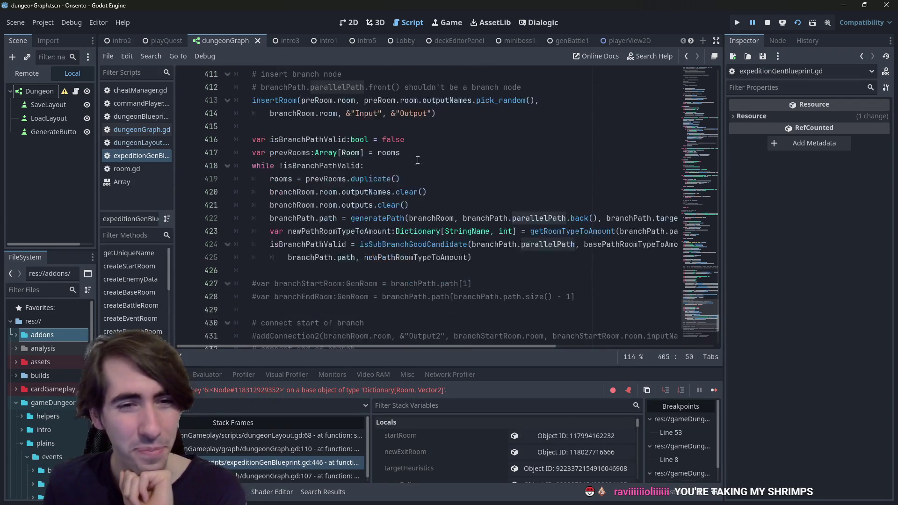
{"action": "scroll", "coordinate": [350, 244], "scroll_direction": "up", "scroll_amount": 7}
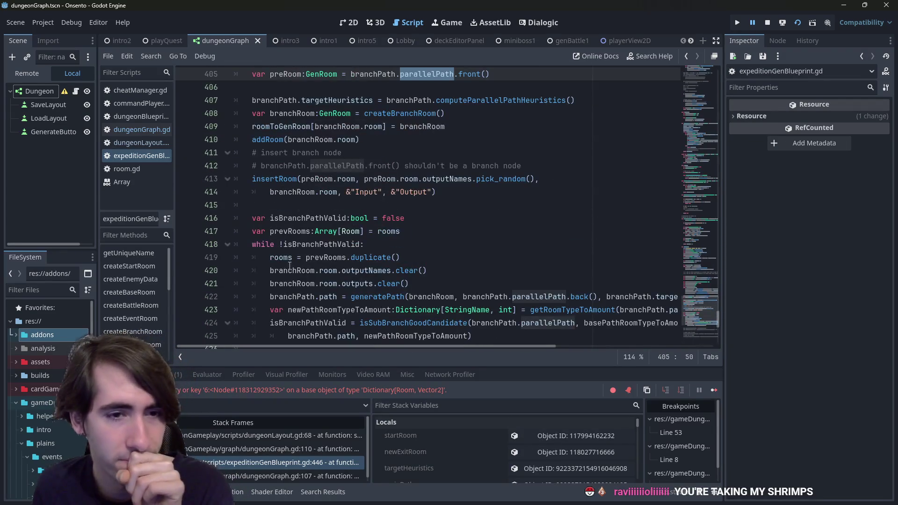
Step: Check the rooms and prevRooms values on line 419, then add a breakpoint at line 417
{"action": "double_click", "coordinate": [281, 257]}
{"action": "mouse_move", "coordinate": [280, 258]}
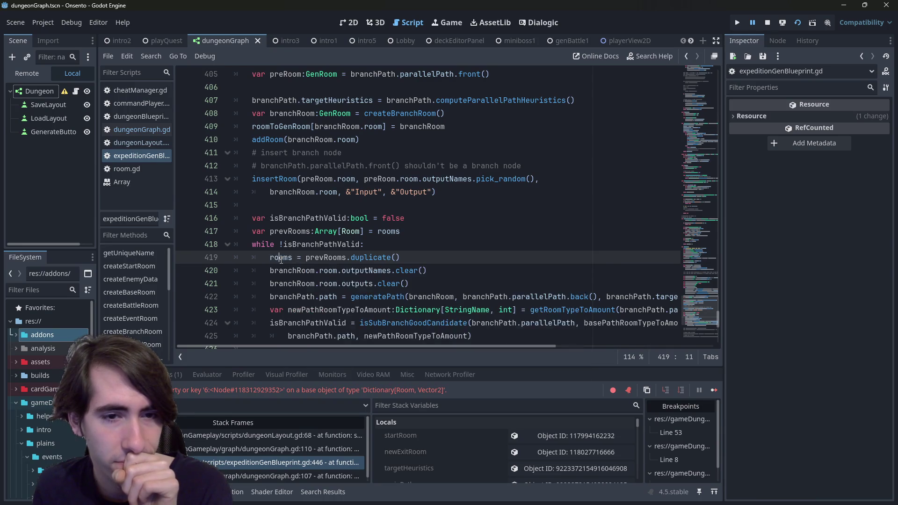
{"action": "mouse_move", "coordinate": [385, 256]}
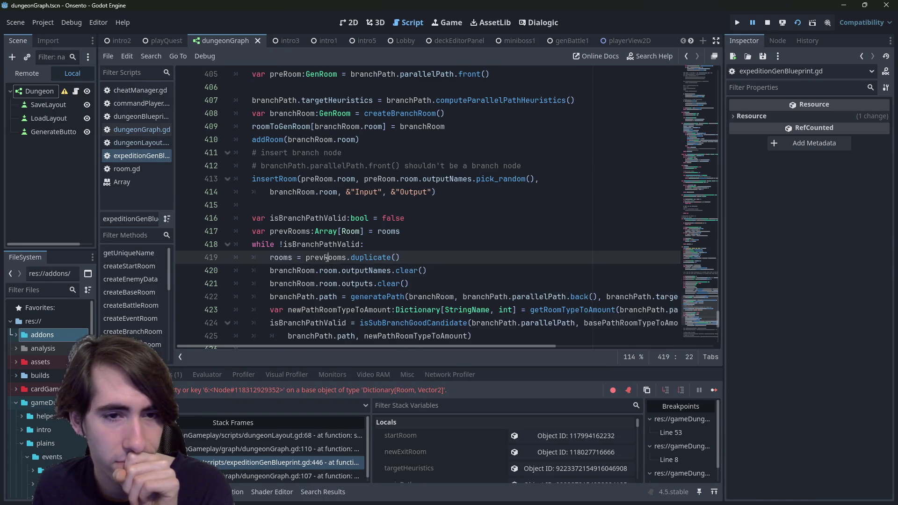
{"action": "double_click", "coordinate": [327, 257]}
{"action": "mouse_move", "coordinate": [326, 257]}
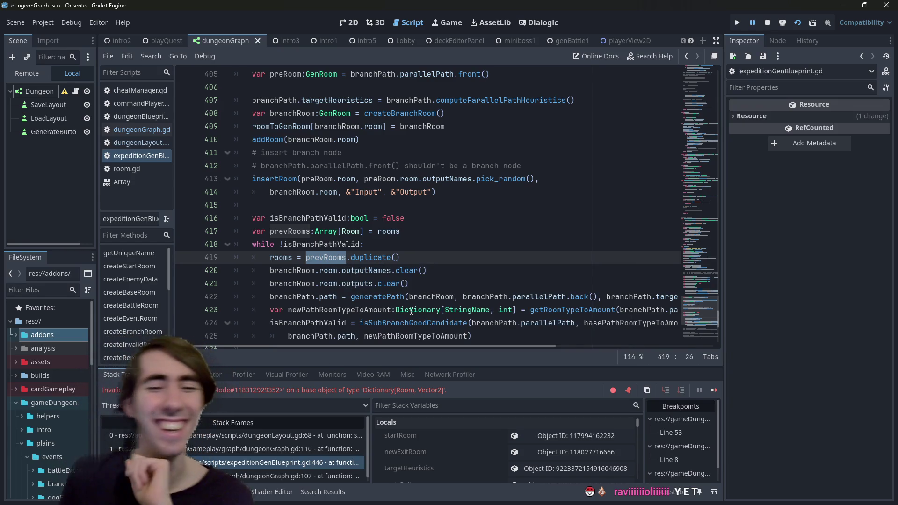
{"action": "double_click", "coordinate": [280, 258]}
{"action": "scroll", "coordinate": [257, 224], "scroll_direction": "down", "scroll_amount": 1}
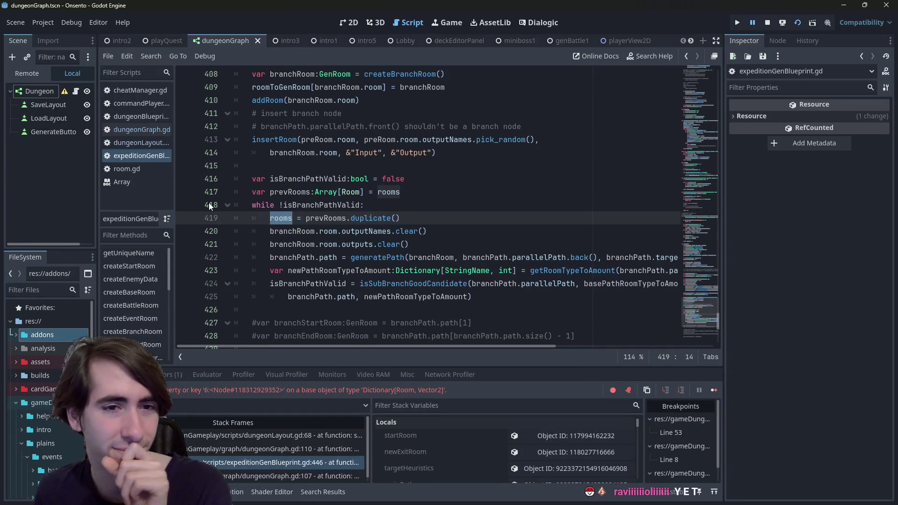
{"action": "left_click", "coordinate": [184, 194]}
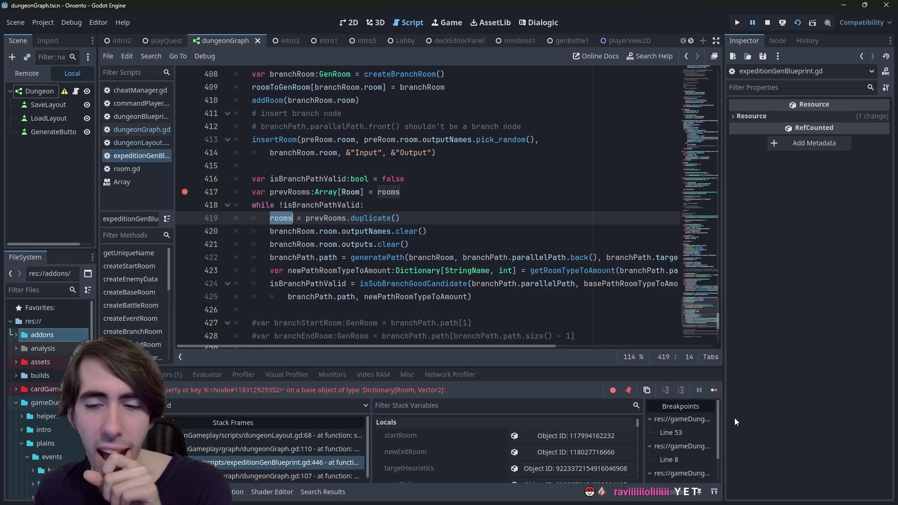
Step: Resume and restart the game, then generate a dungeon to hit the line 417 breakpoint
{"action": "left_click", "coordinate": [714, 390]}
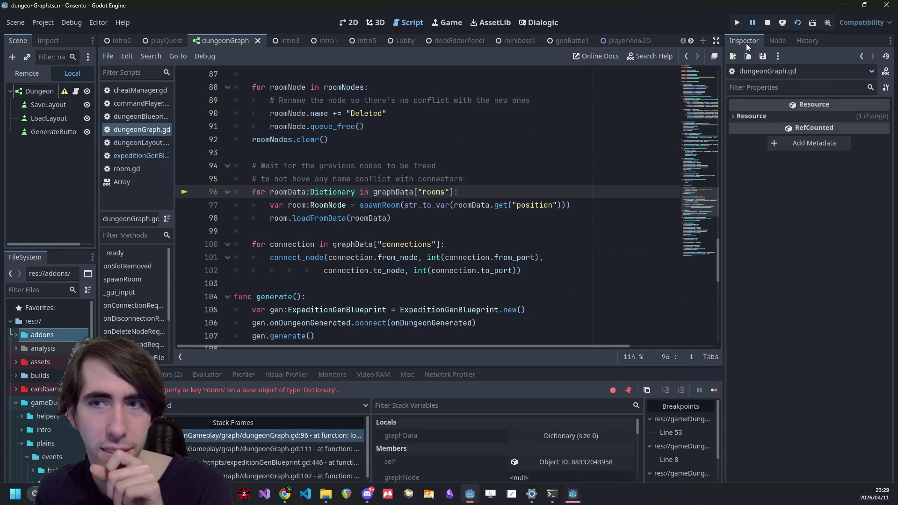
{"action": "left_click", "coordinate": [794, 23]}
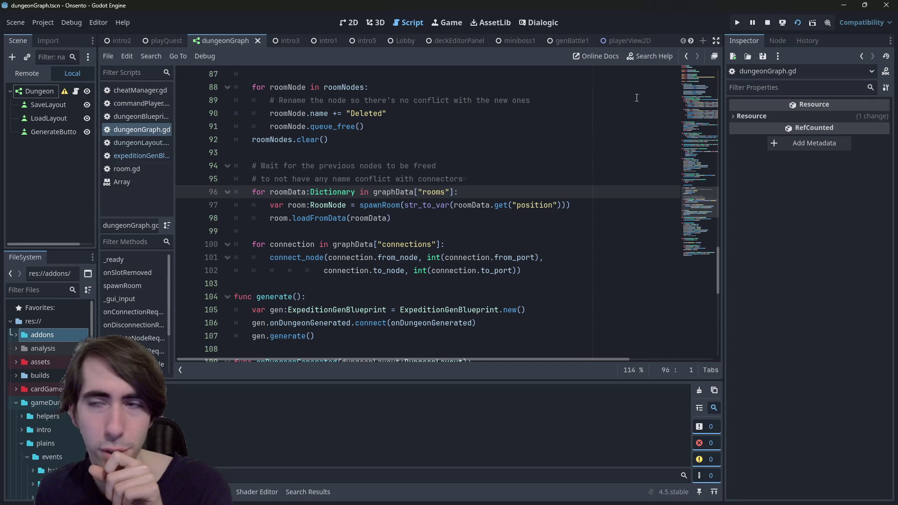
{"action": "left_click", "coordinate": [573, 245]}
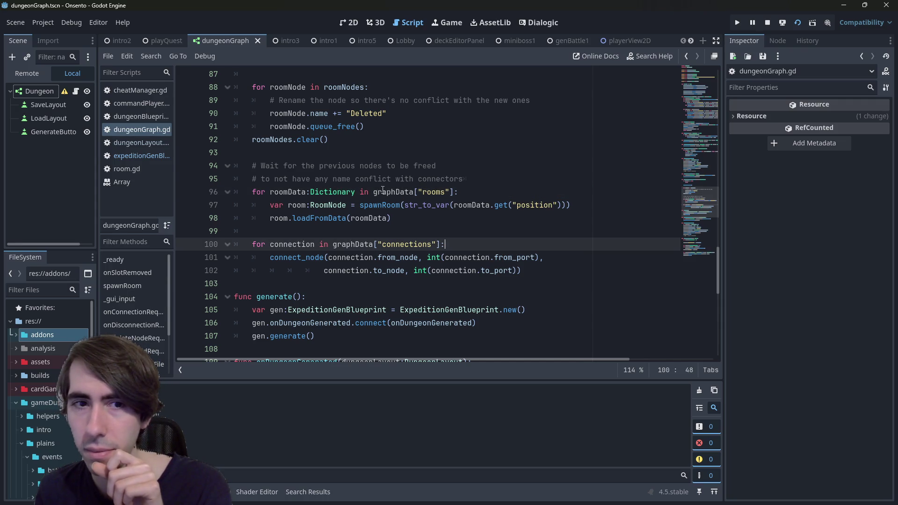
{"action": "mouse_move", "coordinate": [383, 189]}
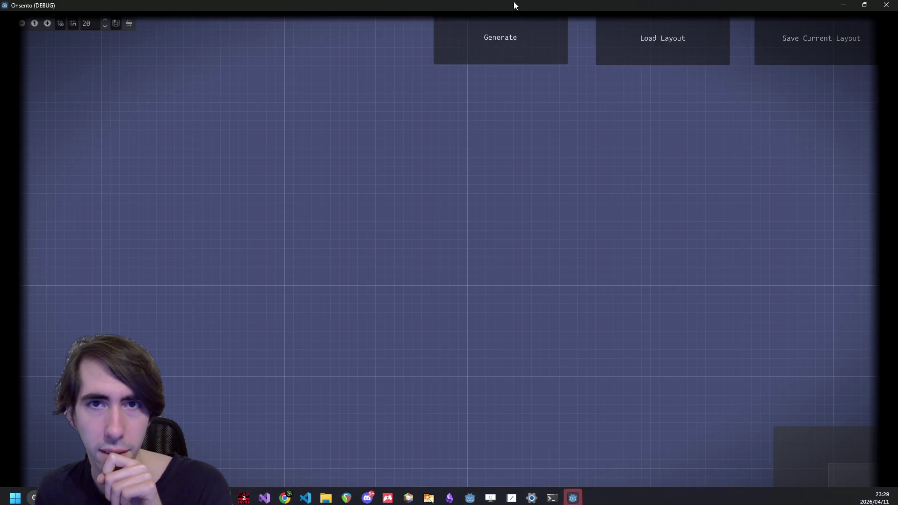
{"action": "left_click", "coordinate": [500, 34]}
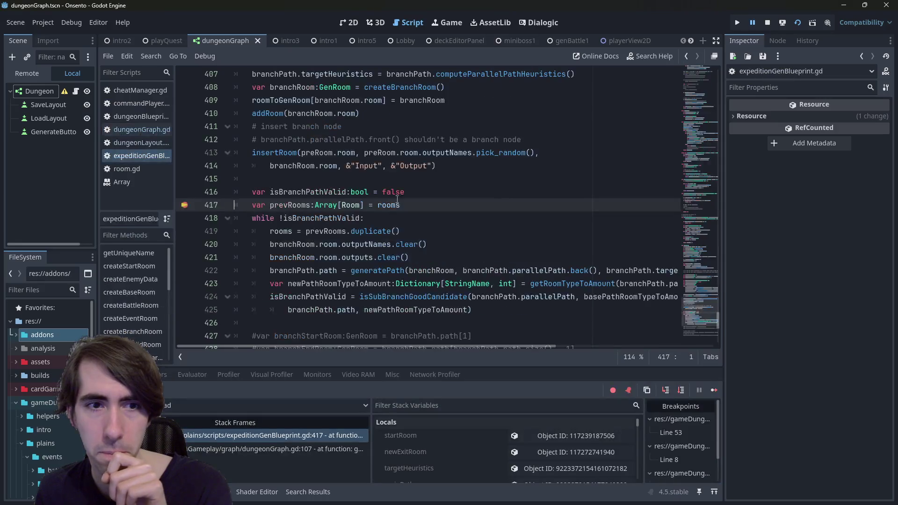
Step: Step to line 418 and expand the rooms array in Stack Variables to see its size
{"action": "left_click", "coordinate": [666, 390]}
{"action": "mouse_move", "coordinate": [384, 195]}
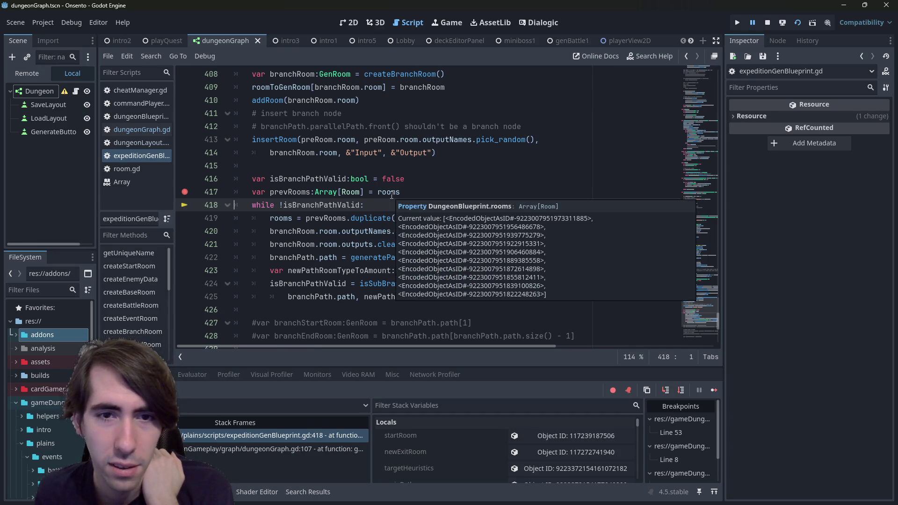
{"action": "double_click", "coordinate": [389, 192]}
{"action": "scroll", "coordinate": [459, 448], "scroll_direction": "down", "scroll_amount": 1}
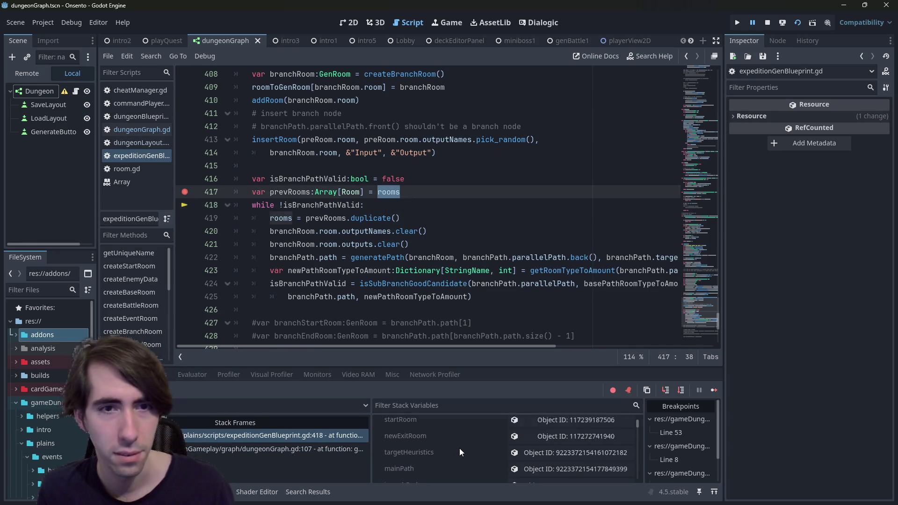
{"action": "scroll", "coordinate": [461, 449], "scroll_direction": "down", "scroll_amount": 5}
{"action": "scroll", "coordinate": [470, 449], "scroll_direction": "up", "scroll_amount": 6}
{"action": "left_click", "coordinate": [537, 437]}
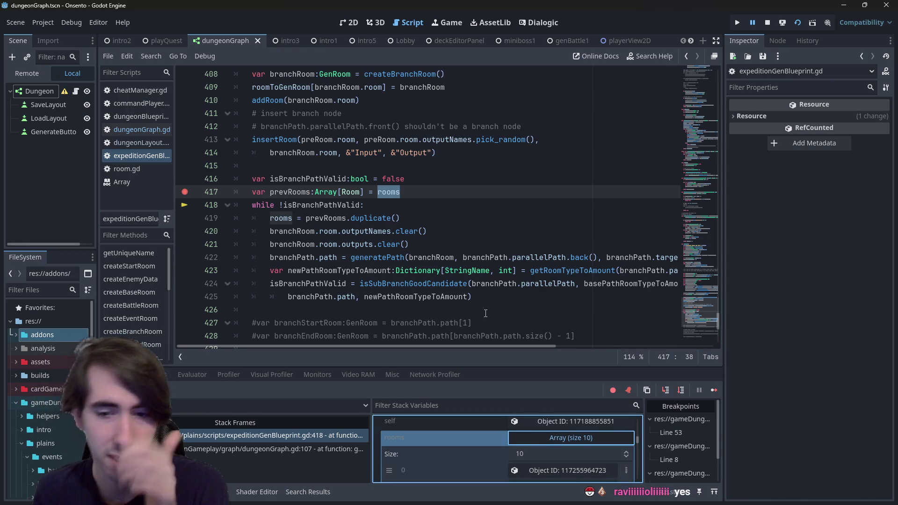
Step: Step through the loop body to line 423, where rooms has grown to 13 entries
{"action": "left_click", "coordinate": [683, 396]}
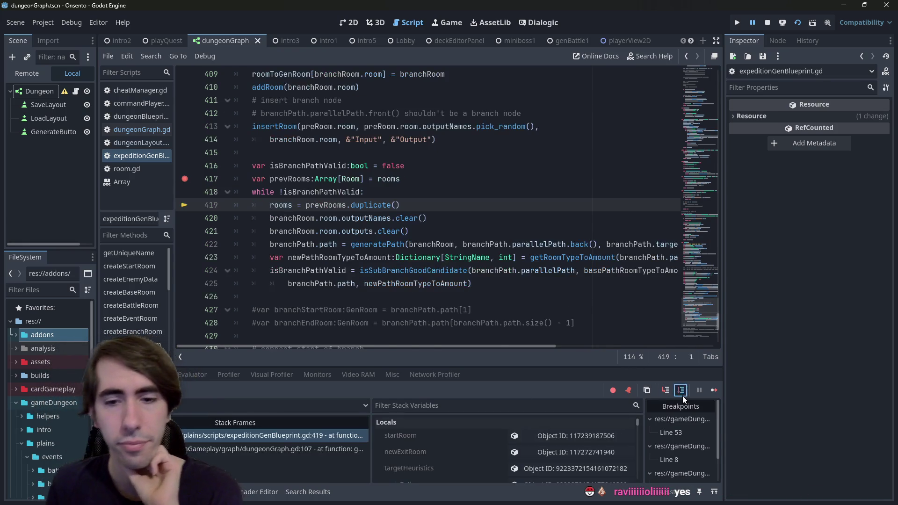
{"action": "left_click", "coordinate": [683, 396]}
{"action": "left_click", "coordinate": [683, 396]}
{"action": "left_click", "coordinate": [683, 396]}
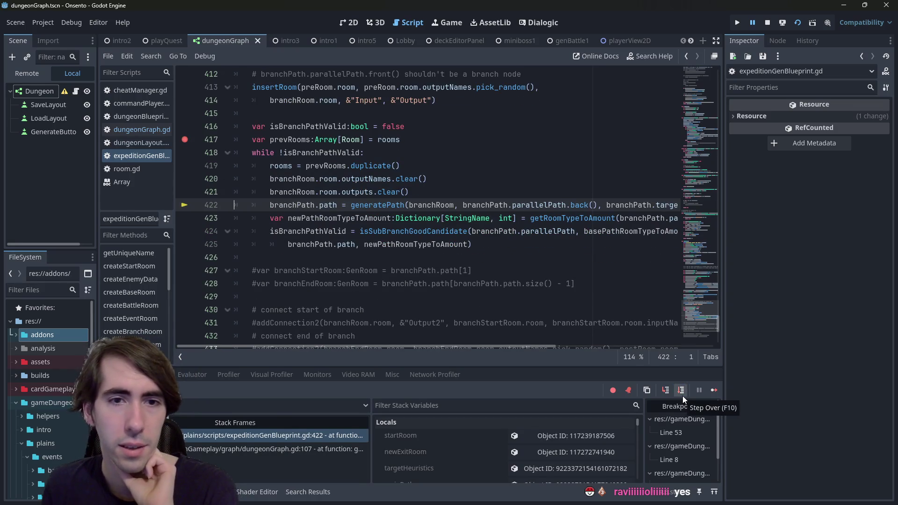
{"action": "left_click", "coordinate": [683, 396]}
{"action": "scroll", "coordinate": [453, 467], "scroll_direction": "down", "scroll_amount": 3}
{"action": "scroll", "coordinate": [453, 466], "scroll_direction": "down", "scroll_amount": 5}
{"action": "scroll", "coordinate": [460, 464], "scroll_direction": "up", "scroll_amount": 3}
{"action": "left_click", "coordinate": [461, 464]}
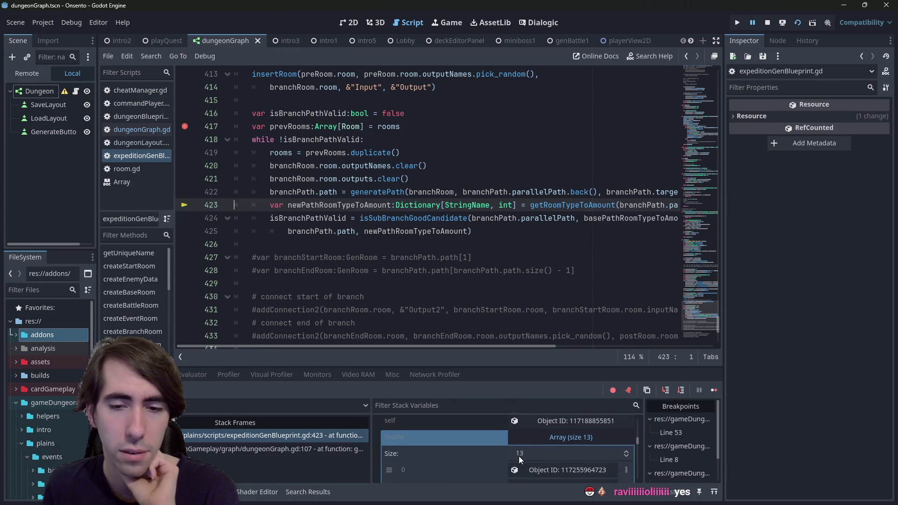
Step: Step past the validity check back to line 420 and confirm rooms is back to 10 entries
{"action": "left_click", "coordinate": [681, 392]}
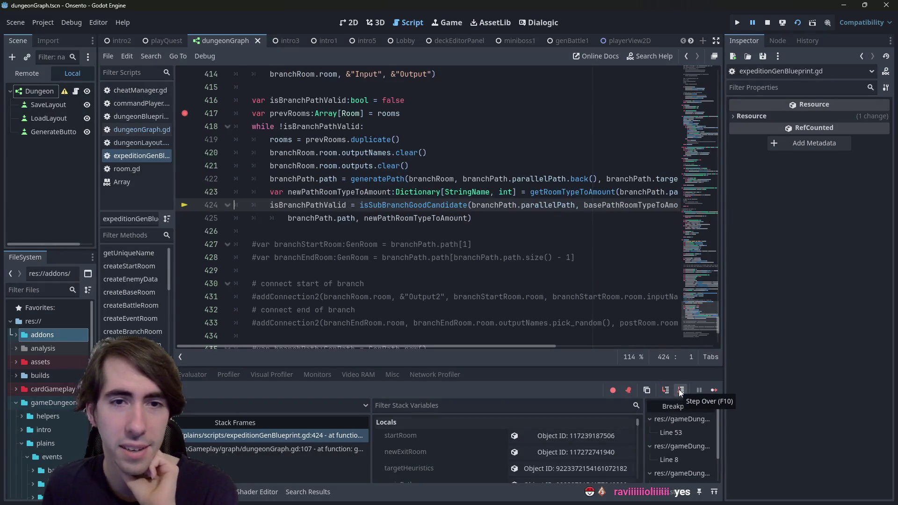
{"action": "left_click", "coordinate": [681, 391]}
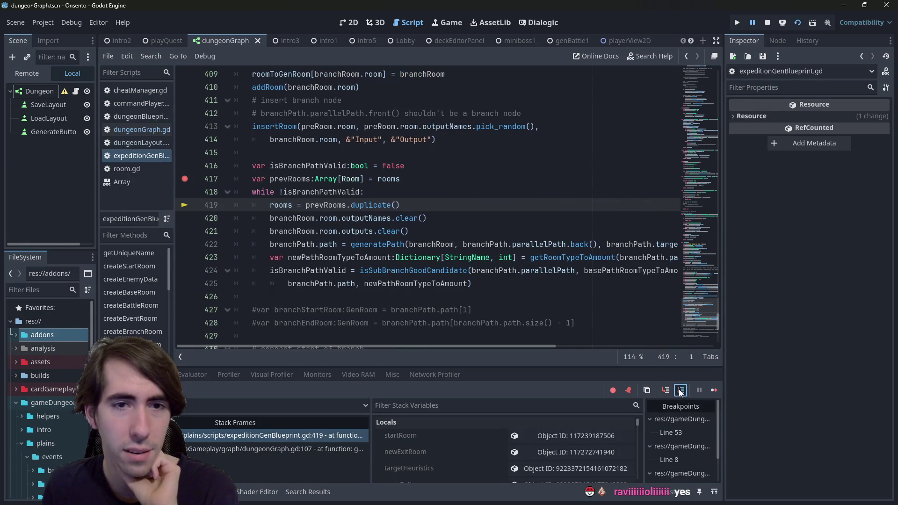
{"action": "left_click", "coordinate": [681, 391]}
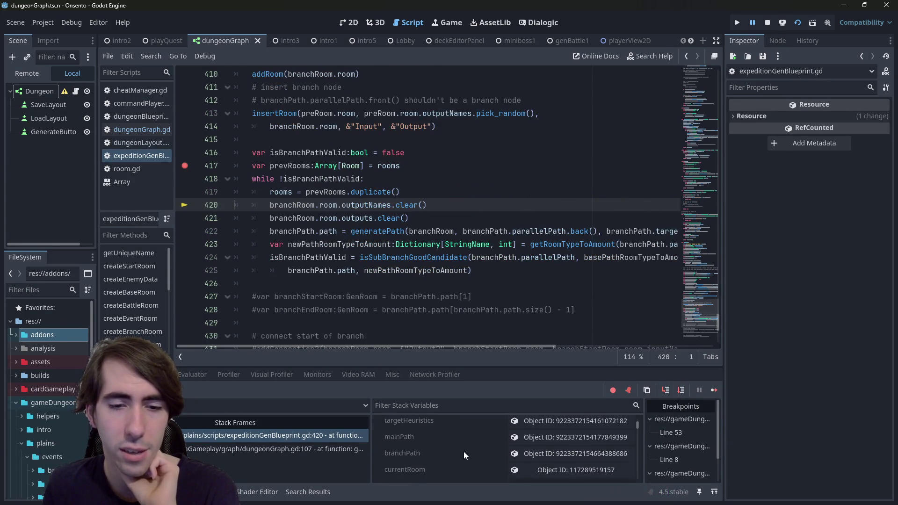
{"action": "scroll", "coordinate": [465, 451], "scroll_direction": "down", "scroll_amount": 5}
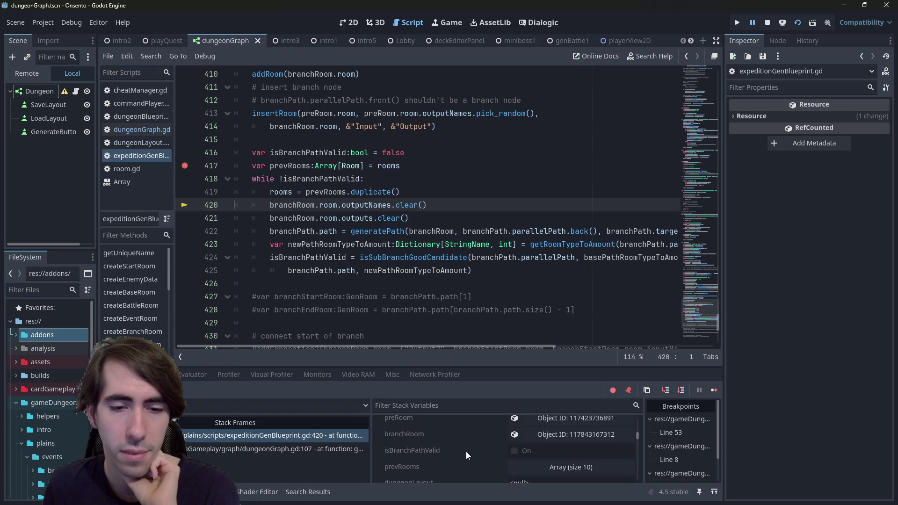
{"action": "scroll", "coordinate": [466, 450], "scroll_direction": "down", "scroll_amount": 2}
{"action": "left_click", "coordinate": [466, 451]}
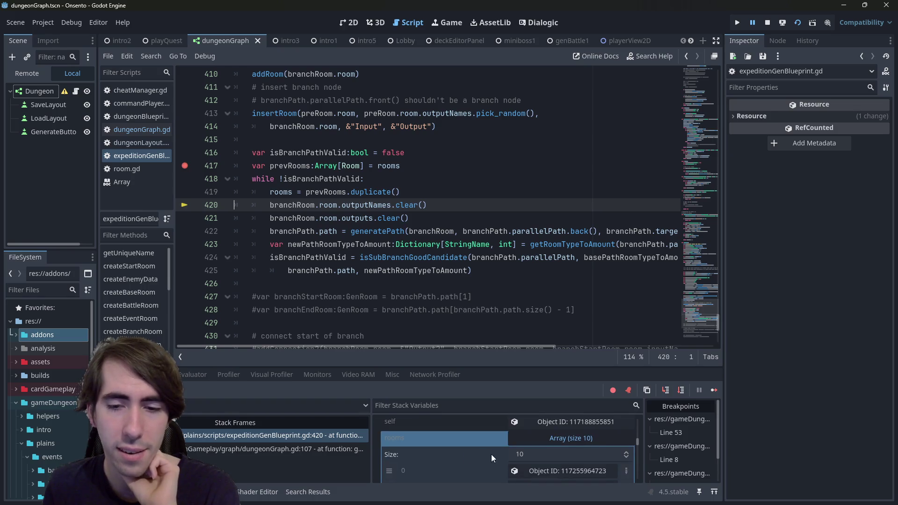
{"action": "mouse_move", "coordinate": [373, 238]}
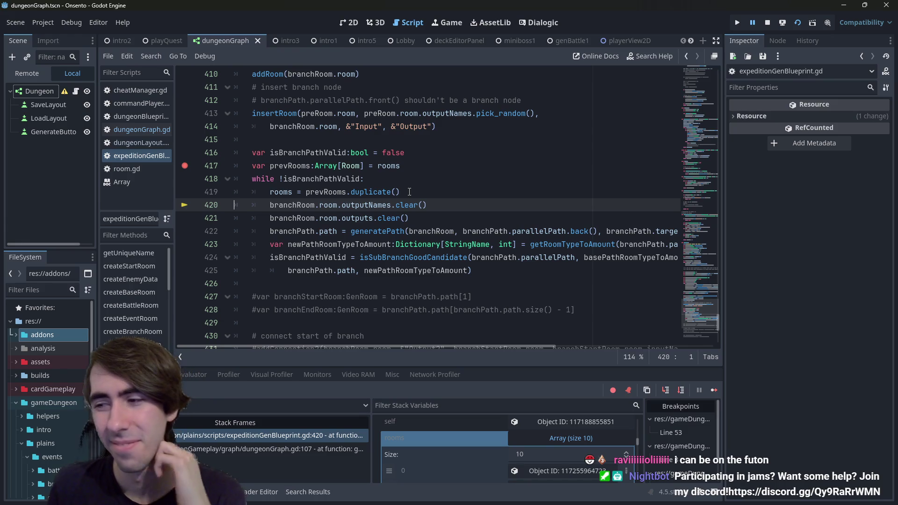
Step: Inspect isBranchPathValid, rooms and branchRoom values around lines 419–421 of the loop
{"action": "left_click", "coordinate": [435, 205]}
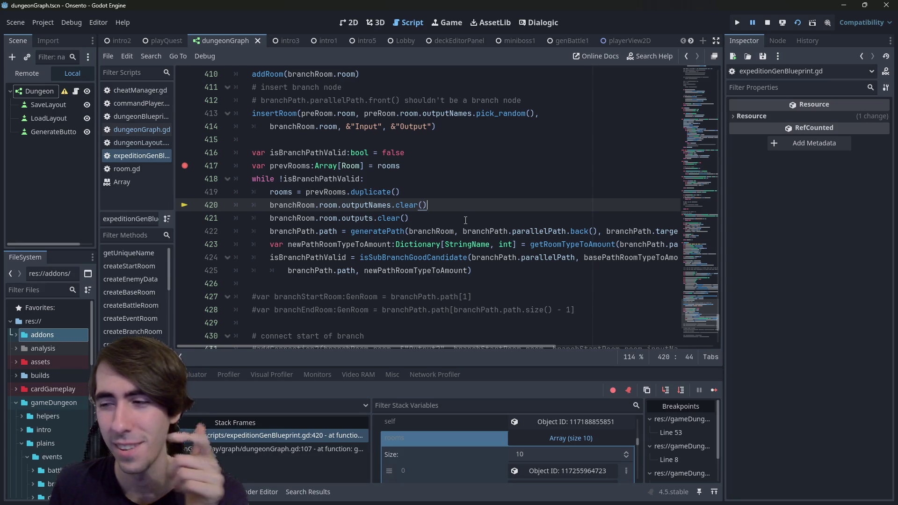
{"action": "left_click_drag", "start_coordinate": [434, 219], "coordinate": [197, 192]}
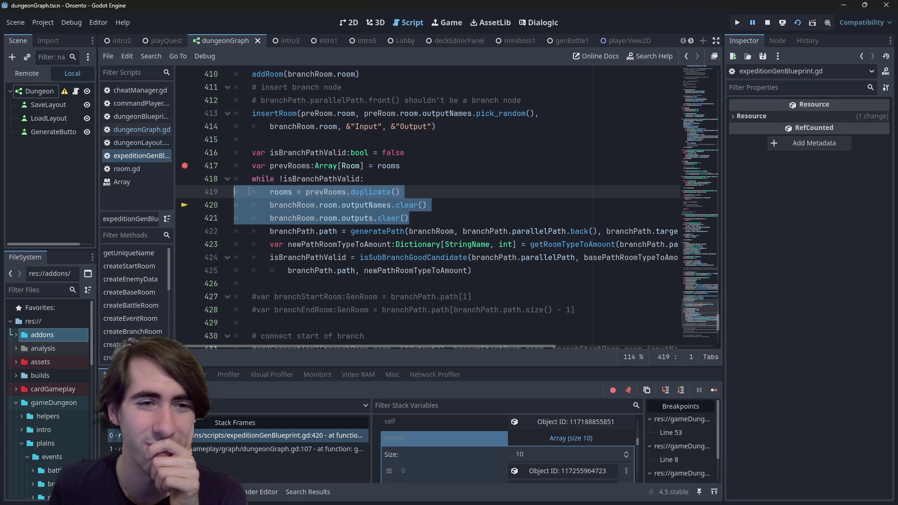
{"action": "double_click", "coordinate": [305, 177]}
{"action": "mouse_move", "coordinate": [303, 179]}
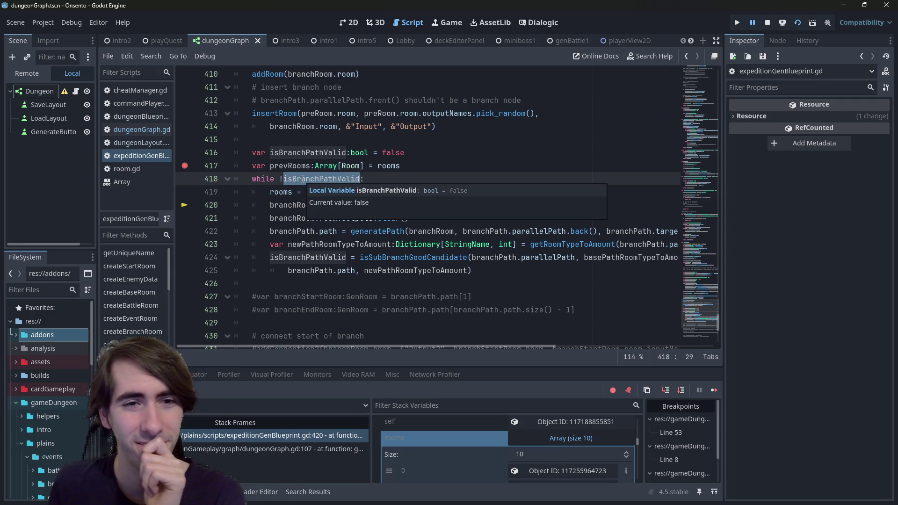
{"action": "left_click", "coordinate": [384, 182]}
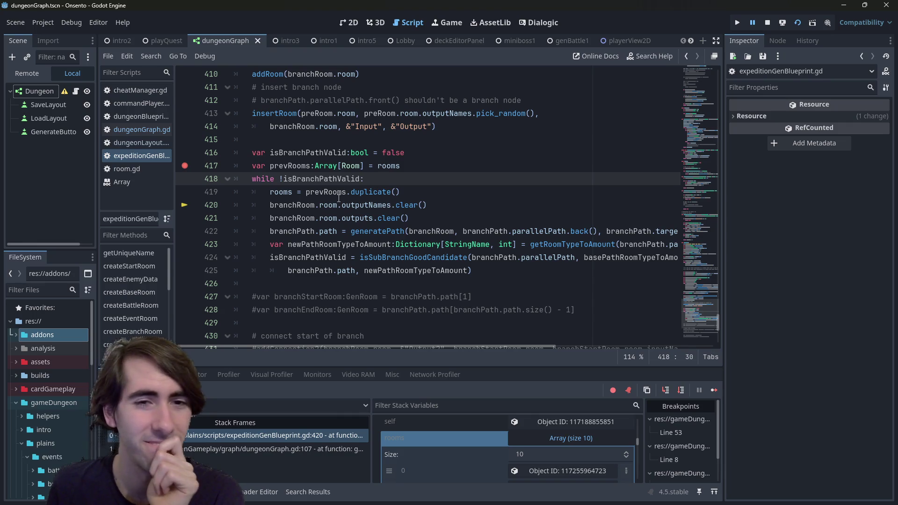
{"action": "double_click", "coordinate": [288, 192]}
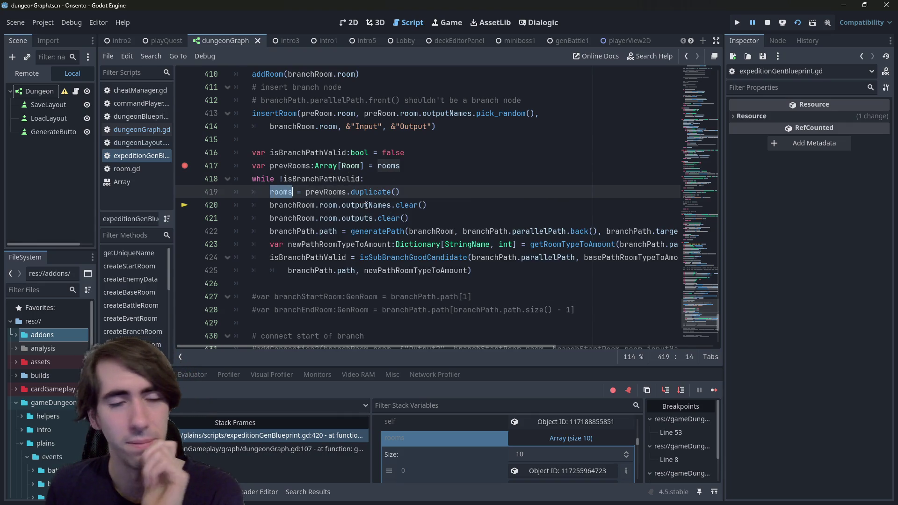
{"action": "double_click", "coordinate": [307, 206]}
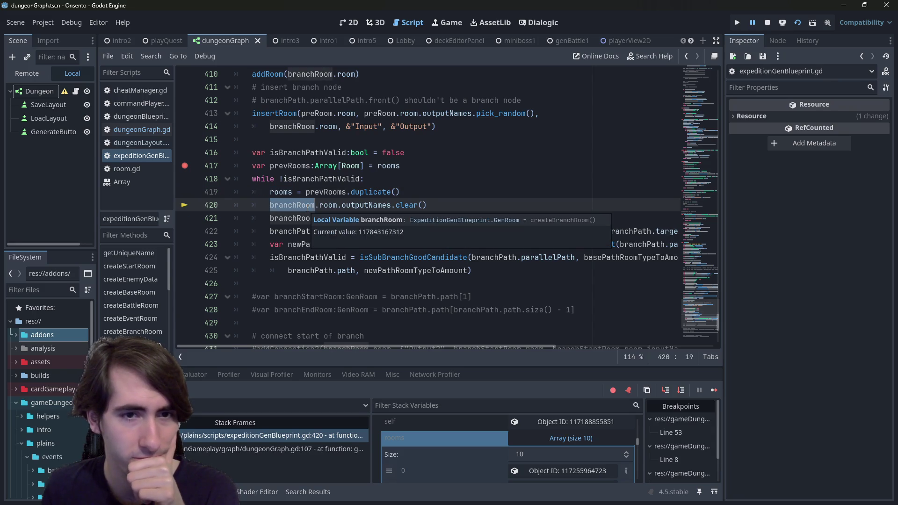
{"action": "left_click", "coordinate": [368, 180]}
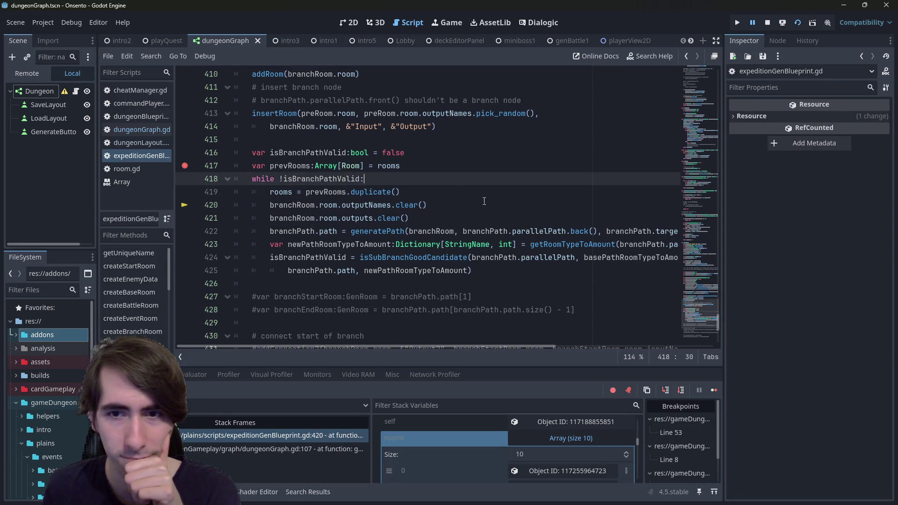
{"action": "mouse_move", "coordinate": [490, 347]}
{"action": "left_mouse_down"}
{"action": "mouse_move", "coordinate": [652, 350]}
{"action": "mouse_move", "coordinate": [315, 373]}
{"action": "left_mouse_up"}
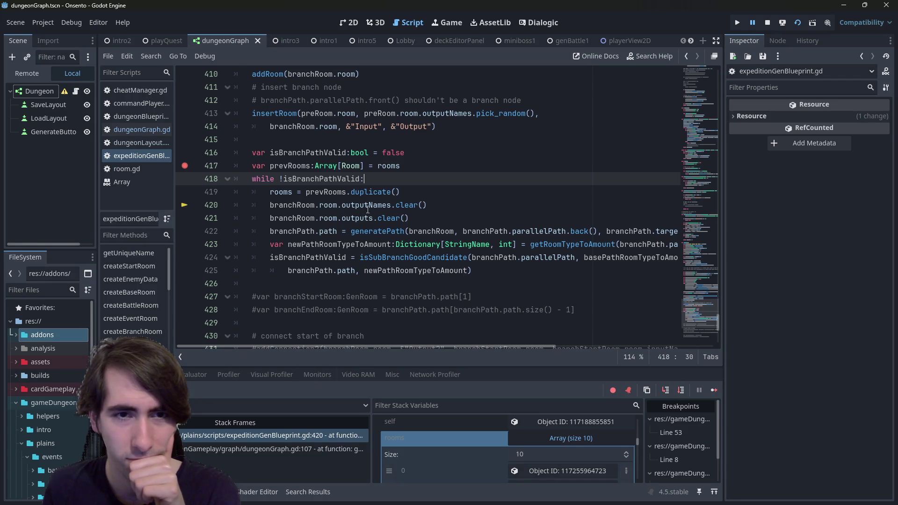
{"action": "left_click", "coordinate": [366, 209]}
{"action": "left_click", "coordinate": [406, 197]}
{"action": "mouse_move", "coordinate": [403, 201]}
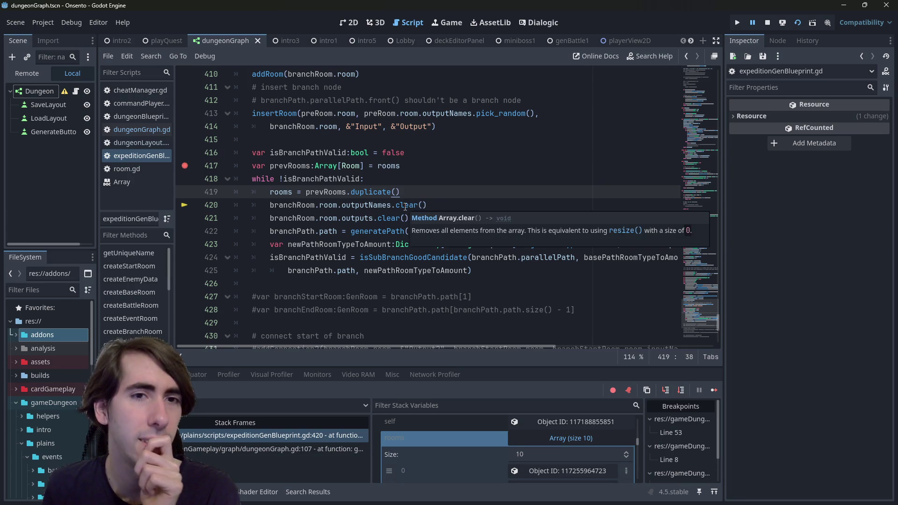
{"action": "left_click_drag", "start_coordinate": [697, 337], "coordinate": [678, 63]}
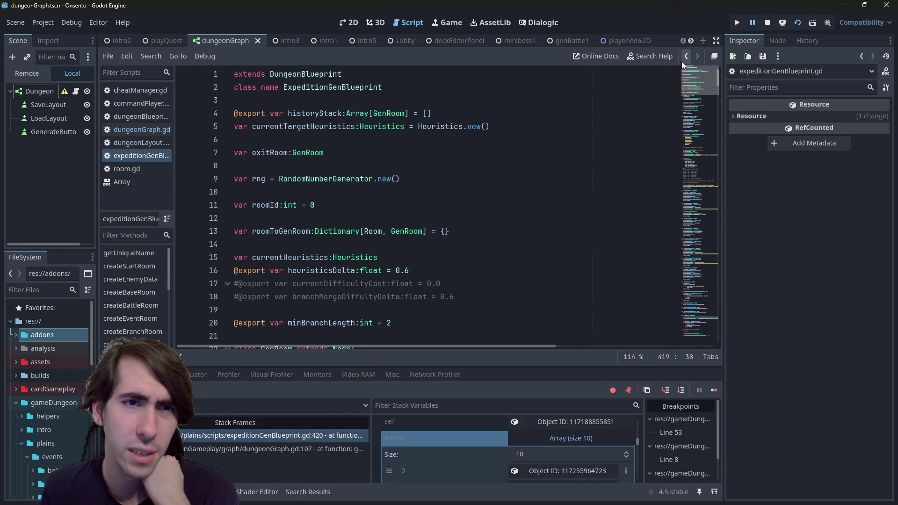
Step: Check the historyStack and currentTargetHeuristics member variable values near line 284
{"action": "left_click_drag", "start_coordinate": [682, 63], "coordinate": [687, 76]}
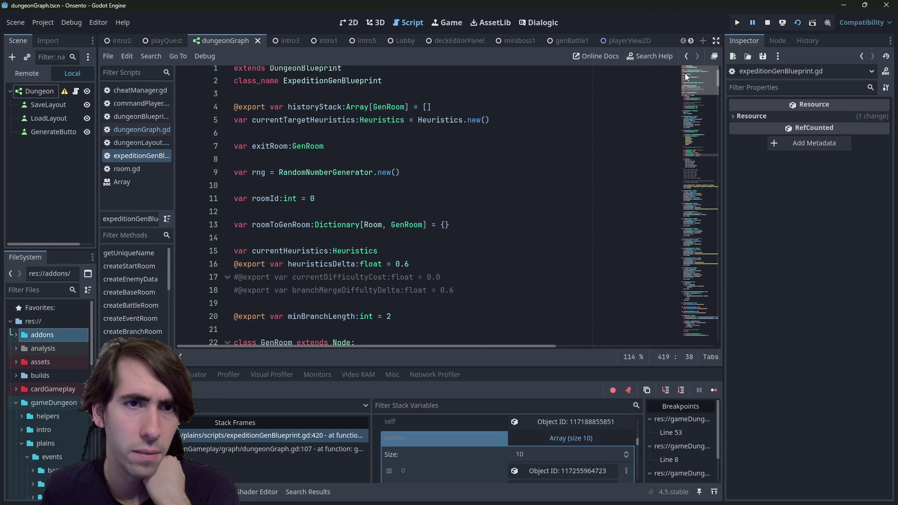
{"action": "double_click", "coordinate": [302, 107]}
{"action": "mouse_move", "coordinate": [302, 112]}
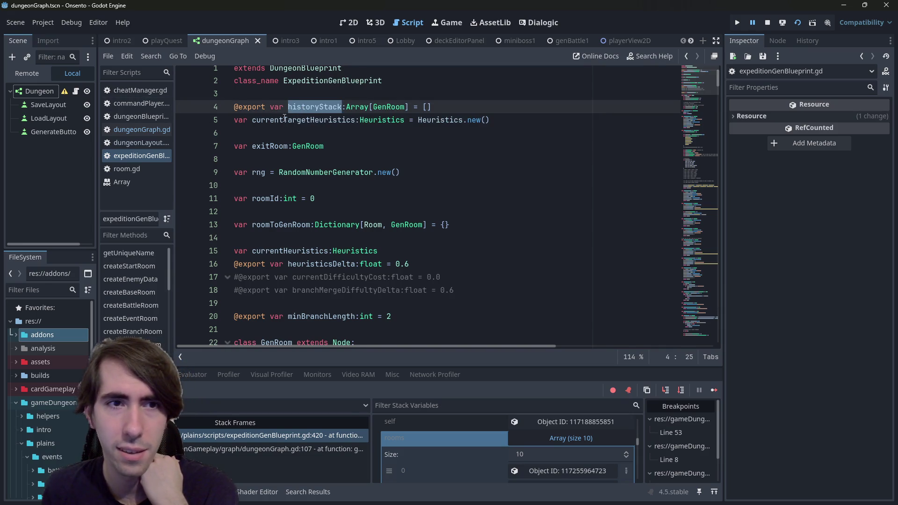
{"action": "double_click", "coordinate": [284, 120]}
{"action": "mouse_move", "coordinate": [285, 123]}
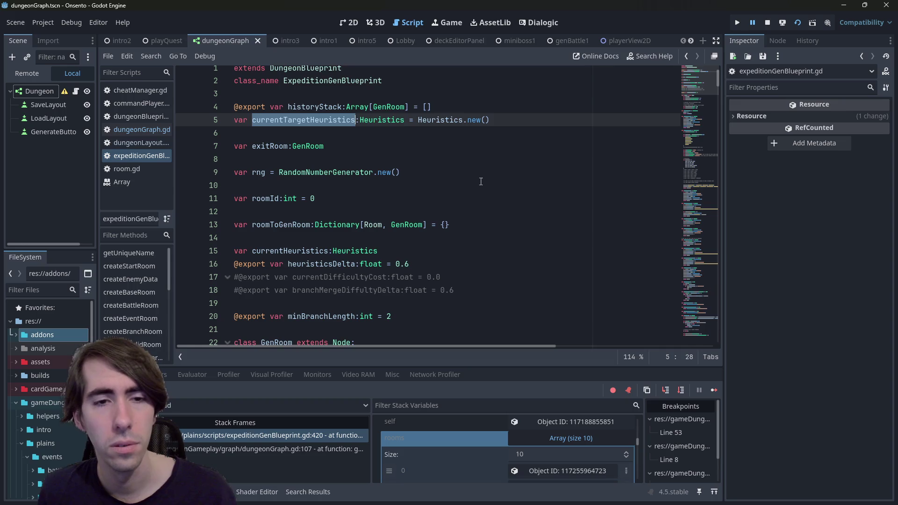
Step: Review the branch index setup and generatePath's currentHeuristics, then navigate back to the paused loop
{"action": "key", "text": "alt+Left"}
{"action": "scroll", "coordinate": [434, 248], "scroll_direction": "down", "scroll_amount": 5}
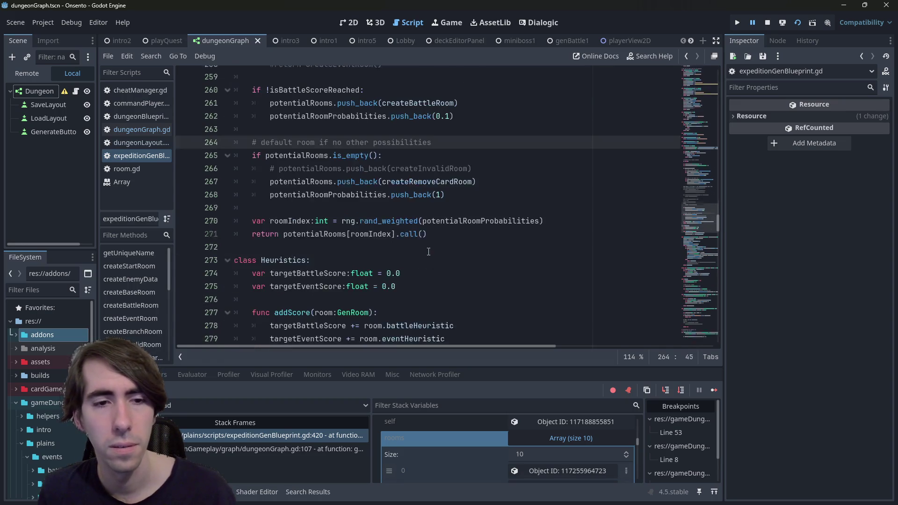
{"action": "left_click", "coordinate": [696, 318]}
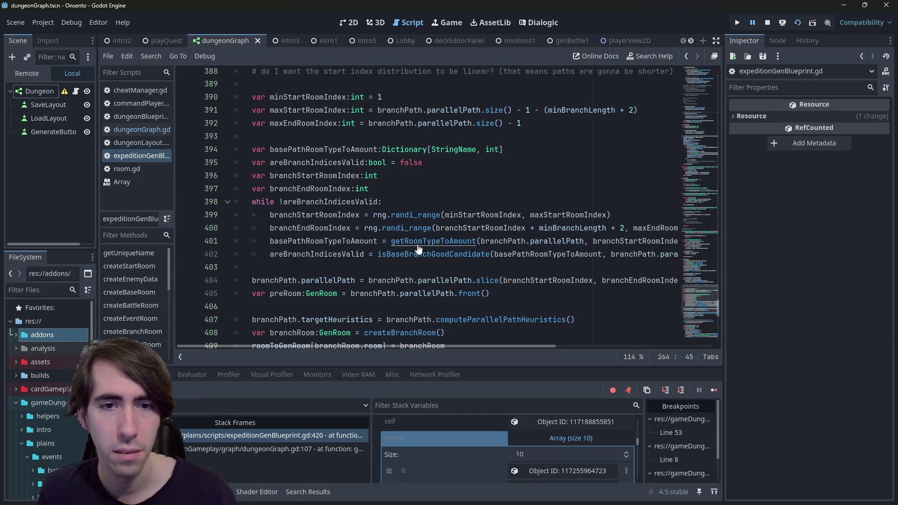
{"action": "scroll", "coordinate": [420, 268], "scroll_direction": "down", "scroll_amount": 5}
{"action": "scroll", "coordinate": [412, 213], "scroll_direction": "up", "scroll_amount": 2}
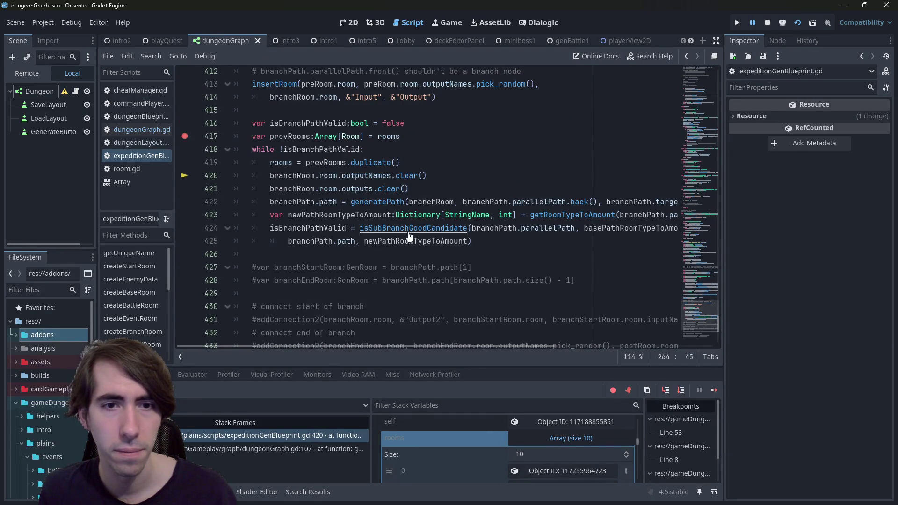
{"action": "left_click", "coordinate": [377, 201], "text": "ctrl"}
{"action": "double_click", "coordinate": [312, 243]}
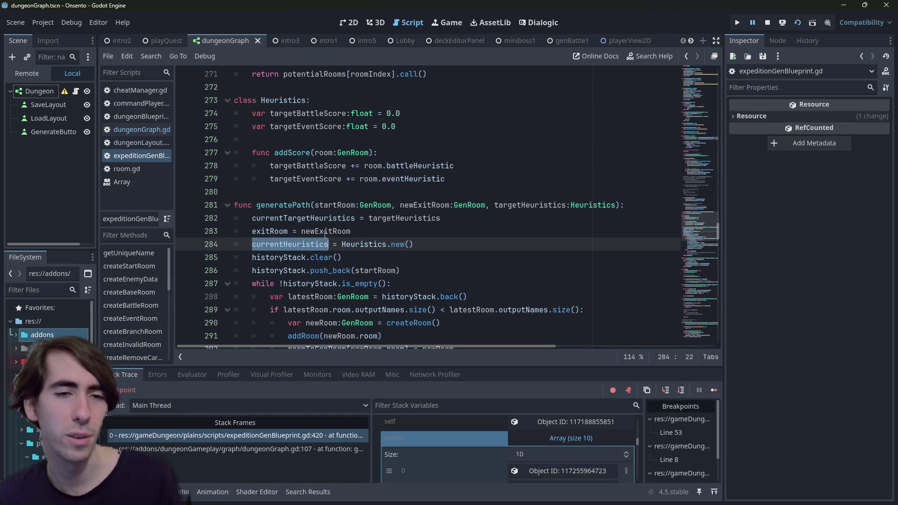
{"action": "key", "text": "alt+Left"}
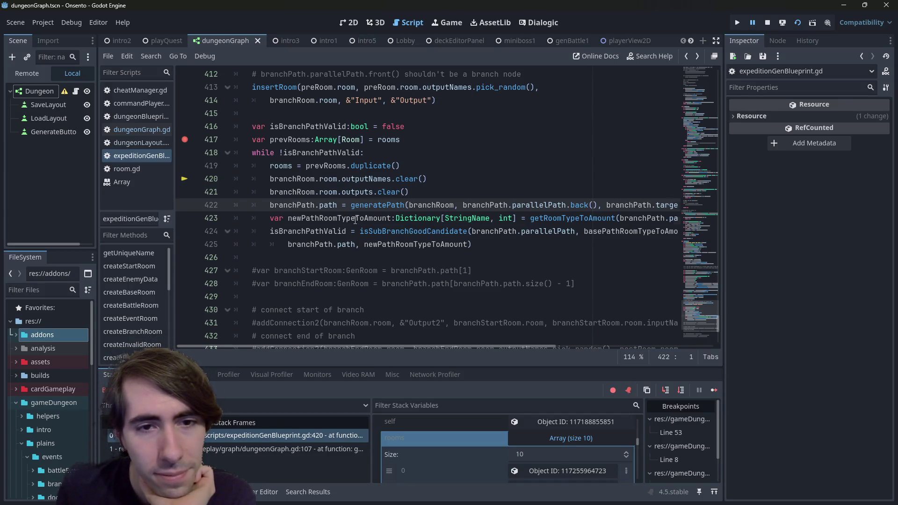
Step: Read branchPath and isBranchPathValid (still false) in the validity check, trace rooms, then continue execution
{"action": "double_click", "coordinate": [355, 218]}
{"action": "double_click", "coordinate": [308, 231]}
{"action": "double_click", "coordinate": [328, 244]}
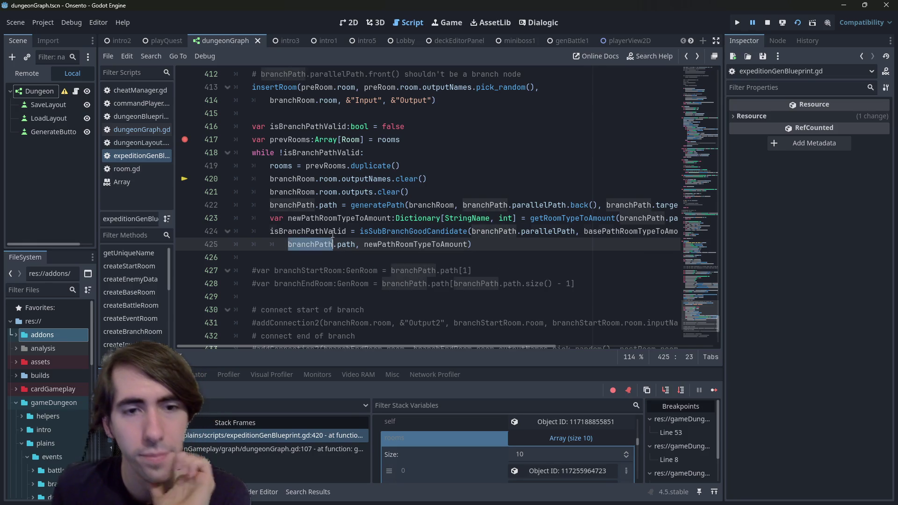
{"action": "double_click", "coordinate": [333, 231]}
{"action": "mouse_move", "coordinate": [332, 232]}
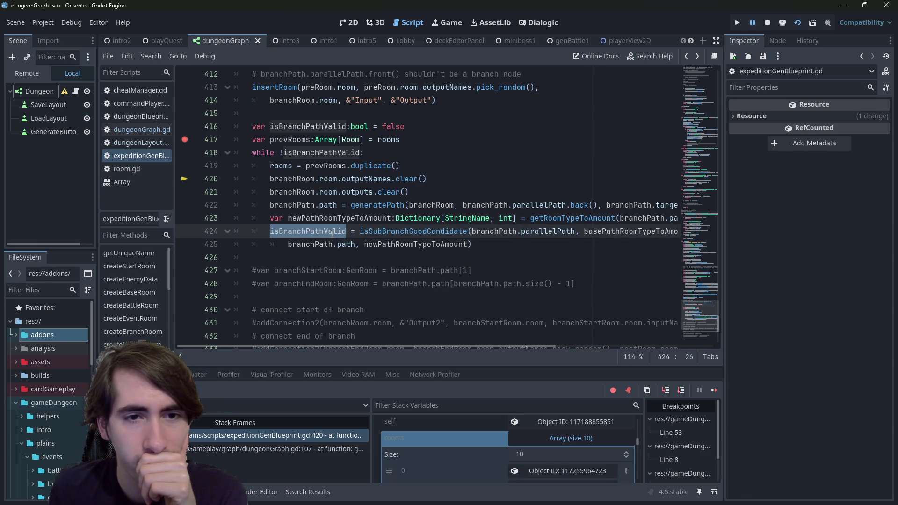
{"action": "double_click", "coordinate": [466, 231]}
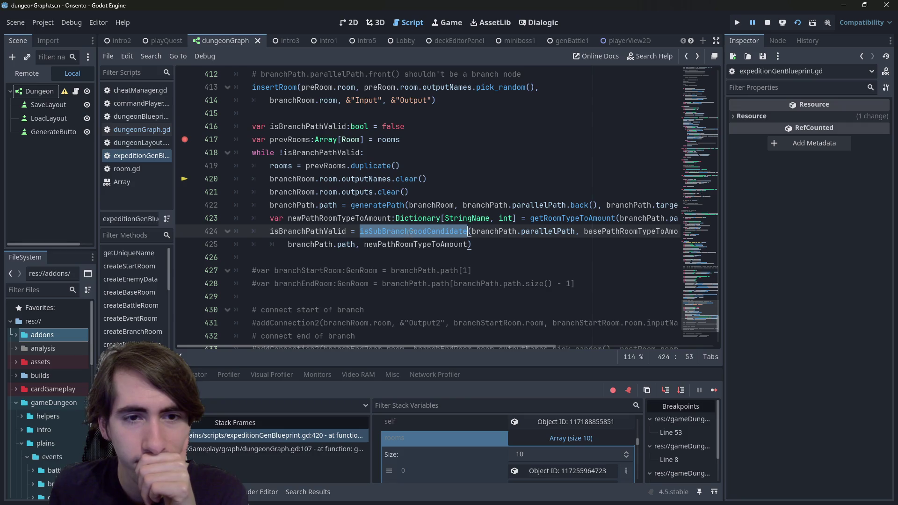
{"action": "double_click", "coordinate": [295, 234]}
{"action": "mouse_move", "coordinate": [298, 231]}
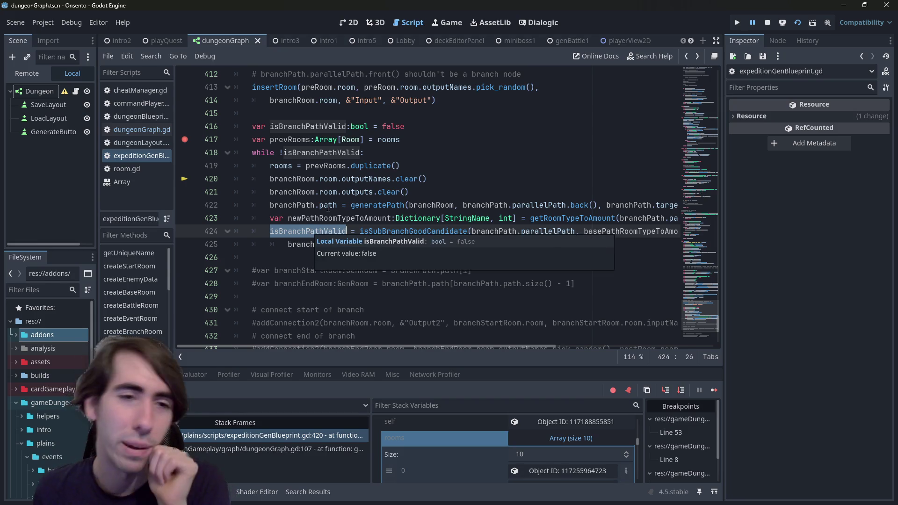
{"action": "mouse_move", "coordinate": [333, 211]}
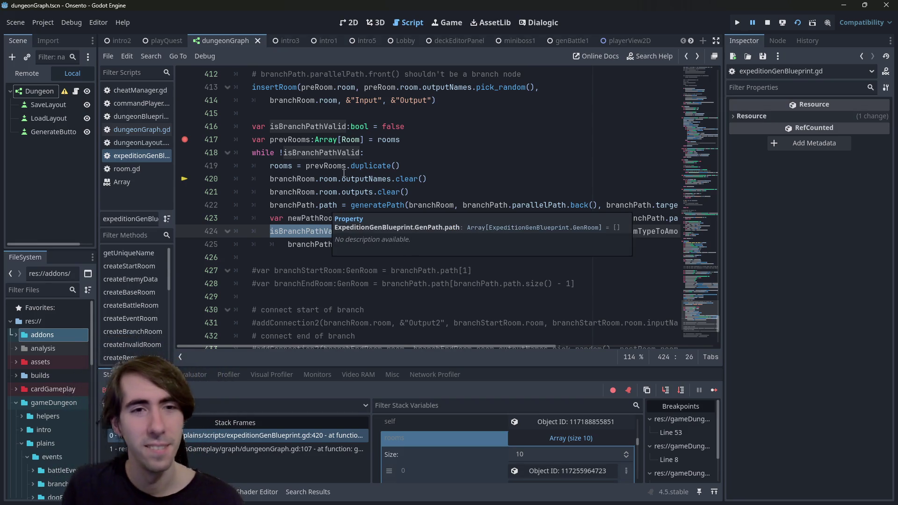
{"action": "double_click", "coordinate": [285, 165]}
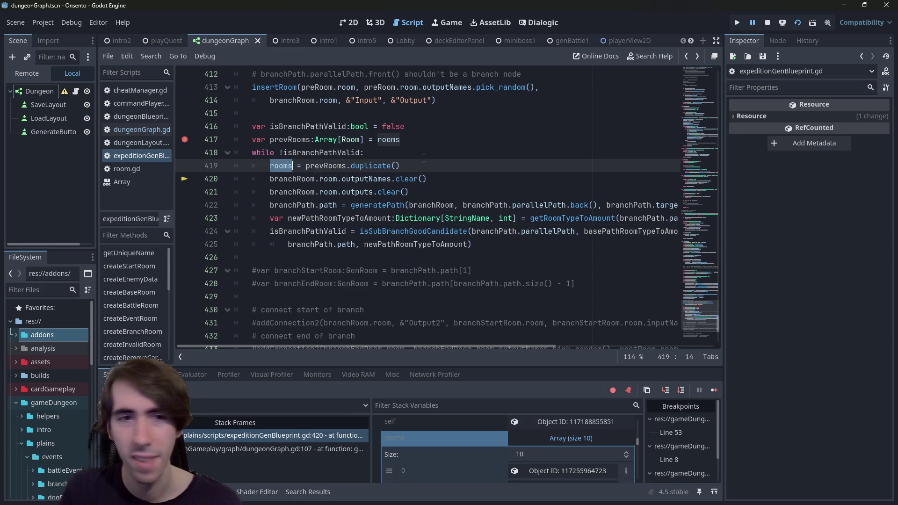
{"action": "left_click", "coordinate": [713, 395]}
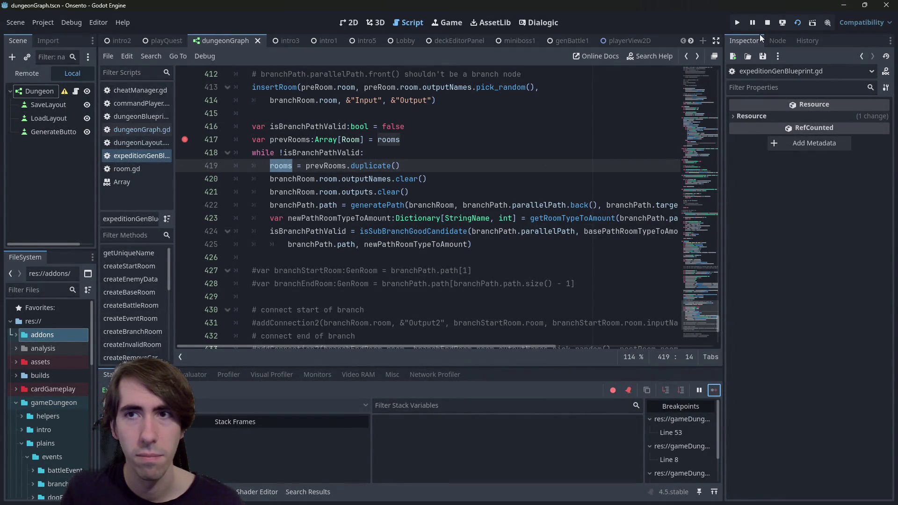
Step: Stop the game and review the branch-path while loop and its isBranchPathValid condition
{"action": "left_click", "coordinate": [767, 23]}
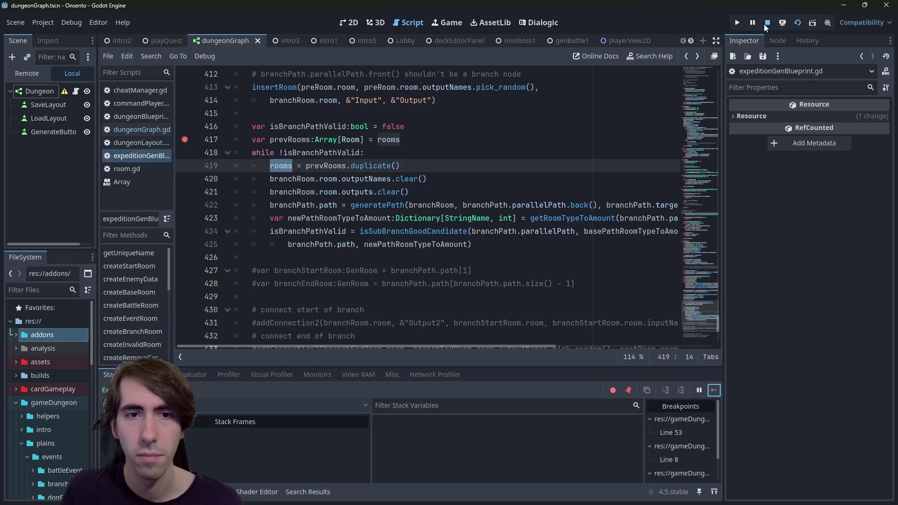
{"action": "left_click_drag", "start_coordinate": [479, 242], "coordinate": [135, 157]}
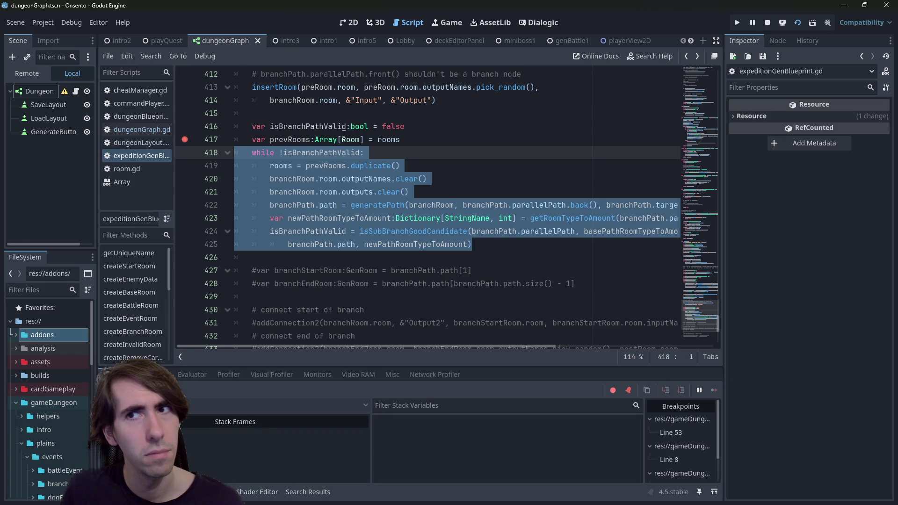
{"action": "left_click", "coordinate": [400, 159]}
{"action": "left_click", "coordinate": [400, 231]}
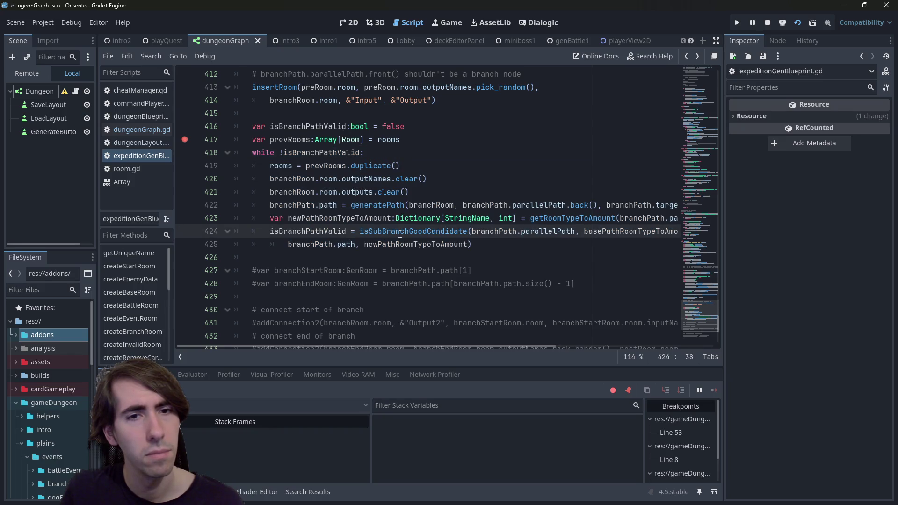
{"action": "left_click", "coordinate": [327, 139]}
{"action": "double_click", "coordinate": [309, 153]}
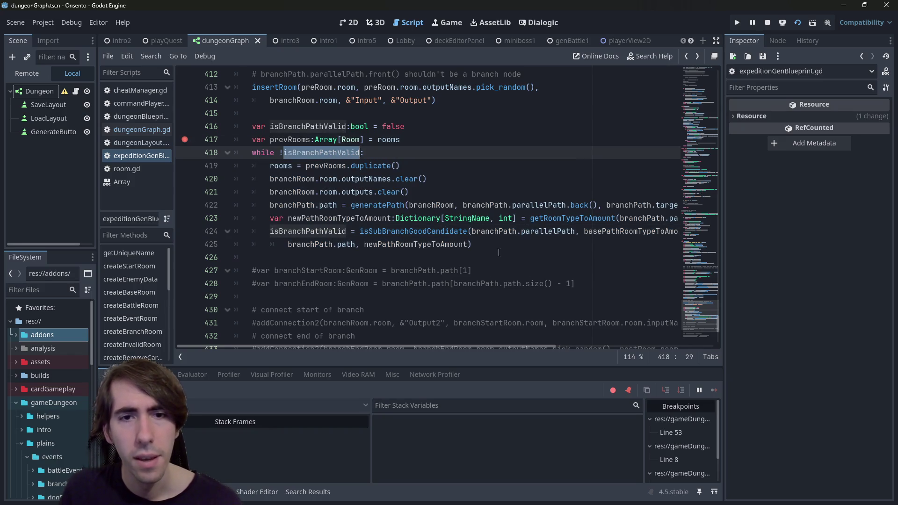
{"action": "left_click", "coordinate": [514, 245]}
Step: Add 'isBranchPathValid = true' as the loop's new last line and run the project
{"action": "key", "text": "Return"}
{"action": "type", "text": "isBranchPathValid"}
{"action": "key", "text": "ctrl+BackSpace"}
{"action": "key", "text": "BackSpace"}
{"action": "type", "text": "isBranchPathValid = true"}
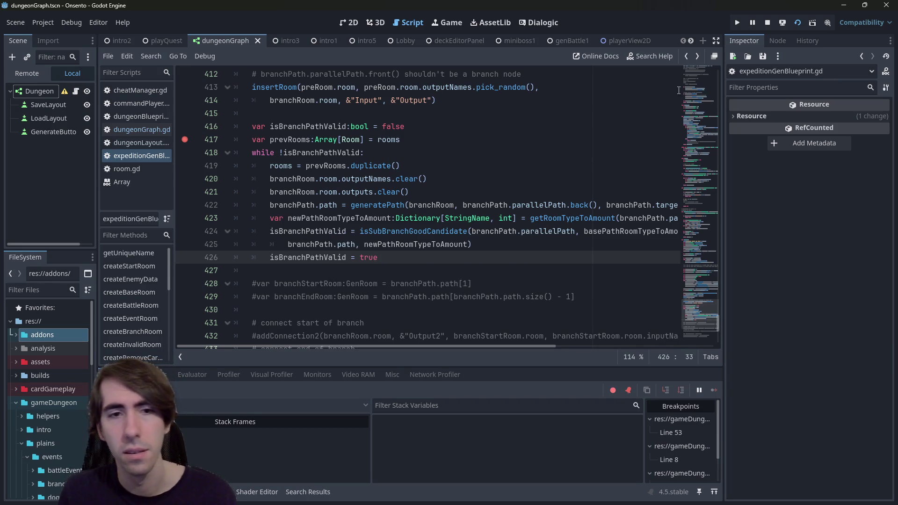
{"action": "left_click", "coordinate": [798, 22]}
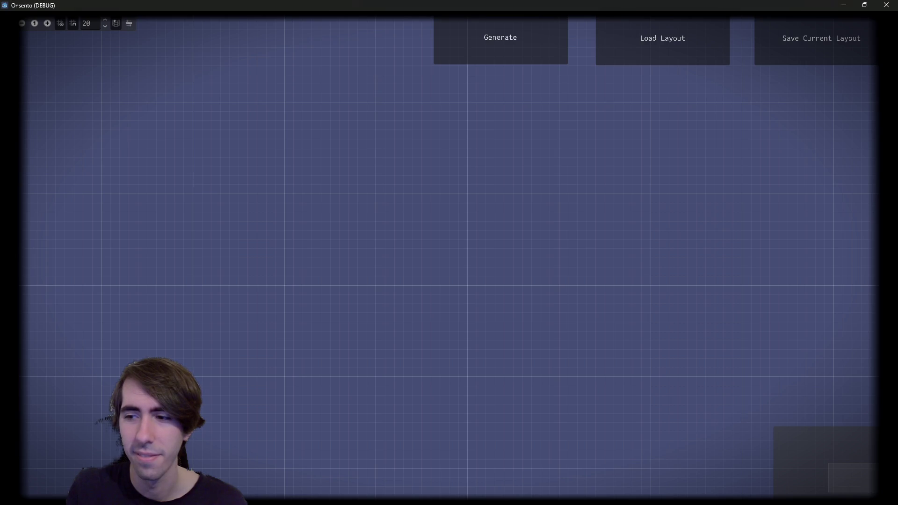
Step: Generate a dungeon, continue past the line-417 breakpoint, and review how saveToDictionary fills roomToPosition
{"action": "left_click", "coordinate": [440, 44]}
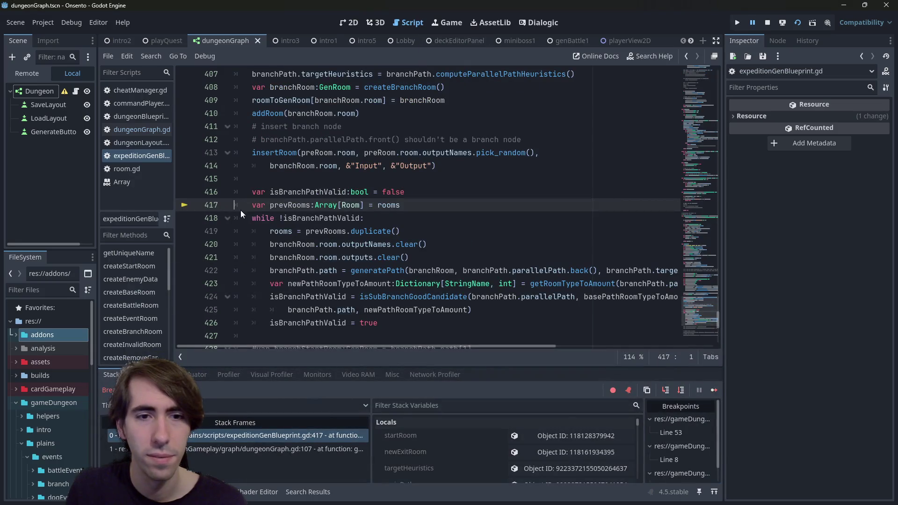
{"action": "left_click", "coordinate": [714, 389]}
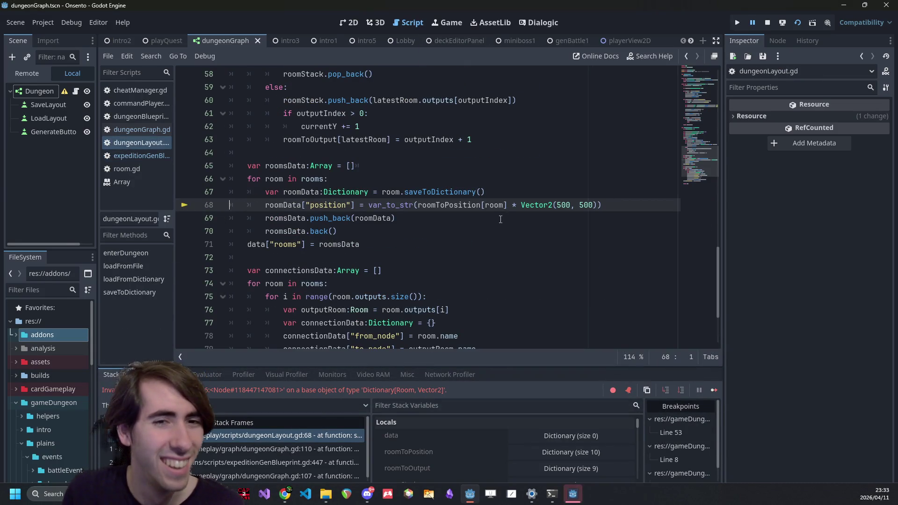
{"action": "scroll", "coordinate": [379, 188], "scroll_direction": "up", "scroll_amount": 1}
{"action": "left_click", "coordinate": [379, 192]}
{"action": "scroll", "coordinate": [697, 149], "scroll_direction": "up", "scroll_amount": 5}
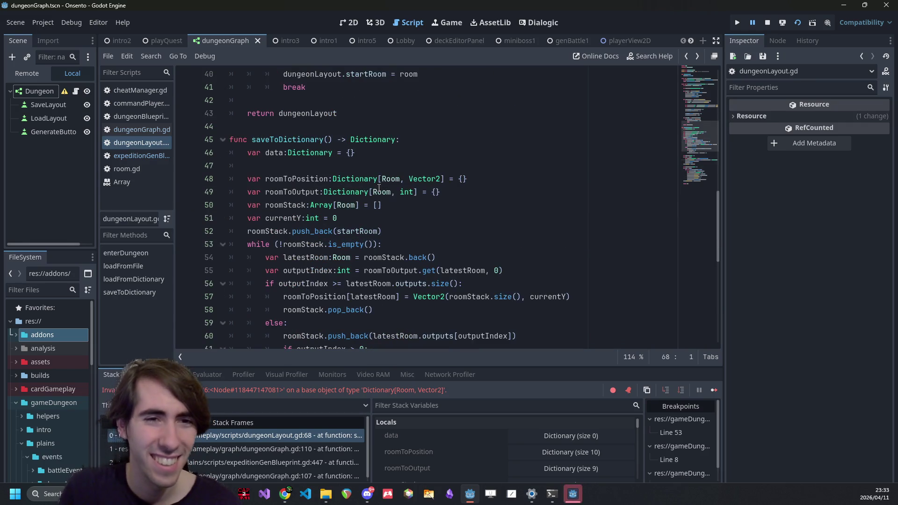
{"action": "left_click", "coordinate": [686, 89]}
Step: Return to expeditionGenBlueprint.gd's branch-path loop and highlight every use of isBranchPathValid
{"action": "left_click", "coordinate": [447, 159]}
{"action": "key", "text": "alt+Left"}
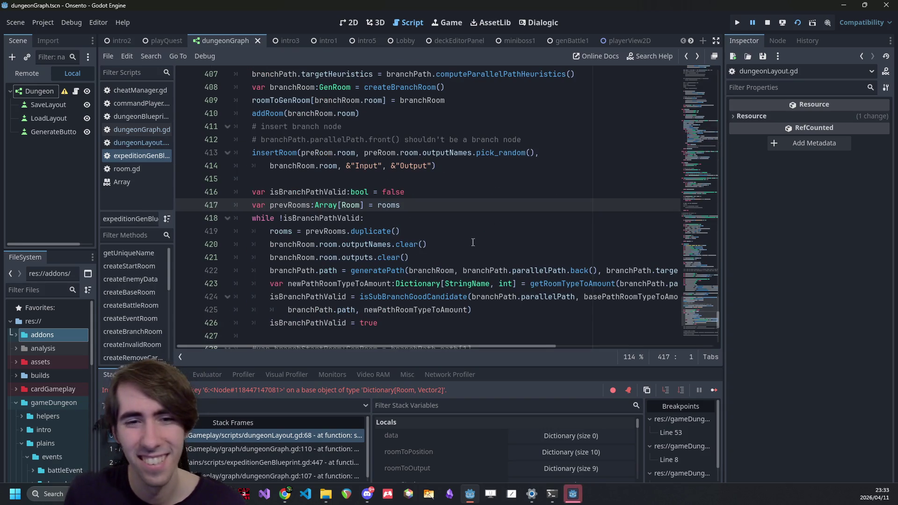
{"action": "double_click", "coordinate": [327, 322]}
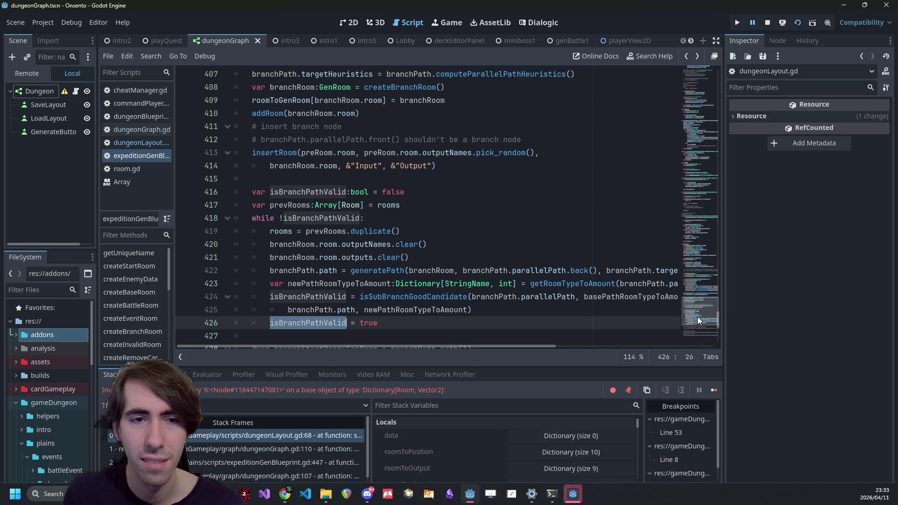
{"action": "mouse_move", "coordinate": [697, 317]}
{"action": "left_mouse_down"}
{"action": "mouse_move", "coordinate": [707, 187]}
{"action": "mouse_move", "coordinate": [689, 178]}
{"action": "left_mouse_up"}
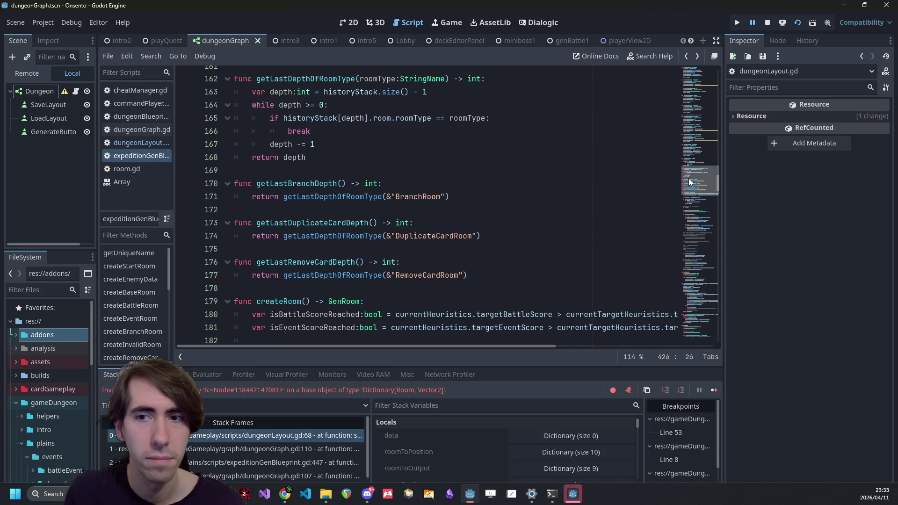
Step: Go to createRoom's exit-room branch and default-room fallback, highlighting potentialRooms and potentialRoomProbabilities
{"action": "mouse_move", "coordinate": [689, 178]}
{"action": "left_mouse_down"}
{"action": "mouse_move", "coordinate": [675, 292]}
{"action": "mouse_move", "coordinate": [684, 70]}
{"action": "mouse_move", "coordinate": [675, 190]}
{"action": "left_mouse_up"}
{"action": "left_click", "coordinate": [522, 172]}
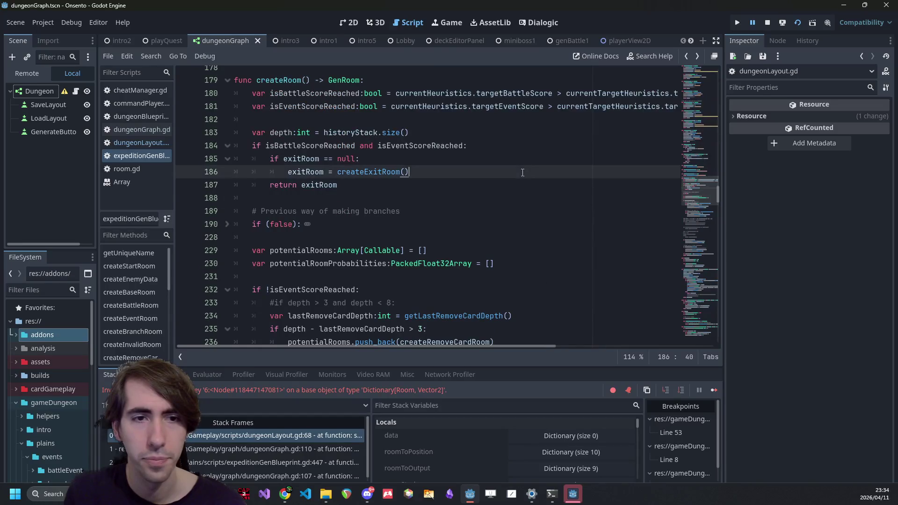
{"action": "scroll", "coordinate": [523, 172], "scroll_direction": "down", "scroll_amount": 12}
{"action": "scroll", "coordinate": [505, 206], "scroll_direction": "up", "scroll_amount": 1}
{"action": "left_click", "coordinate": [322, 240]}
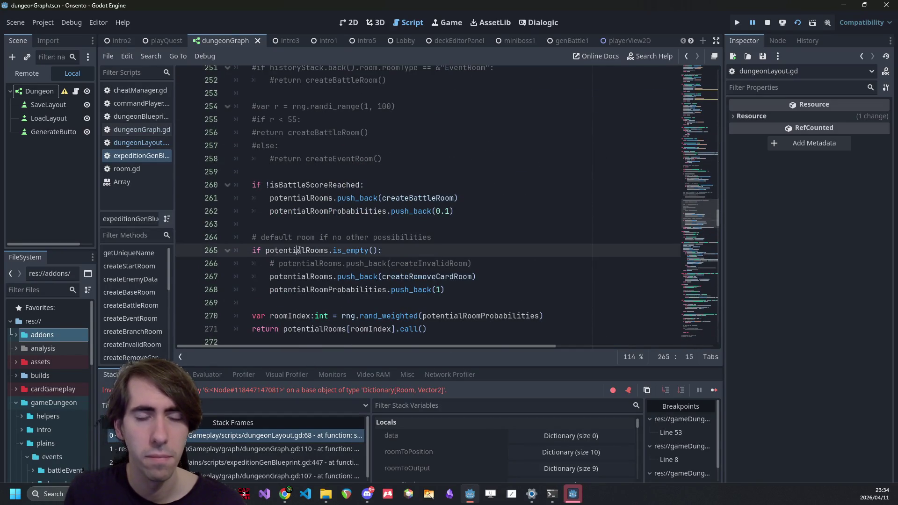
{"action": "double_click", "coordinate": [295, 251]}
{"action": "left_click", "coordinate": [299, 303]}
{"action": "double_click", "coordinate": [302, 290]}
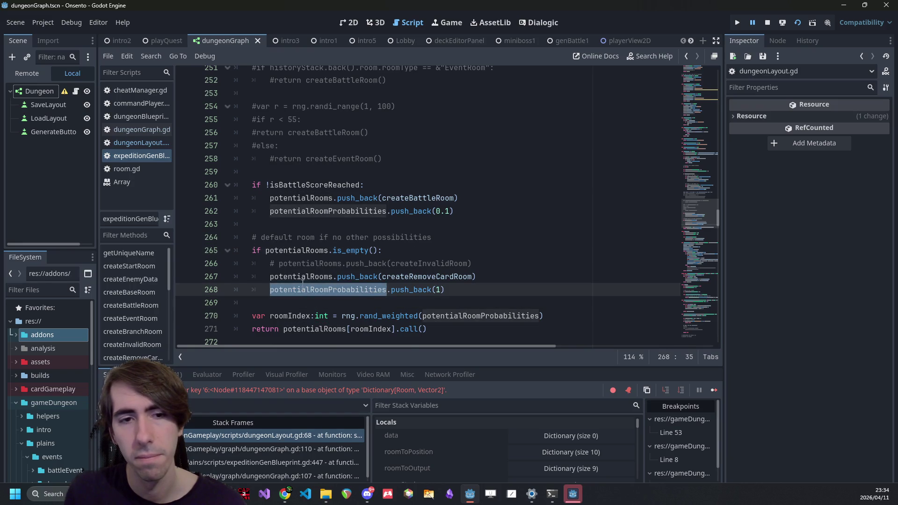
{"action": "scroll", "coordinate": [302, 282], "scroll_direction": "down", "scroll_amount": 1}
{"action": "mouse_move", "coordinate": [446, 251]}
{"action": "left_mouse_down"}
{"action": "mouse_move", "coordinate": [207, 205]}
{"action": "mouse_move", "coordinate": [193, 211]}
{"action": "left_mouse_up"}
Step: Comment out the default-room fallback block at lines 264–268 and save the script
{"action": "mouse_move", "coordinate": [445, 251]}
{"action": "left_mouse_down"}
{"action": "mouse_move", "coordinate": [196, 210]}
{"action": "mouse_move", "coordinate": [193, 196]}
{"action": "left_mouse_up"}
{"action": "key", "text": "ctrl+k"}
{"action": "key", "text": "ctrl+s"}
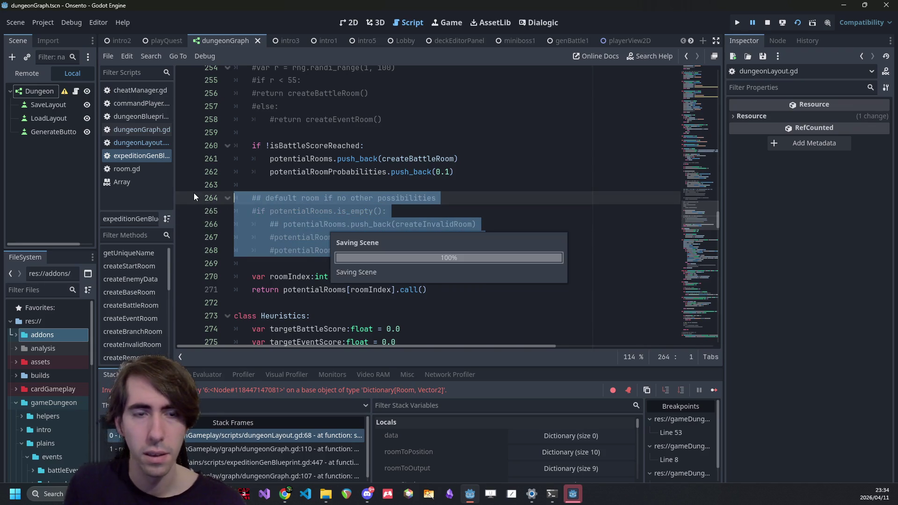
Step: Restart the game and generate a dungeon to test the change
{"action": "left_click", "coordinate": [767, 22]}
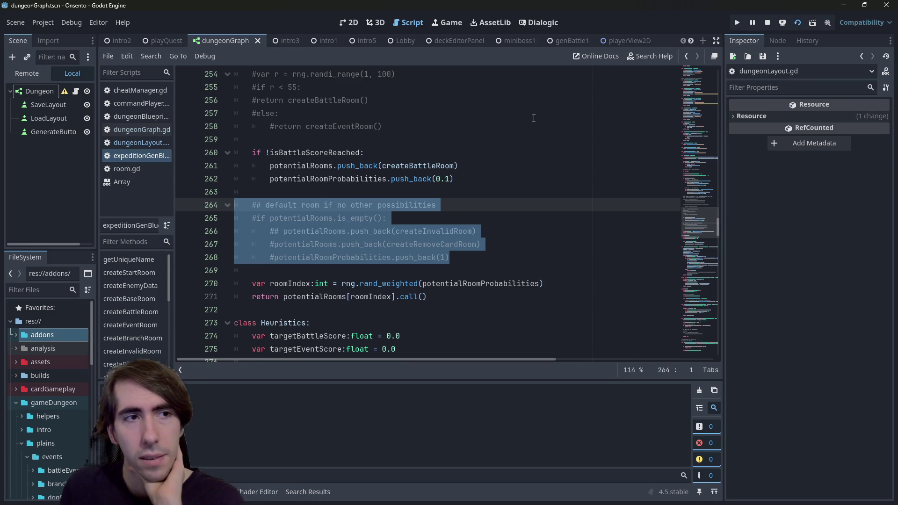
{"action": "key", "text": "F5"}
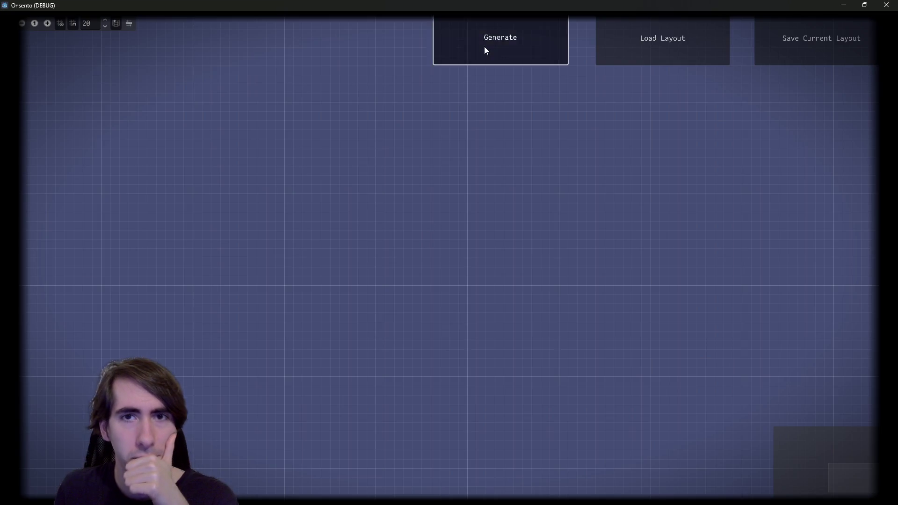
{"action": "left_click", "coordinate": [485, 47]}
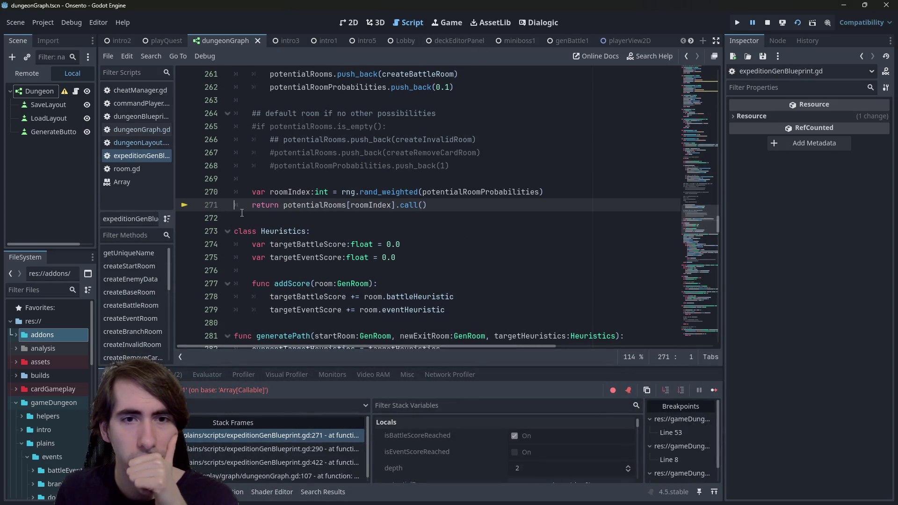
Step: Review the commented createRemoveCardRoom line and highlight every use of isEventScoreReached
{"action": "scroll", "coordinate": [251, 214], "scroll_direction": "up", "scroll_amount": 3}
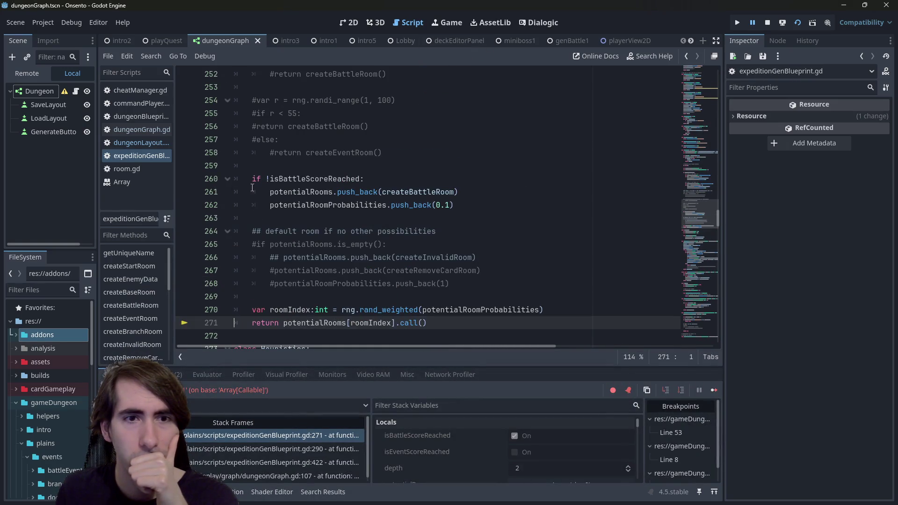
{"action": "left_click", "coordinate": [448, 271]}
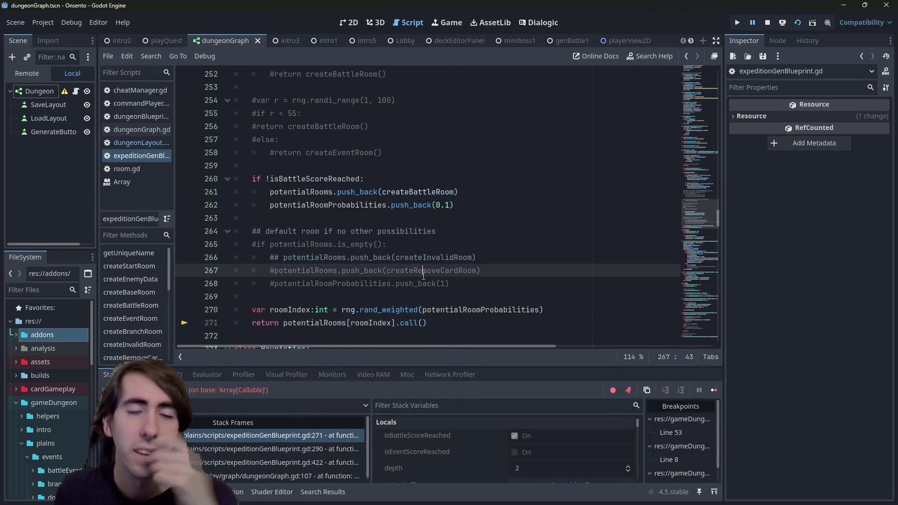
{"action": "scroll", "coordinate": [423, 271], "scroll_direction": "up", "scroll_amount": 2}
{"action": "scroll", "coordinate": [424, 272], "scroll_direction": "up", "scroll_amount": 3}
{"action": "scroll", "coordinate": [419, 268], "scroll_direction": "down", "scroll_amount": 6}
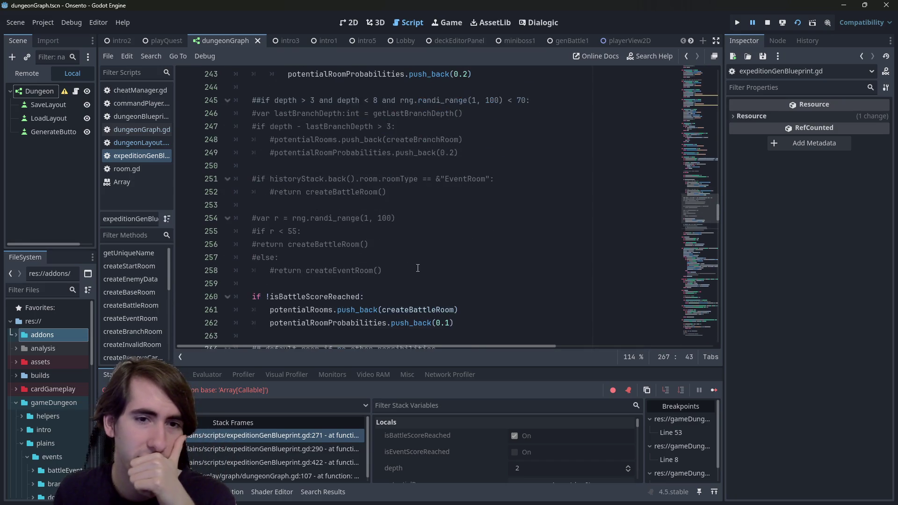
{"action": "scroll", "coordinate": [409, 267], "scroll_direction": "up", "scroll_amount": 7}
{"action": "scroll", "coordinate": [409, 267], "scroll_direction": "up", "scroll_amount": 2}
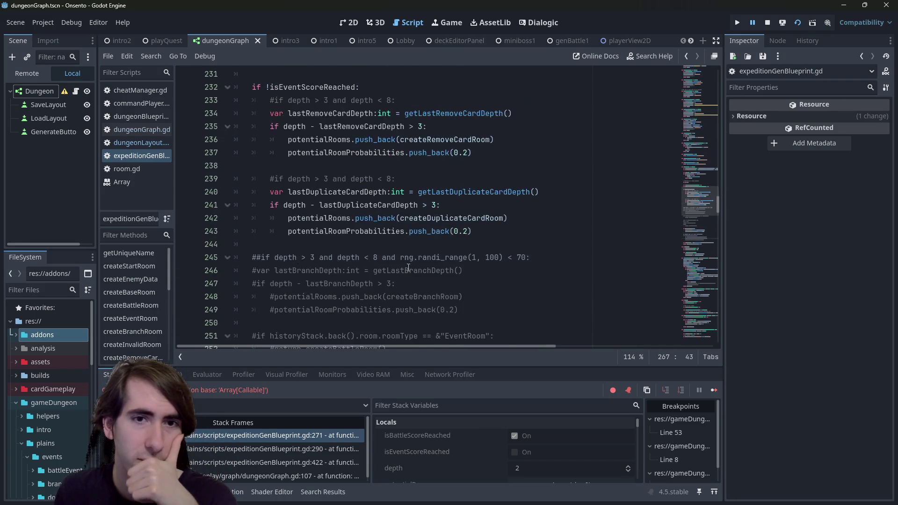
{"action": "double_click", "coordinate": [303, 125]}
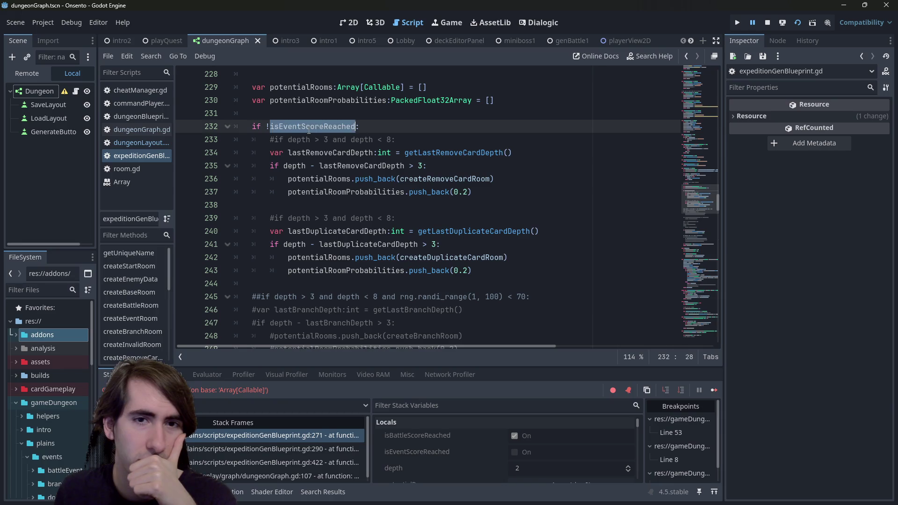
{"action": "scroll", "coordinate": [305, 126], "scroll_direction": "up", "scroll_amount": 3}
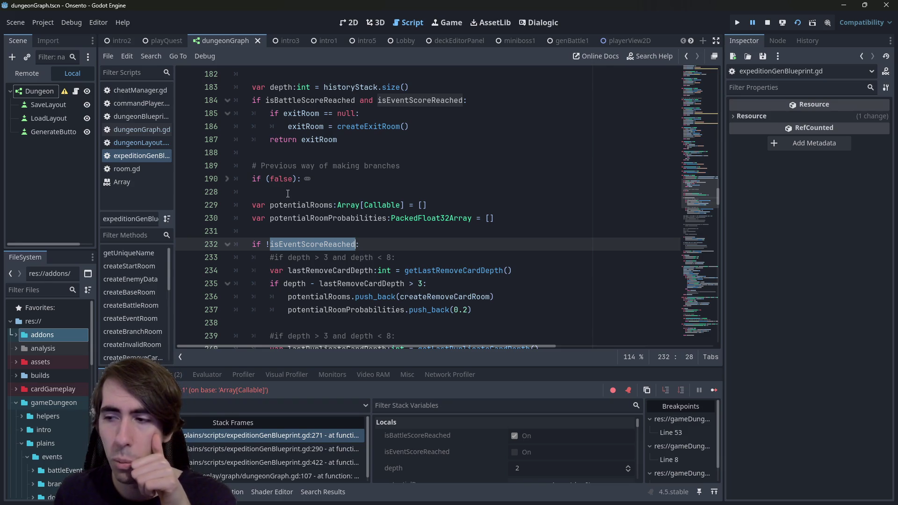
{"action": "scroll", "coordinate": [288, 194], "scroll_direction": "up", "scroll_amount": 2}
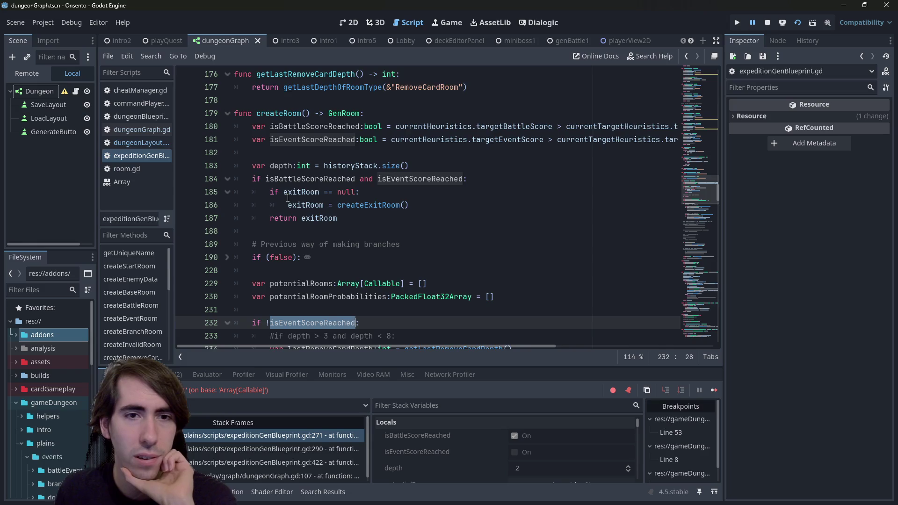
{"action": "scroll", "coordinate": [287, 198], "scroll_direction": "down", "scroll_amount": 12}
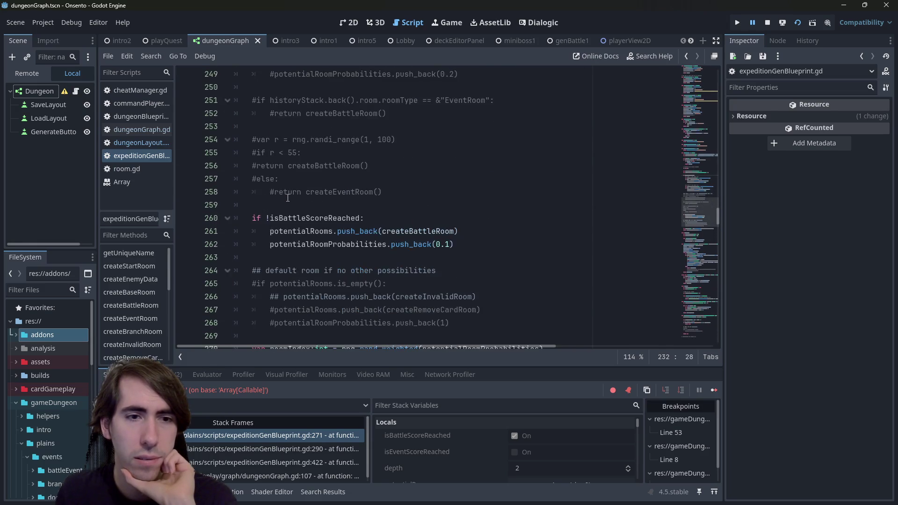
{"action": "scroll", "coordinate": [288, 198], "scroll_direction": "down", "scroll_amount": 1}
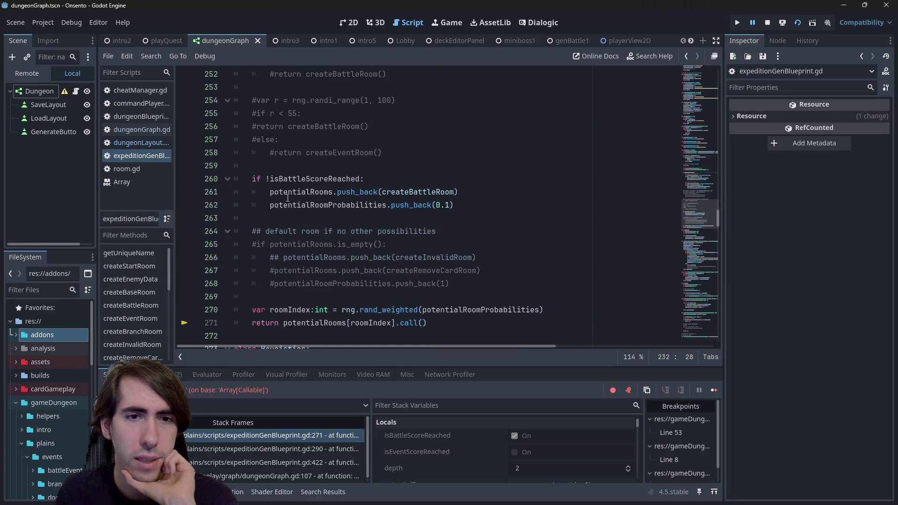
Step: Uncomment the default-room fallback block again with Ctrl+K
{"action": "mouse_move", "coordinate": [287, 194]}
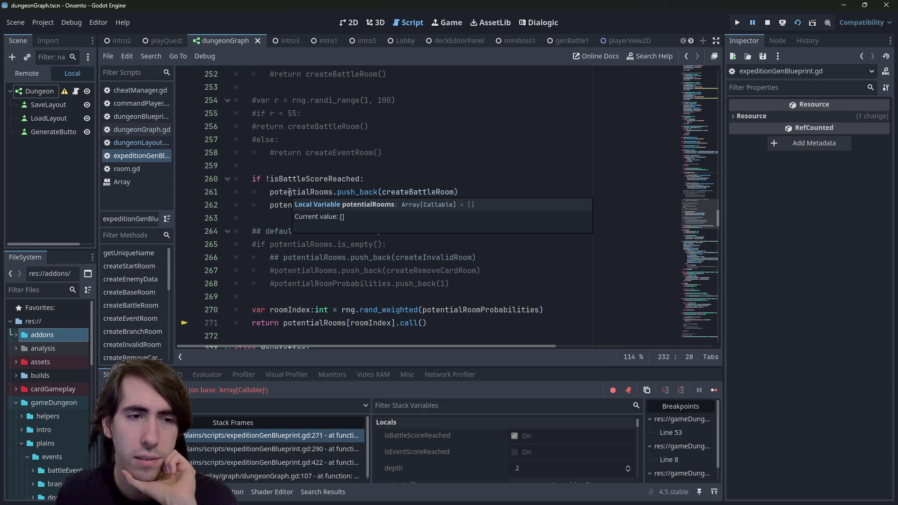
{"action": "left_click", "coordinate": [323, 165]}
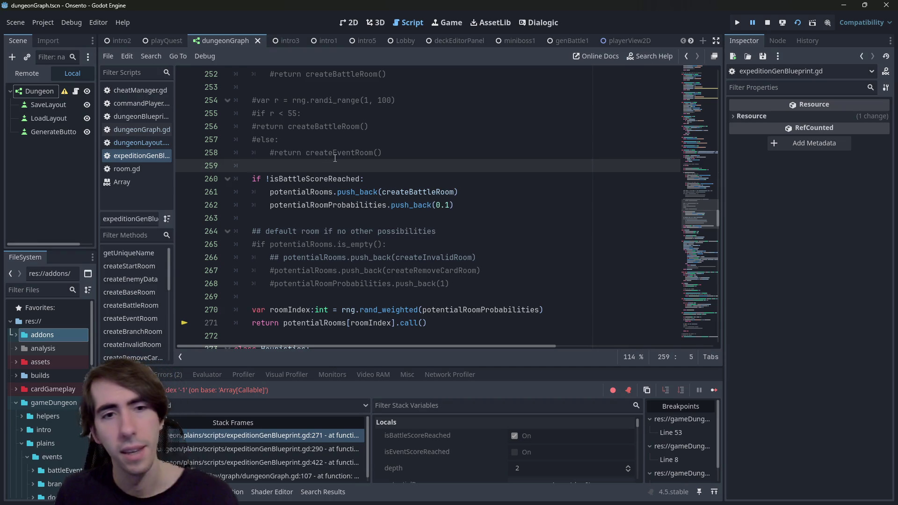
{"action": "key", "text": "Down"}
{"action": "key", "text": "Down"}
{"action": "key", "text": "Down"}
{"action": "key", "text": "End"}
{"action": "key", "text": "shift+Up"}
{"action": "key", "text": "shift+Up"}
{"action": "key", "text": "shift+Up"}
{"action": "key", "text": "shift+Home"}
{"action": "key", "text": "ctrl+k"}
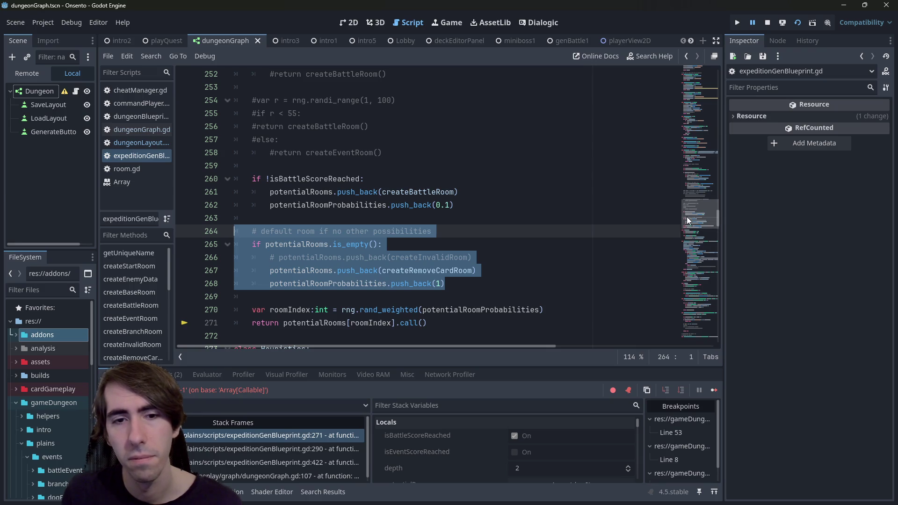
Step: Scroll the script down to the branch-insertion loop around line 411
{"action": "left_click_drag", "start_coordinate": [711, 277], "coordinate": [700, 322]}
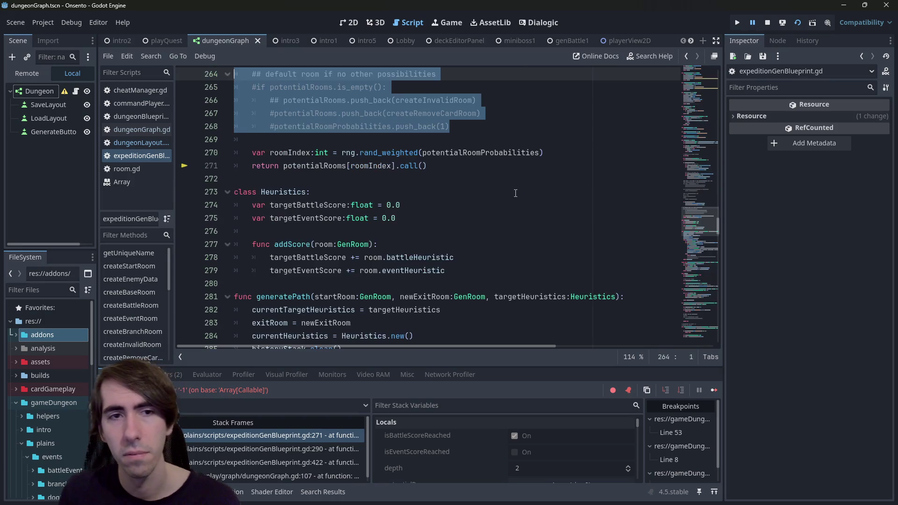
{"action": "left_click", "coordinate": [698, 322]}
{"action": "left_click_drag", "start_coordinate": [698, 321], "coordinate": [690, 339]}
{"action": "scroll", "coordinate": [495, 259], "scroll_direction": "up", "scroll_amount": 5}
{"action": "scroll", "coordinate": [483, 253], "scroll_direction": "up", "scroll_amount": 1}
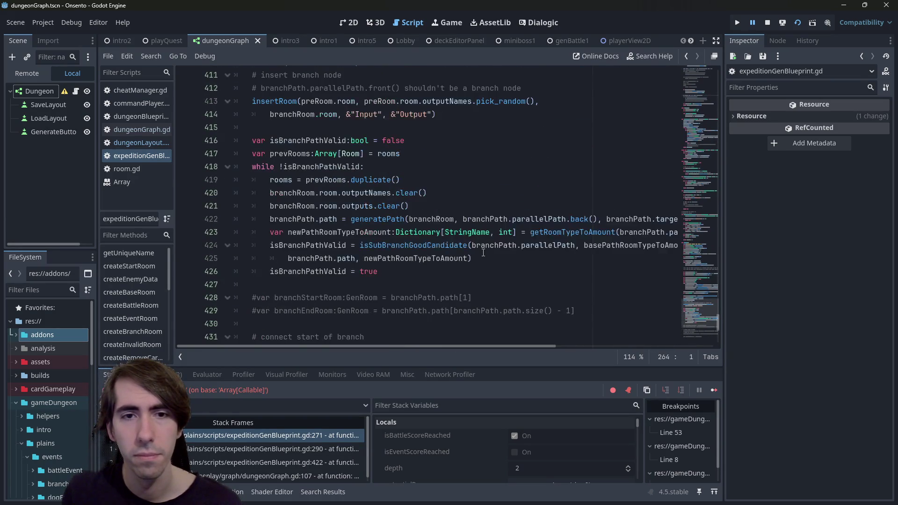
{"action": "left_click", "coordinate": [561, 233]}
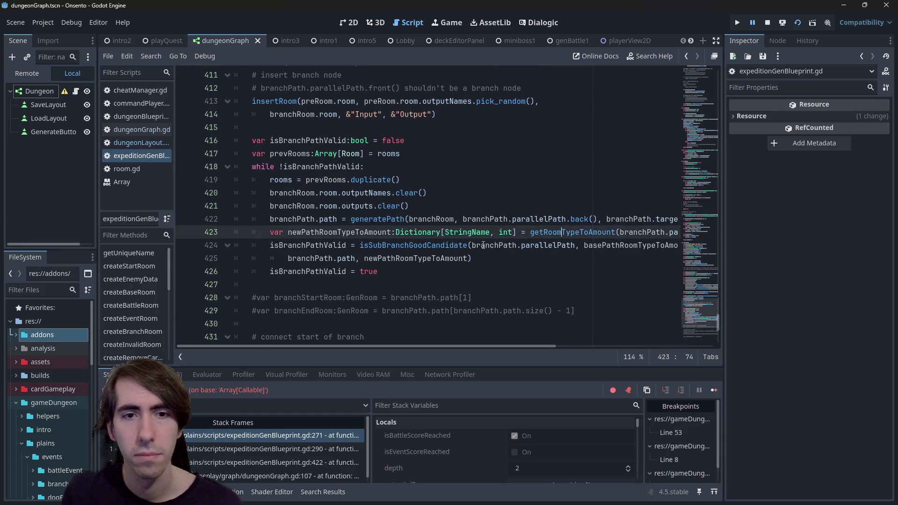
{"action": "left_click", "coordinate": [374, 219]}
{"action": "left_click", "coordinate": [384, 219]}
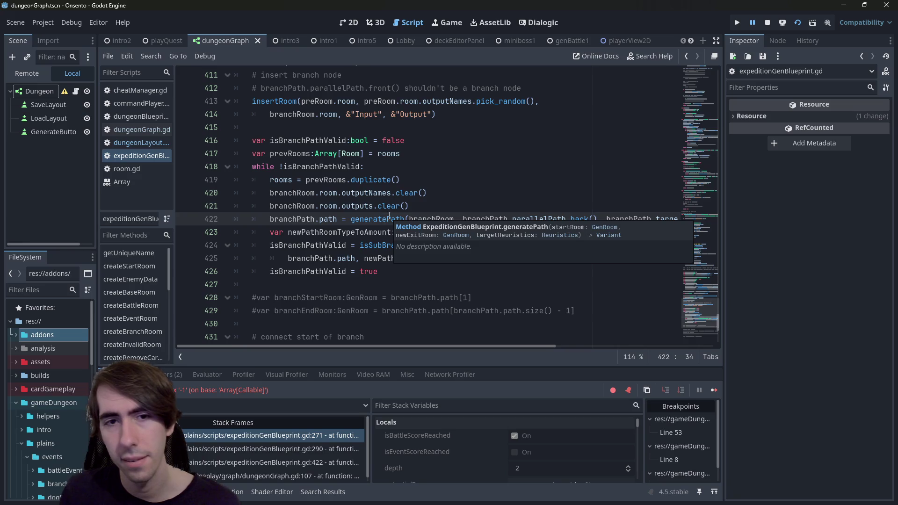
{"action": "left_click", "coordinate": [387, 219]}
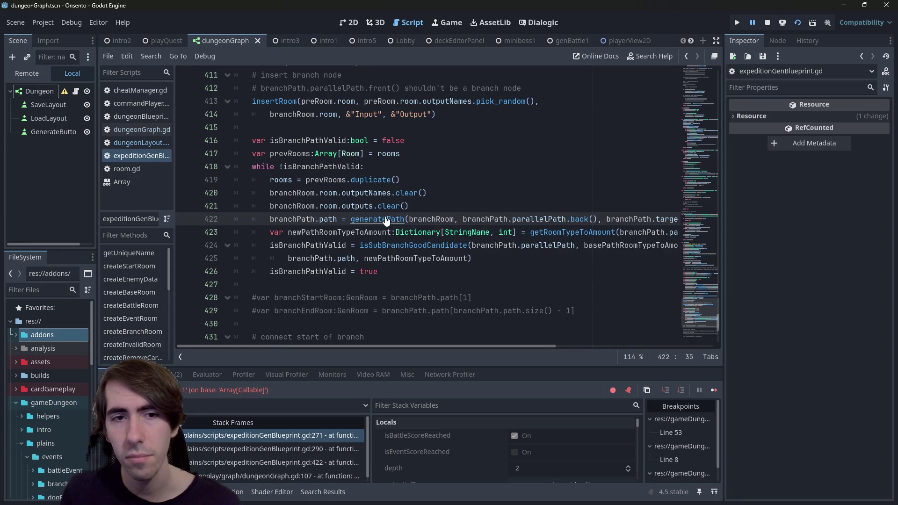
{"action": "left_click", "coordinate": [407, 256], "text": "ctrl"}
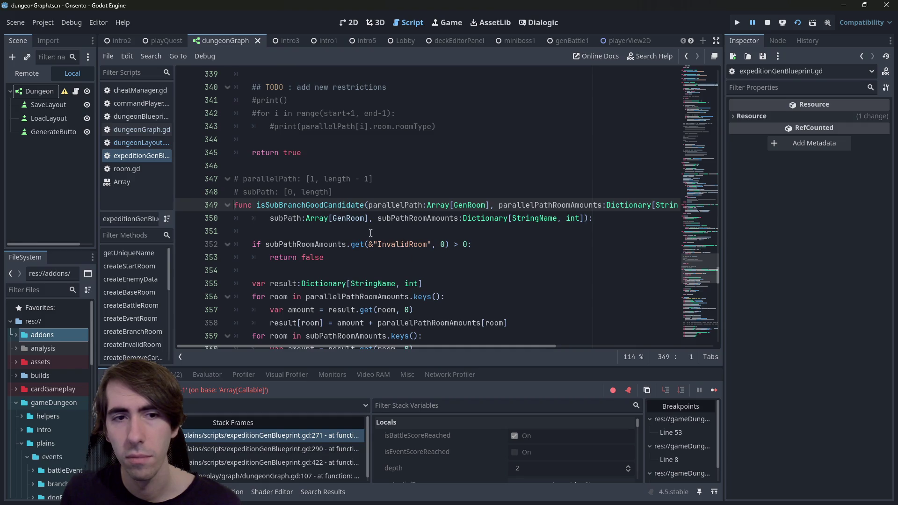
{"action": "scroll", "coordinate": [370, 233], "scroll_direction": "down", "scroll_amount": 2}
{"action": "double_click", "coordinate": [292, 140]}
{"action": "scroll", "coordinate": [297, 150], "scroll_direction": "down", "scroll_amount": 2}
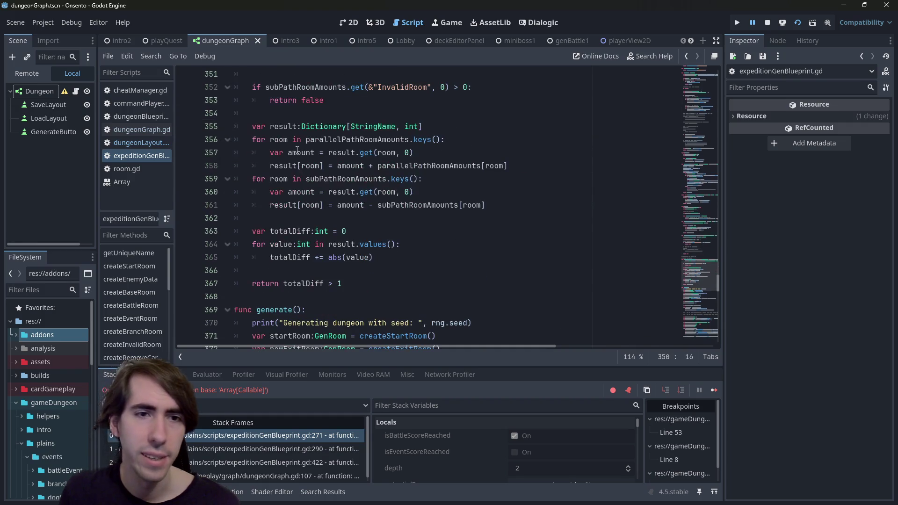
{"action": "double_click", "coordinate": [283, 140]}
{"action": "scroll", "coordinate": [299, 187], "scroll_direction": "up", "scroll_amount": 1}
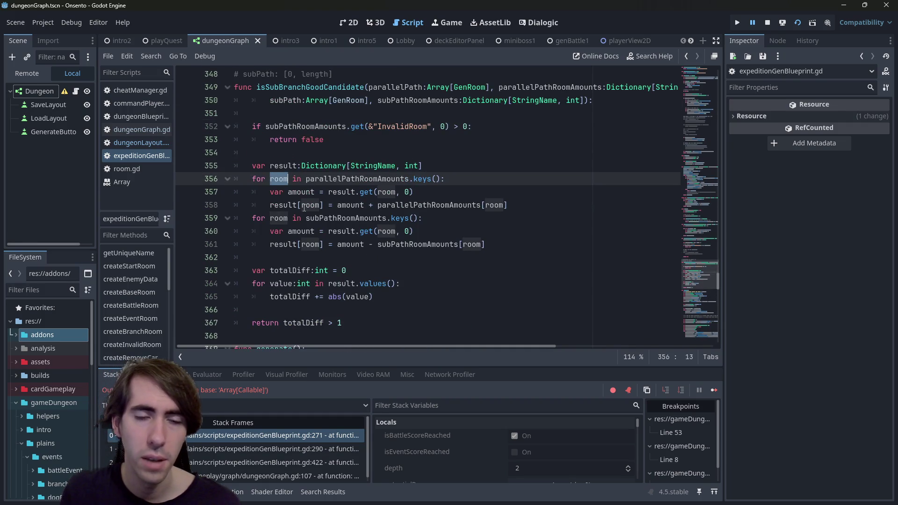
{"action": "key", "text": "alt+Left"}
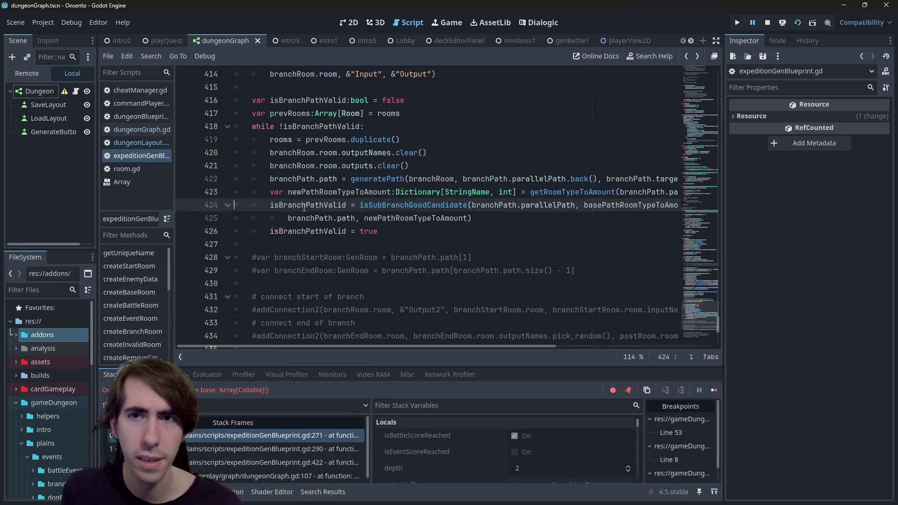
{"action": "mouse_move", "coordinate": [305, 207]}
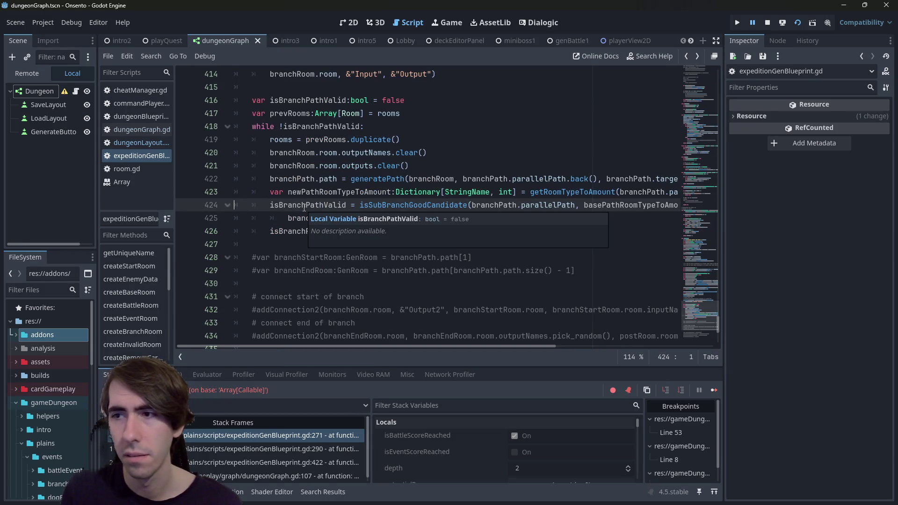
{"action": "scroll", "coordinate": [488, 254], "scroll_direction": "up", "scroll_amount": 1}
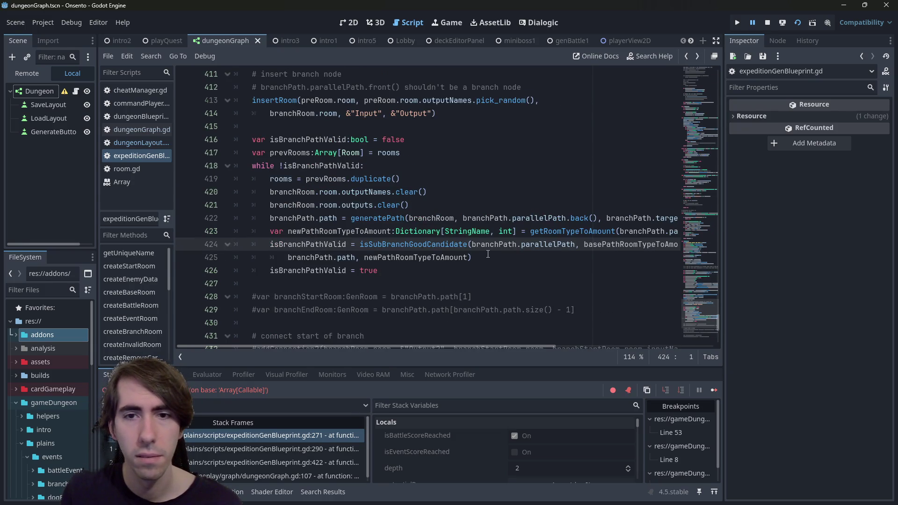
{"action": "double_click", "coordinate": [360, 229]}
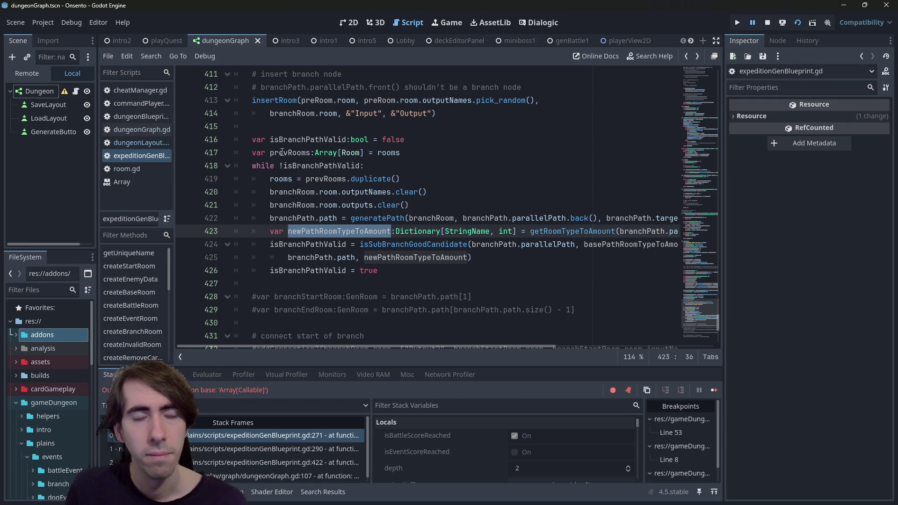
{"action": "double_click", "coordinate": [313, 139]}
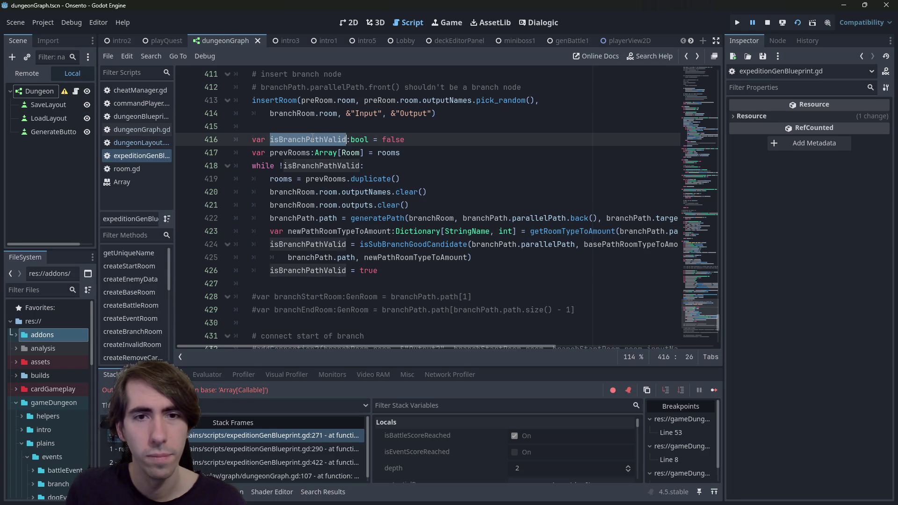
{"action": "mouse_move", "coordinate": [326, 166]}
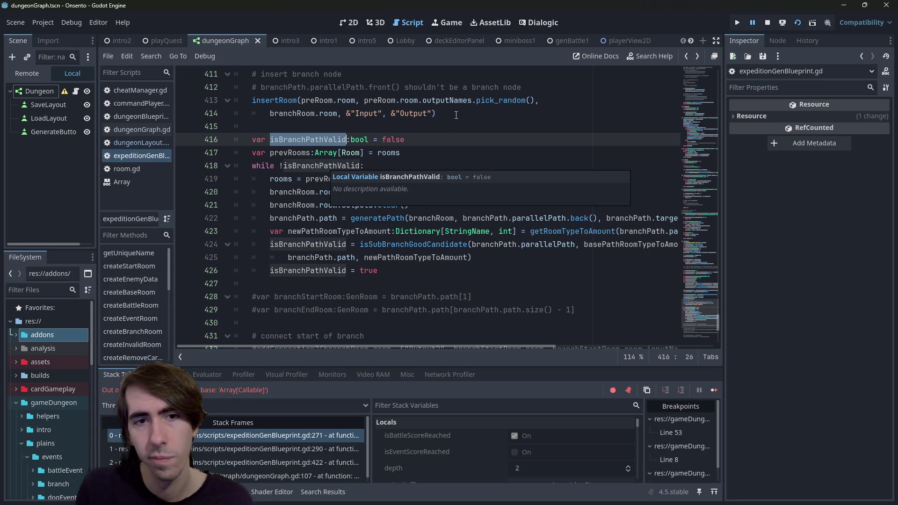
{"action": "left_click_drag", "start_coordinate": [409, 205], "coordinate": [167, 144]}
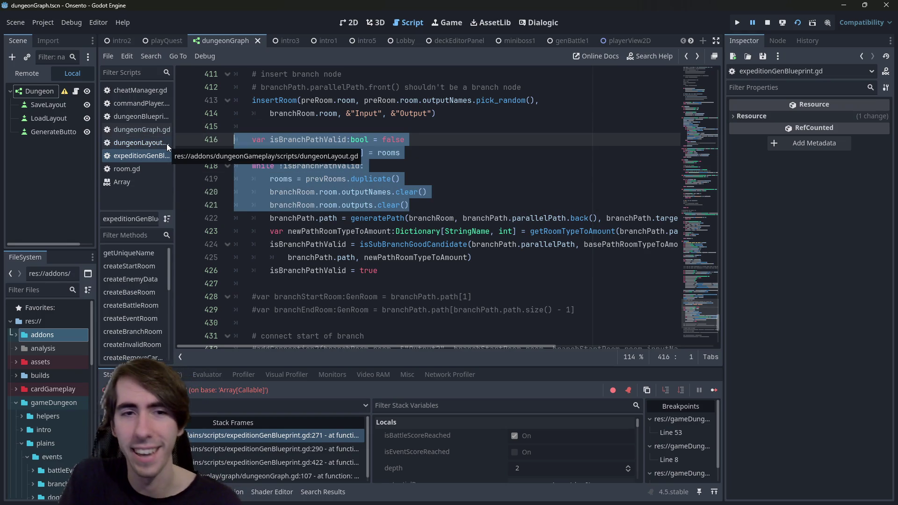
Step: Comment out lines 416–421 and 423–426 of the validation loop and unindent line 422
{"action": "key", "text": "ctrl+k"}
{"action": "left_click_drag", "start_coordinate": [379, 272], "coordinate": [197, 236]}
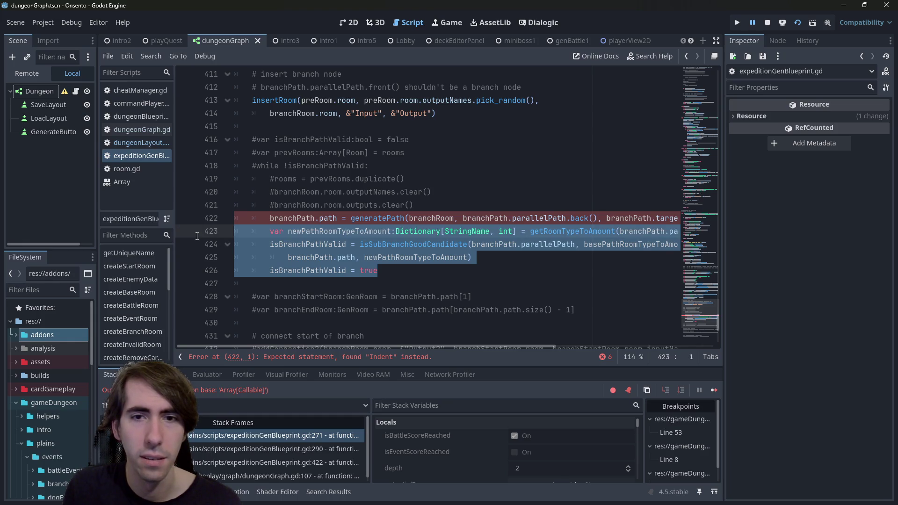
{"action": "key", "text": "ctrl+k"}
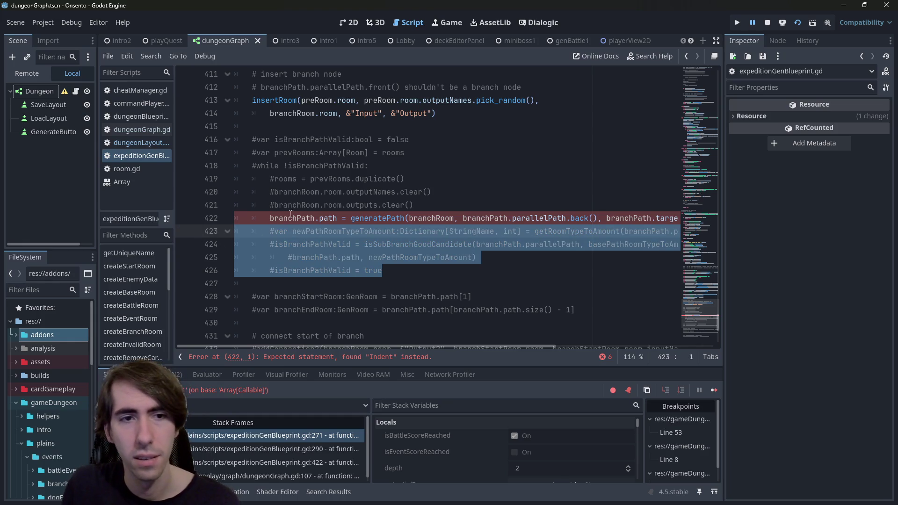
{"action": "left_click", "coordinate": [270, 218]}
{"action": "key", "text": "BackSpace"}
{"action": "left_click", "coordinate": [342, 205]}
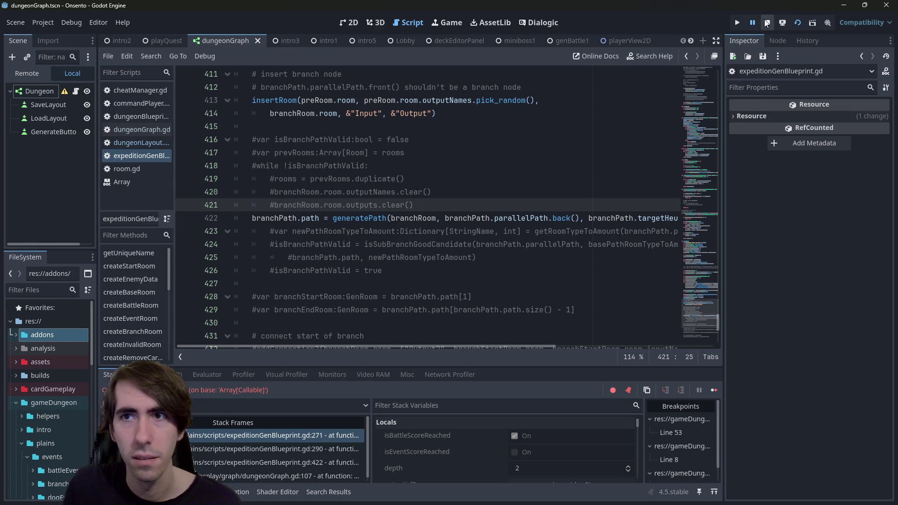
Step: Relaunch the game and generate a new dungeon layout, hitting the line 271 error
{"action": "left_click", "coordinate": [765, 21]}
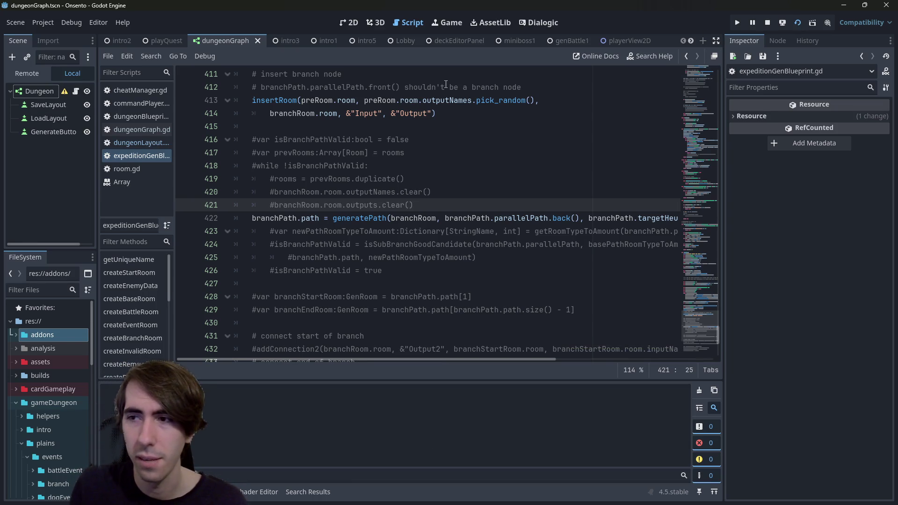
{"action": "key", "text": "F6"}
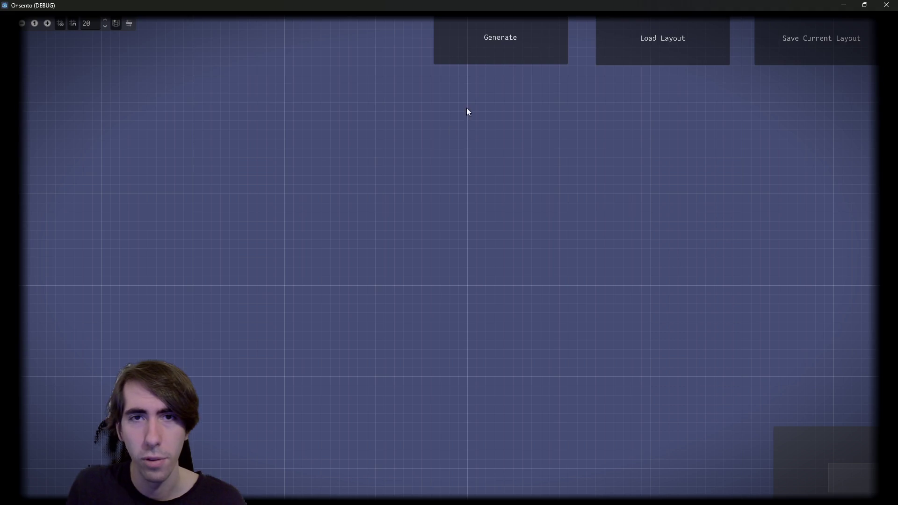
{"action": "left_click", "coordinate": [501, 47]}
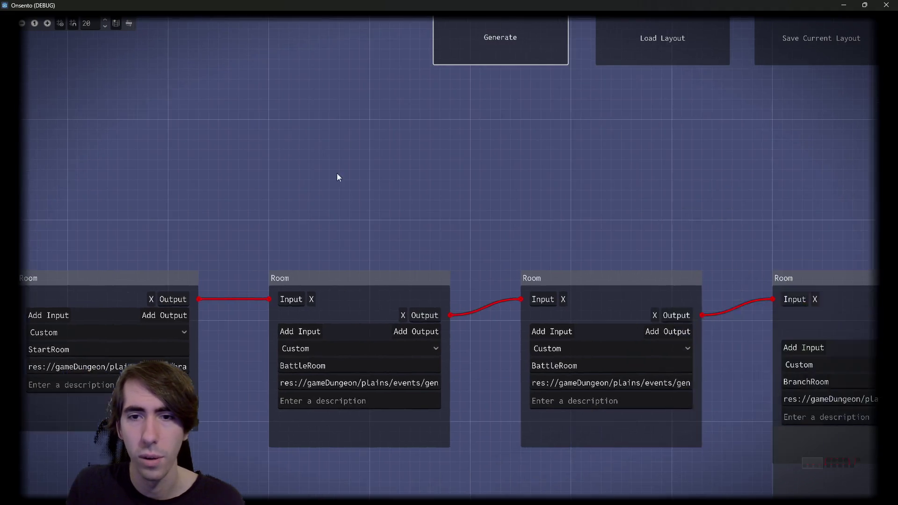
{"action": "left_click", "coordinate": [482, 55]}
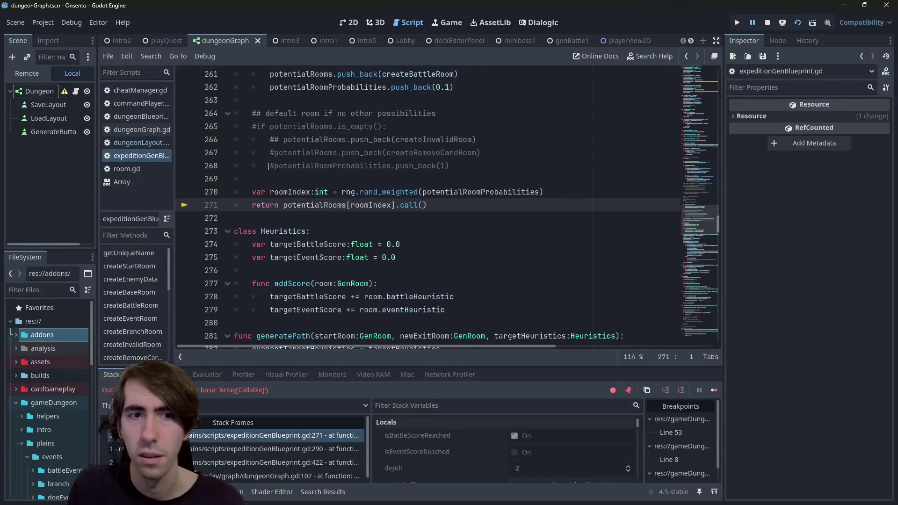
Step: Uncomment the default-room fallback at lines 264–268 and save the script
{"action": "scroll", "coordinate": [337, 262], "scroll_direction": "up", "scroll_amount": 3}
{"action": "left_click_drag", "start_coordinate": [495, 294], "coordinate": [181, 236]}
{"action": "key", "text": "ctrl+k"}
{"action": "key", "text": "ctrl+s"}
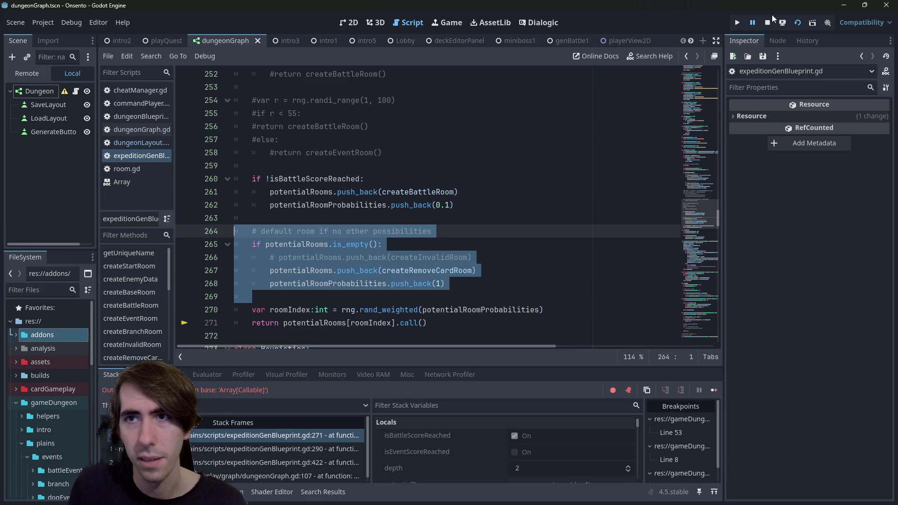
Step: Stop the paused debug session and relaunch the game with F5
{"action": "left_click", "coordinate": [538, 258]}
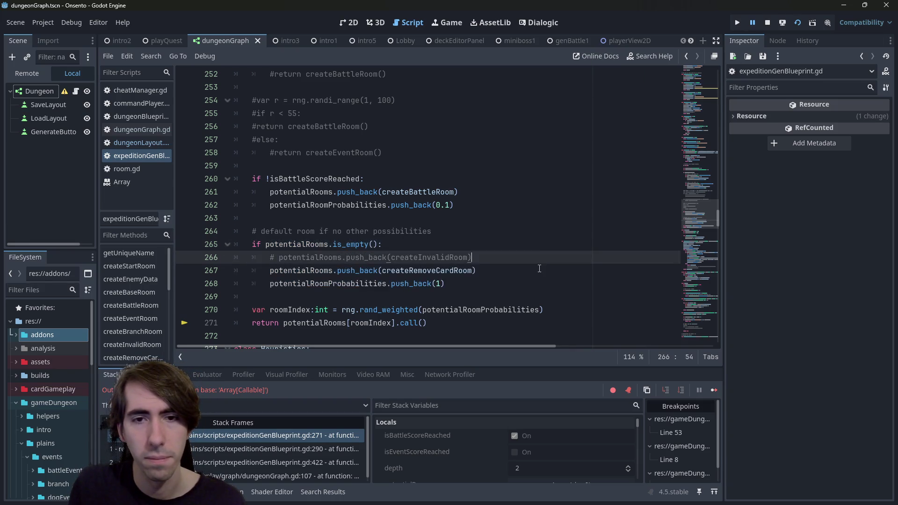
{"action": "left_click", "coordinate": [540, 269]}
{"action": "left_click", "coordinate": [766, 22]}
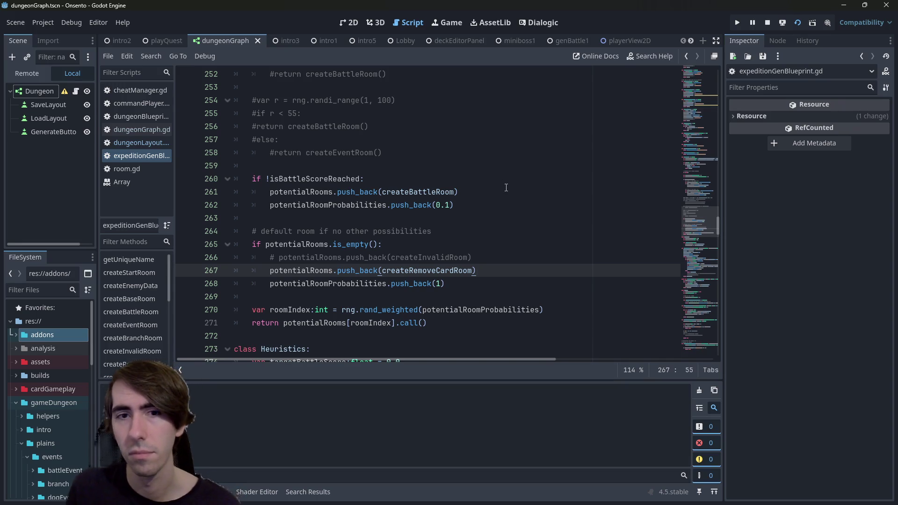
{"action": "key", "text": "F5"}
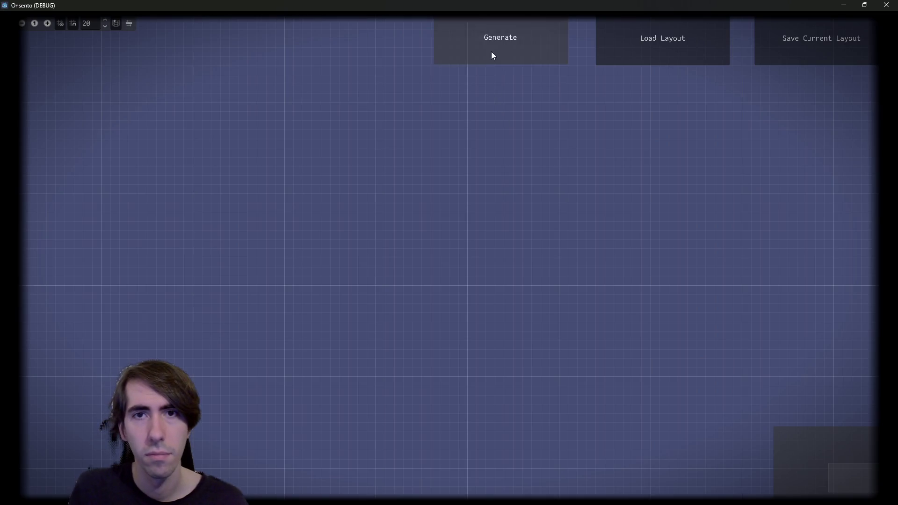
Step: Generate nine dungeon layouts in a row to inspect their branches
{"action": "left_click", "coordinate": [492, 55]}
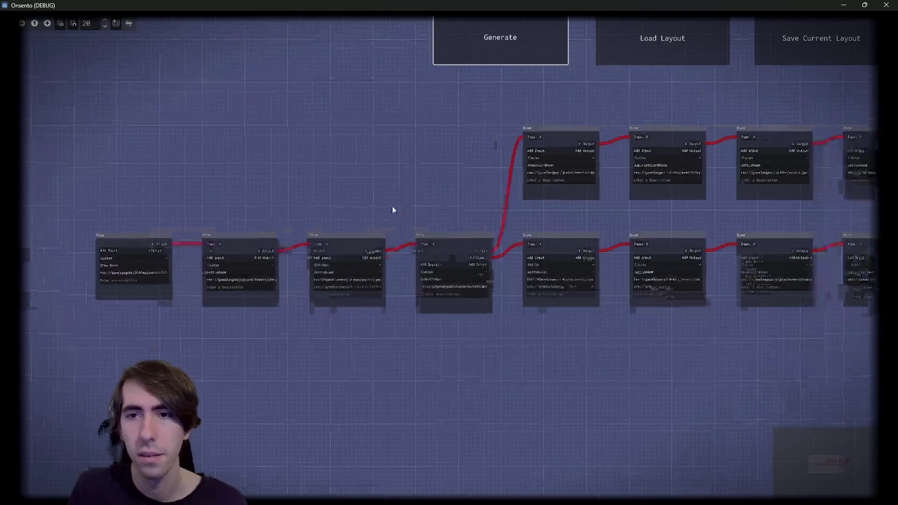
{"action": "left_click", "coordinate": [478, 34]}
{"action": "left_click", "coordinate": [478, 34]}
{"action": "left_click", "coordinate": [478, 35]}
{"action": "left_click", "coordinate": [478, 34]}
{"action": "left_click", "coordinate": [478, 34]}
{"action": "left_click", "coordinate": [478, 35]}
{"action": "left_click", "coordinate": [478, 35]}
{"action": "left_click", "coordinate": [478, 34]}
Step: Box-select the four rooms around the branch, close the game, and scroll to line 404
{"action": "scroll", "coordinate": [476, 210], "scroll_direction": "up", "scroll_amount": 5}
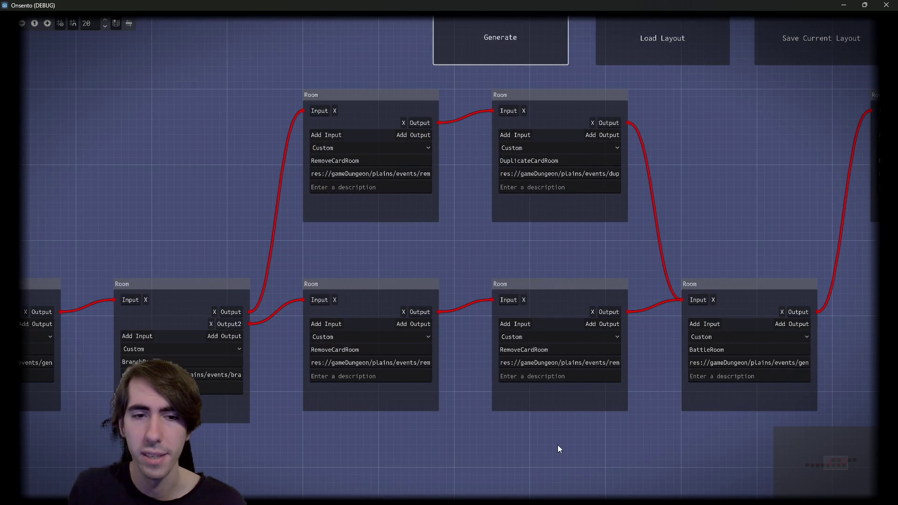
{"action": "left_click_drag", "start_coordinate": [558, 445], "coordinate": [369, 198]}
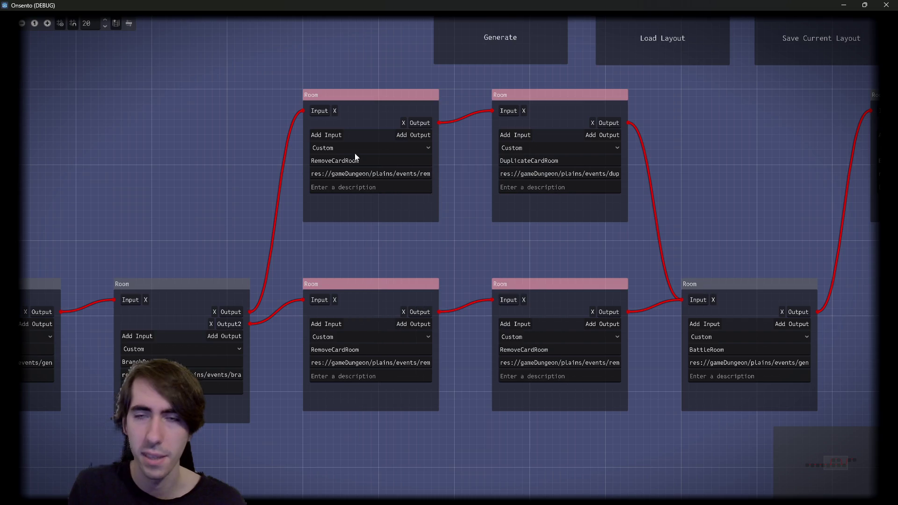
{"action": "left_click", "coordinate": [888, 4]}
{"action": "mouse_move", "coordinate": [702, 236]}
{"action": "left_mouse_down"}
{"action": "mouse_move", "coordinate": [700, 347]}
{"action": "mouse_move", "coordinate": [700, 336]}
{"action": "left_mouse_up"}
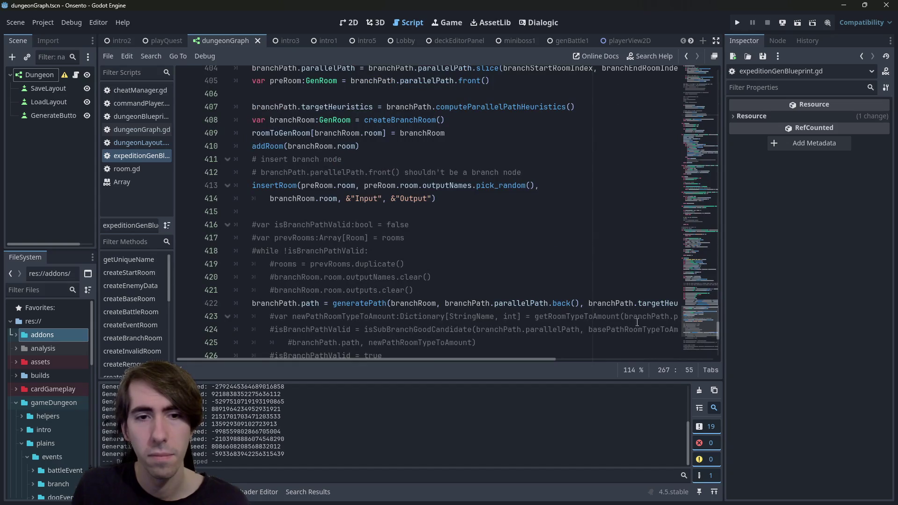
Step: Uncomment while-loop header lines 416–418, indent the generatePath call into the loop, and save
{"action": "scroll", "coordinate": [366, 199], "scroll_direction": "down", "scroll_amount": 3}
{"action": "left_click", "coordinate": [366, 199]}
{"action": "scroll", "coordinate": [367, 196], "scroll_direction": "up", "scroll_amount": 1}
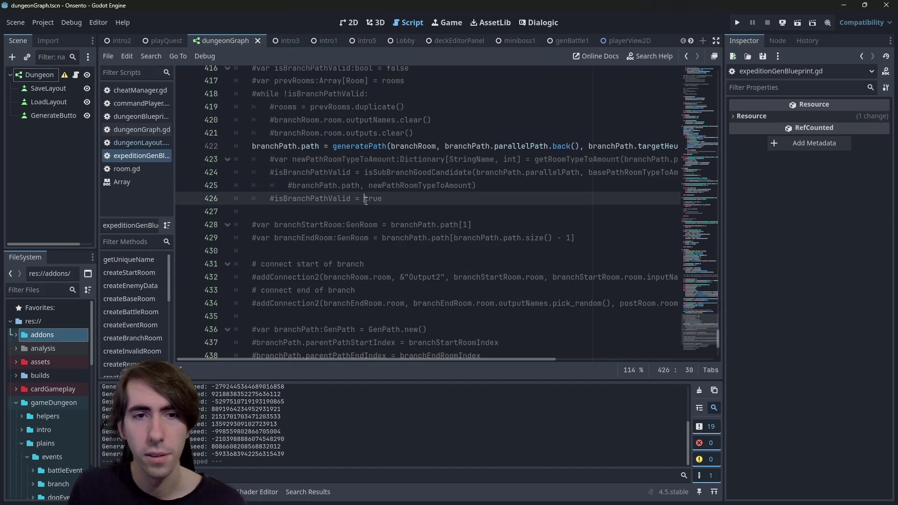
{"action": "key", "text": "Down"}
{"action": "key", "text": "Down"}
{"action": "key", "text": "Down"}
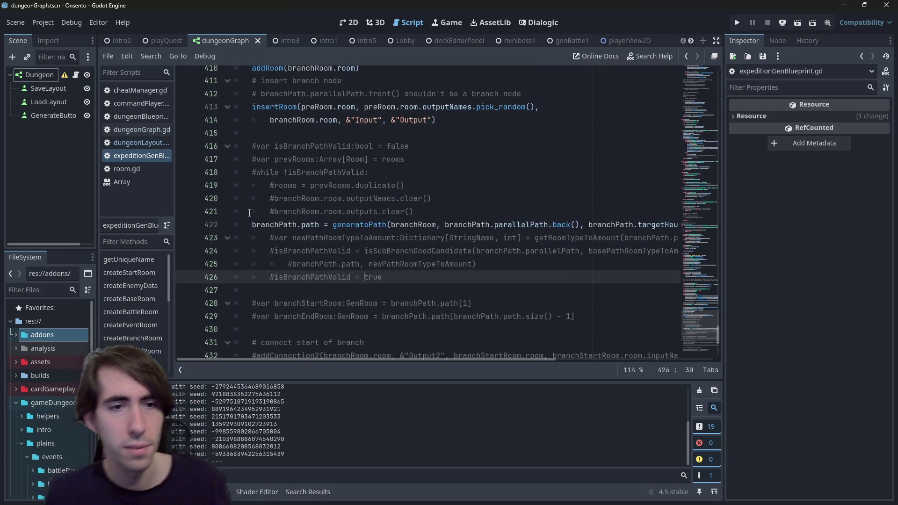
{"action": "left_click_drag", "start_coordinate": [369, 172], "coordinate": [164, 149]}
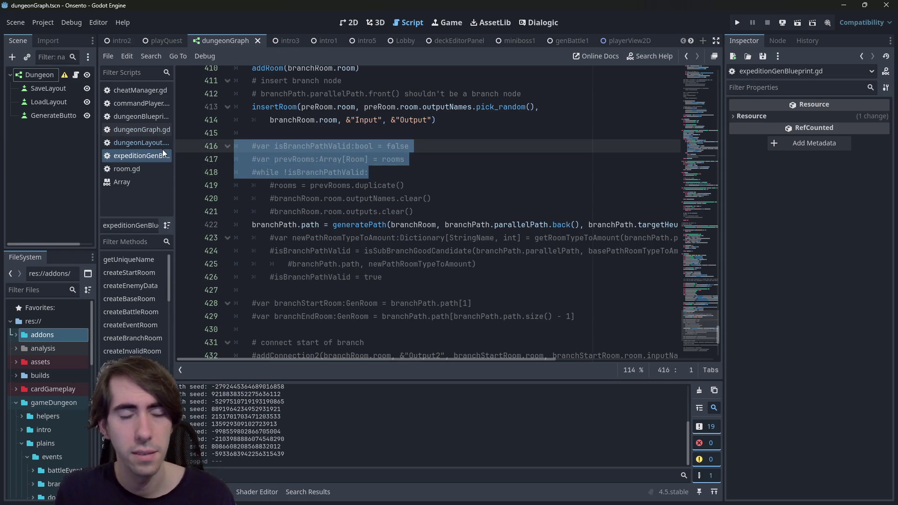
{"action": "key", "text": "ctrl+k"}
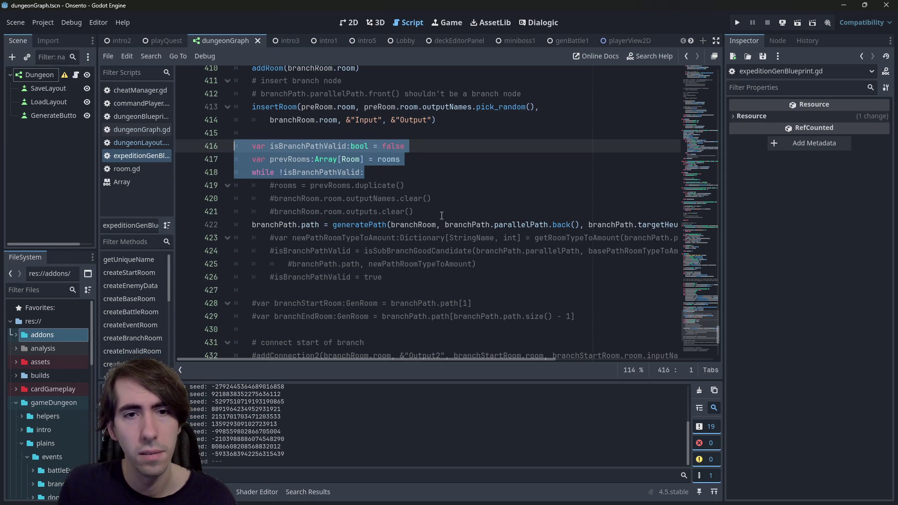
{"action": "left_click", "coordinate": [246, 224]}
{"action": "key", "text": "Tab"}
{"action": "key", "text": "ctrl+s"}
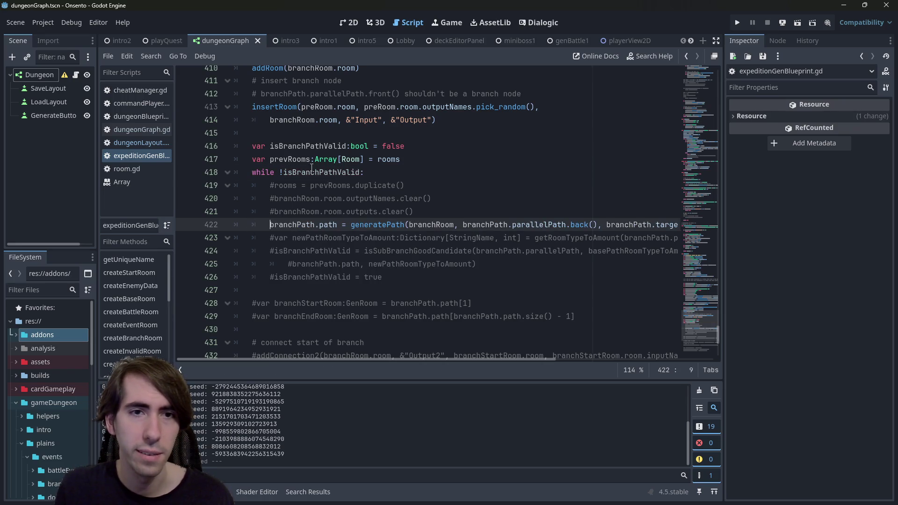
Step: Uncomment rooms = prevRooms.duplicate() and isBranchPathValid = true, then run the current scene
{"action": "double_click", "coordinate": [290, 159]}
{"action": "double_click", "coordinate": [307, 146]}
{"action": "double_click", "coordinate": [290, 159]}
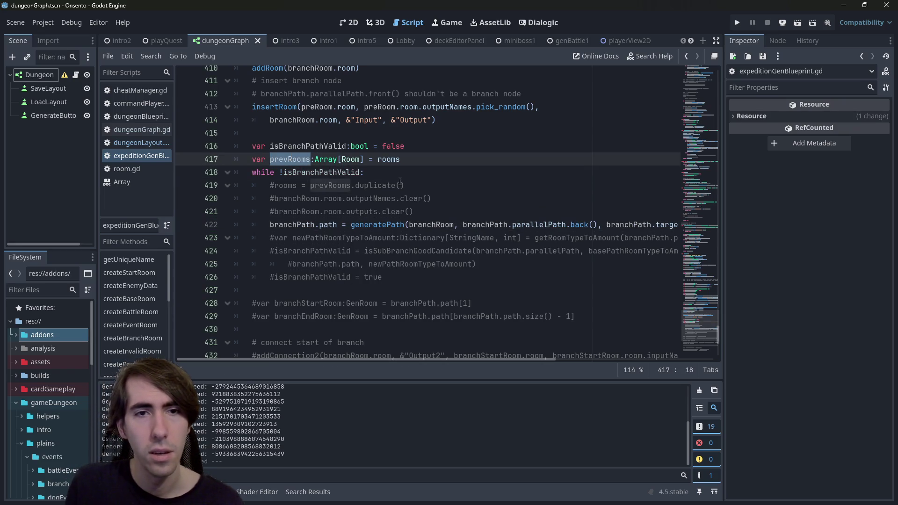
{"action": "left_click", "coordinate": [462, 185]}
{"action": "key", "text": "ctrl+k"}
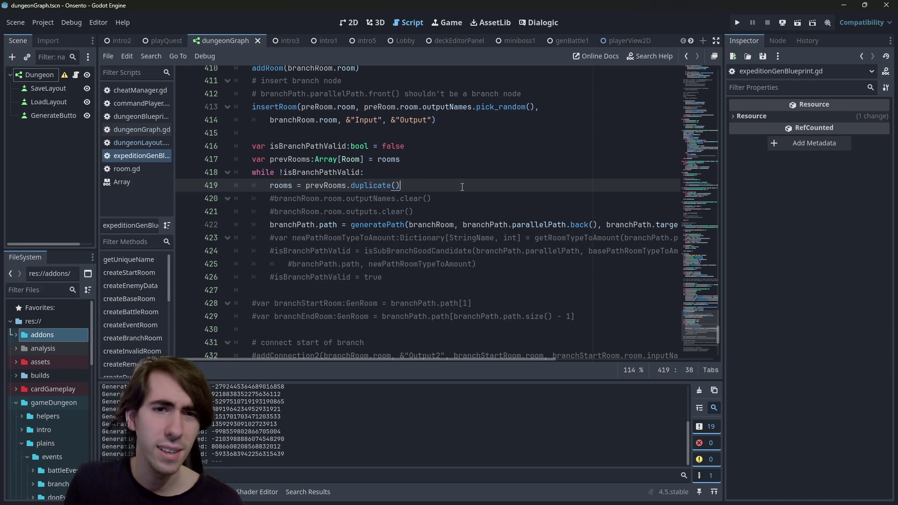
{"action": "double_click", "coordinate": [311, 187]}
{"action": "left_click", "coordinate": [343, 278]}
{"action": "key", "text": "ctrl+k"}
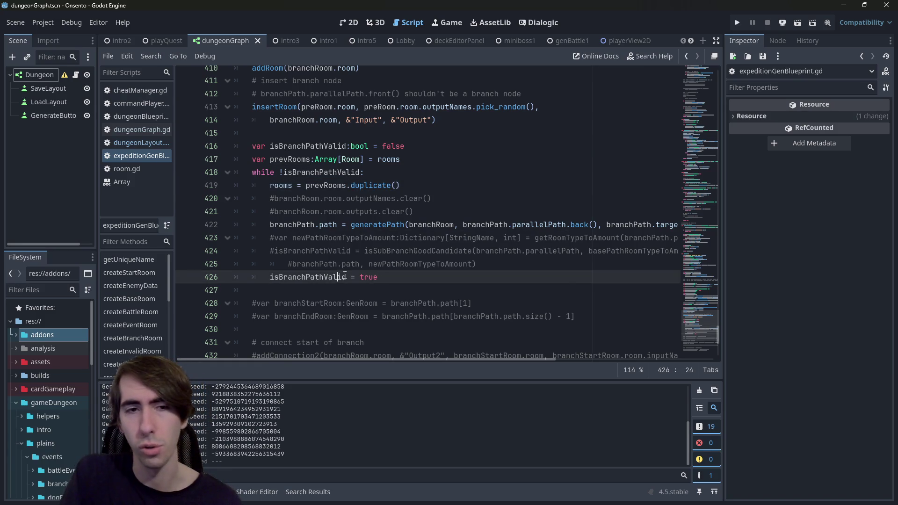
{"action": "left_click", "coordinate": [793, 18]}
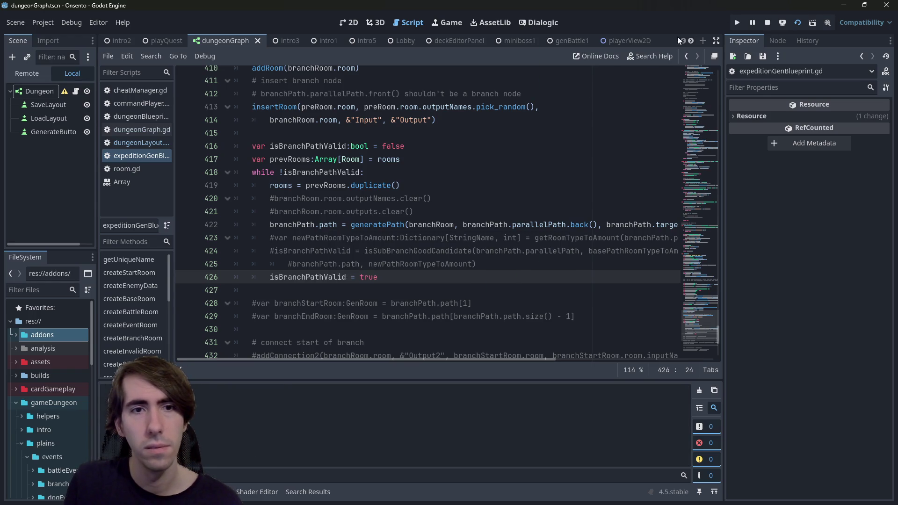
Step: Look up duplicate's documentation, then generate twenty dungeon layouts and close the game
{"action": "double_click", "coordinate": [373, 187]}
{"action": "mouse_move", "coordinate": [373, 190]}
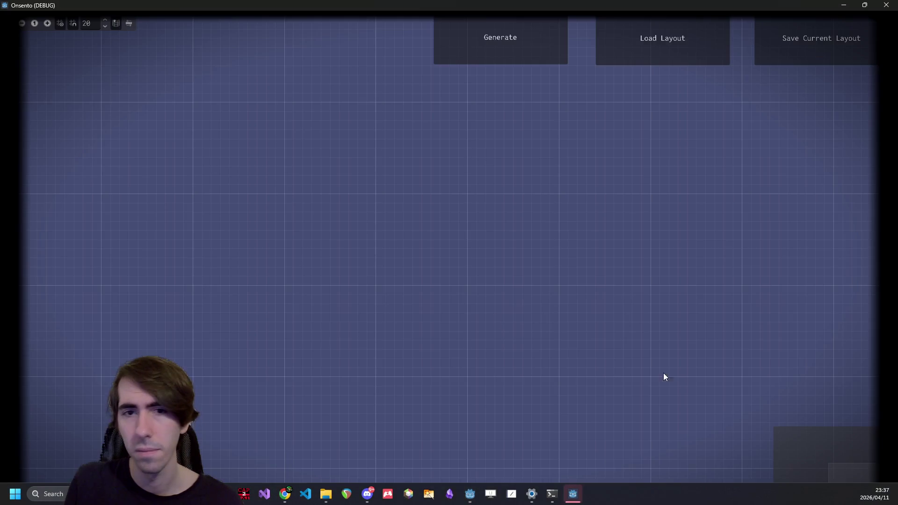
{"action": "left_click", "coordinate": [491, 38]}
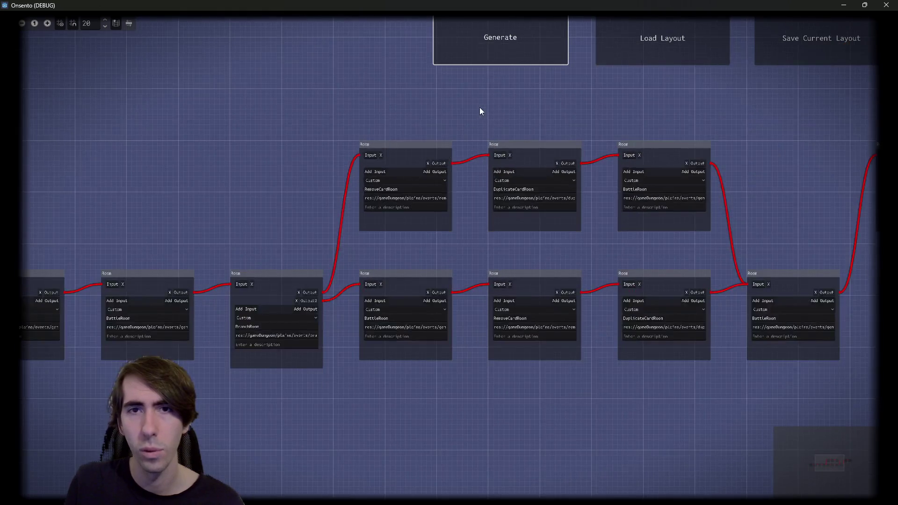
{"action": "left_click", "coordinate": [521, 37]}
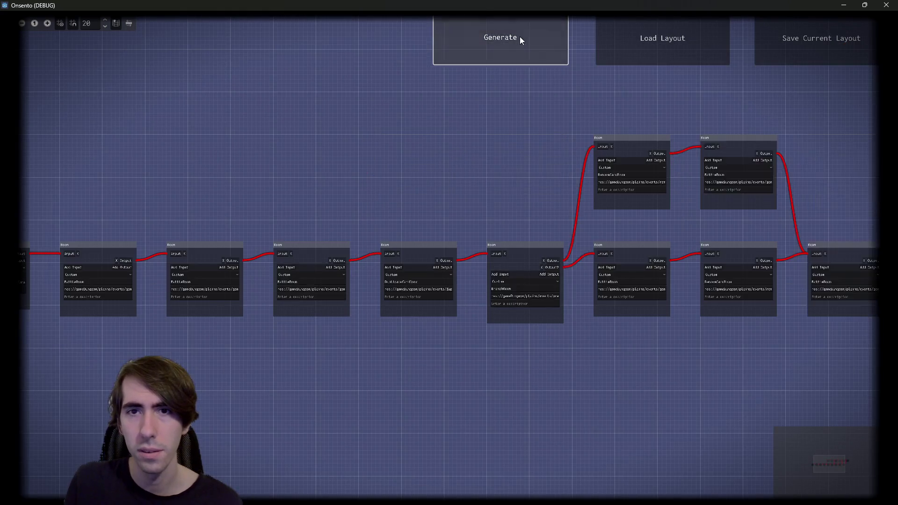
{"action": "left_click", "coordinate": [520, 37]}
{"action": "left_click", "coordinate": [520, 37]}
{"action": "left_click", "coordinate": [521, 37]}
{"action": "left_click", "coordinate": [521, 37]}
{"action": "left_click", "coordinate": [520, 38]}
{"action": "left_click", "coordinate": [521, 38]}
{"action": "left_click", "coordinate": [520, 37]}
{"action": "left_click", "coordinate": [520, 38]}
{"action": "left_click", "coordinate": [520, 37]}
{"action": "left_click", "coordinate": [520, 38]}
{"action": "left_click", "coordinate": [520, 38]}
{"action": "left_click", "coordinate": [520, 38]}
{"action": "left_click", "coordinate": [521, 38]}
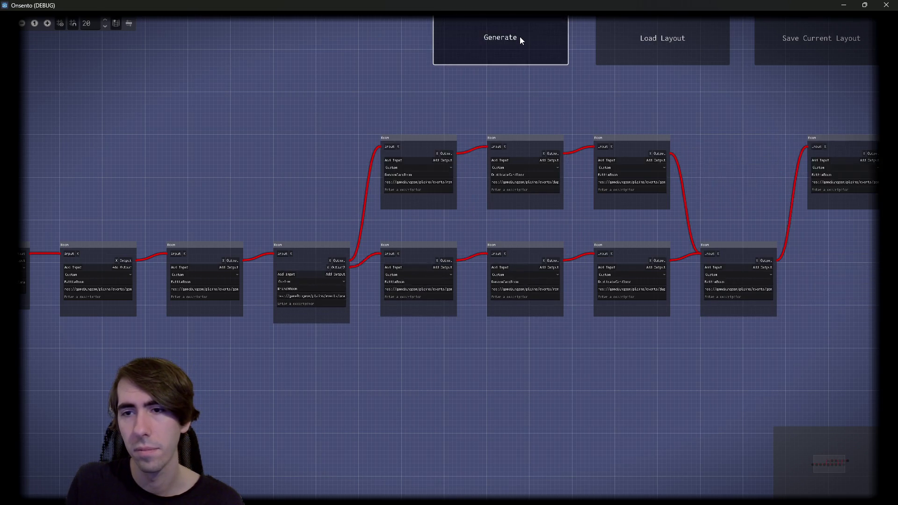
{"action": "left_click", "coordinate": [520, 38]}
{"action": "left_click", "coordinate": [521, 38]}
{"action": "left_click", "coordinate": [520, 37]}
{"action": "left_click", "coordinate": [521, 37]}
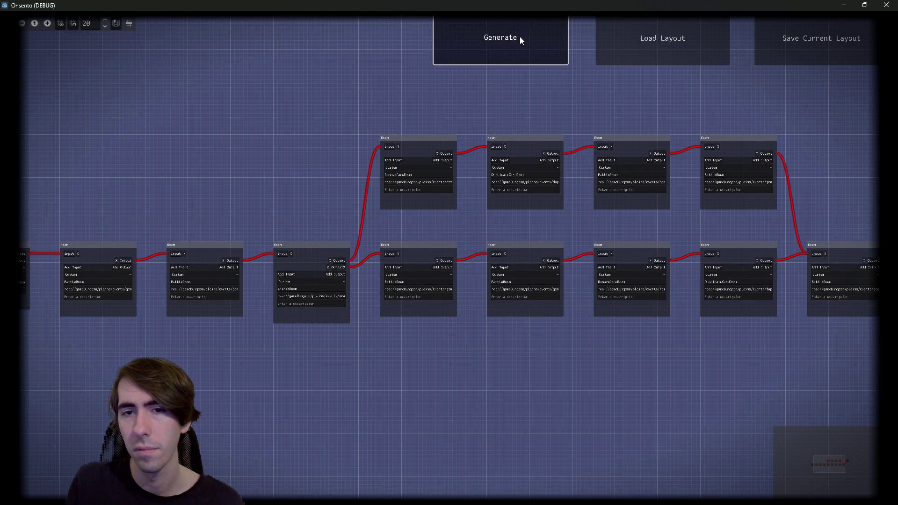
{"action": "left_click", "coordinate": [520, 37]}
{"action": "left_click", "coordinate": [886, 5]}
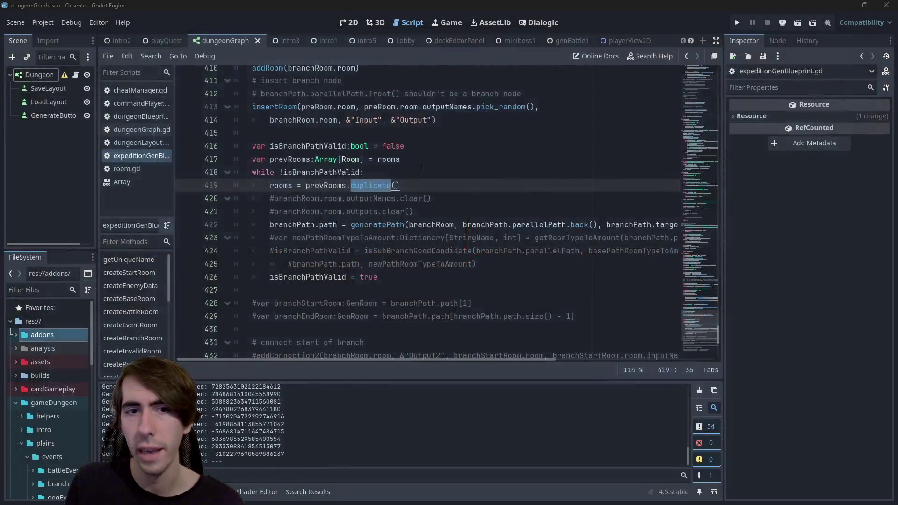
Step: Comment out isBranchPathValid = true on line 426
{"action": "left_click", "coordinate": [472, 204]}
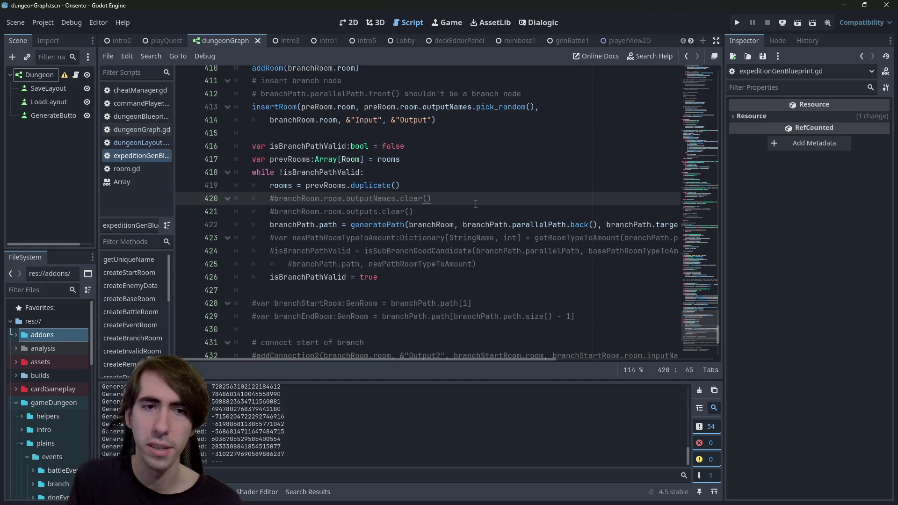
{"action": "left_click", "coordinate": [397, 278]}
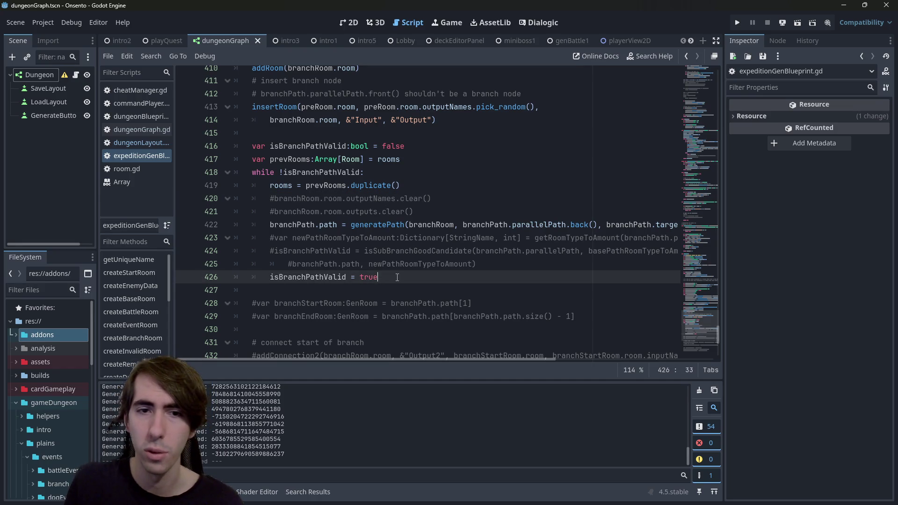
{"action": "key", "text": "ctrl+k"}
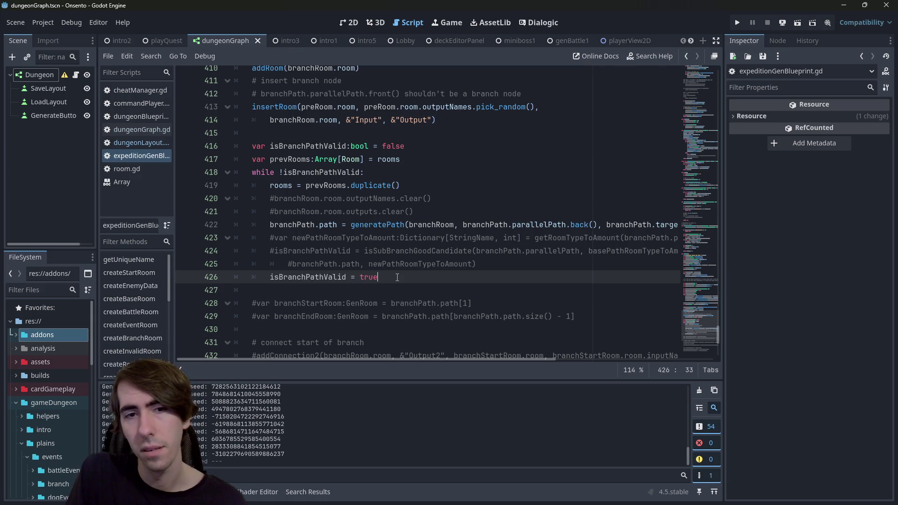
Step: Comment out the while header, add 'for i in range(2):' below it, save, and run the scene
{"action": "left_click", "coordinate": [457, 159]}
{"action": "key", "text": "Return"}
{"action": "key", "text": "BackSpace"}
{"action": "key", "text": "Down"}
{"action": "key", "text": "ctrl+k"}
{"action": "key", "text": "Return"}
{"action": "type", "text": "for i i"}
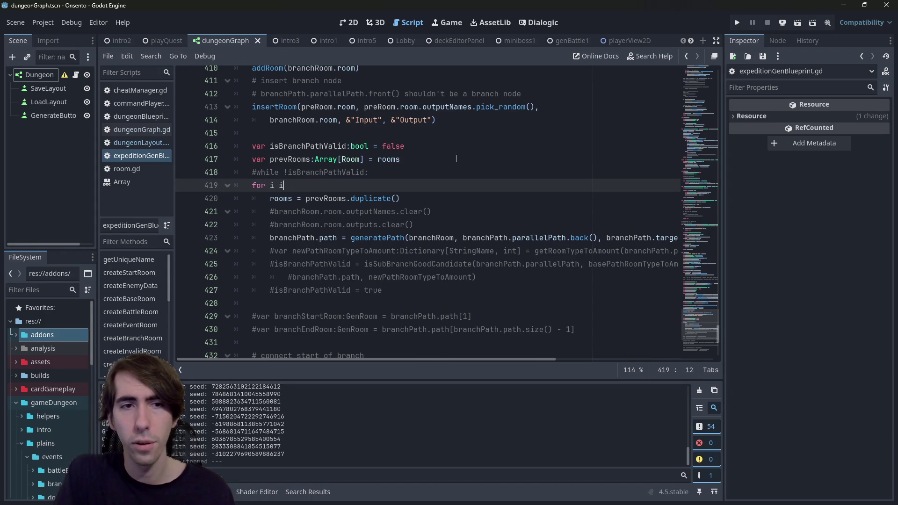
{"action": "type", "text": "n range(2):"}
{"action": "key", "text": "ctrl+s"}
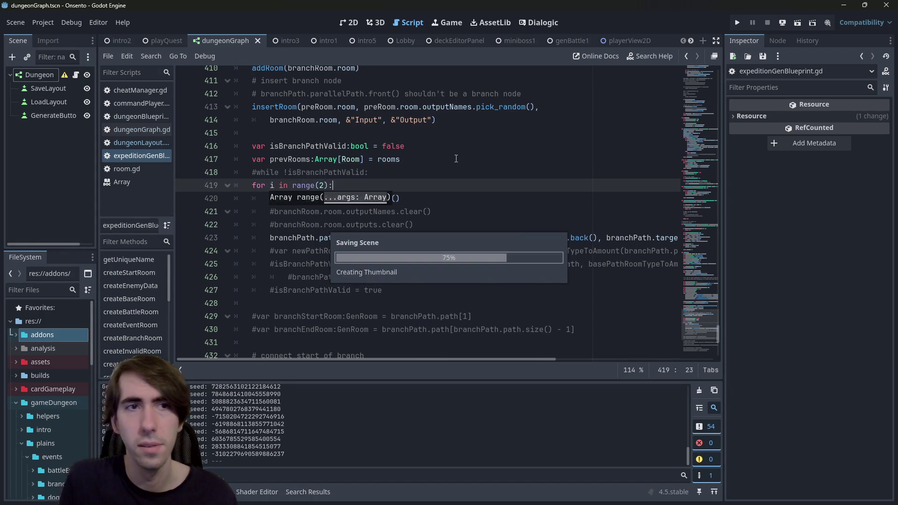
{"action": "left_click", "coordinate": [795, 26]}
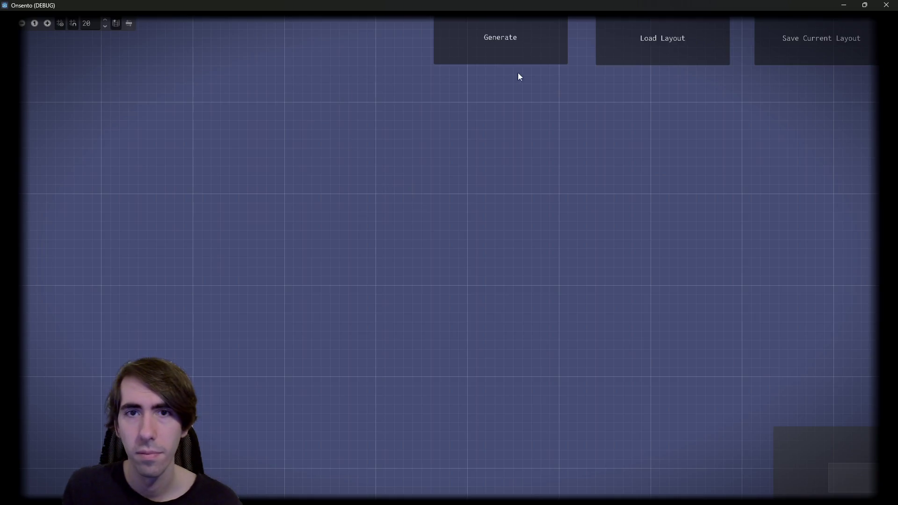
Step: Generate seven dungeon layouts with the two-pass loop, zoom the room graph, then close the game
{"action": "left_click", "coordinate": [518, 48]}
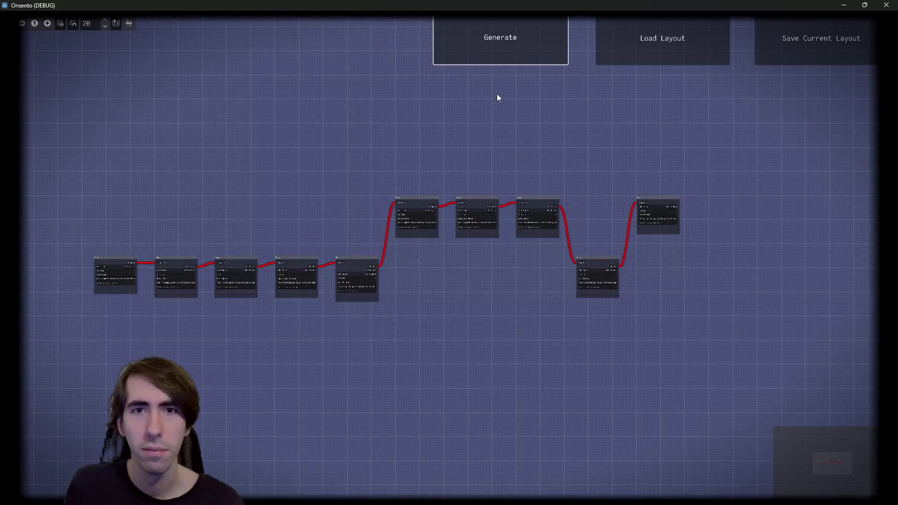
{"action": "left_click", "coordinate": [482, 46]}
{"action": "left_click", "coordinate": [482, 45]}
{"action": "left_click", "coordinate": [481, 45]}
{"action": "left_click", "coordinate": [481, 45]}
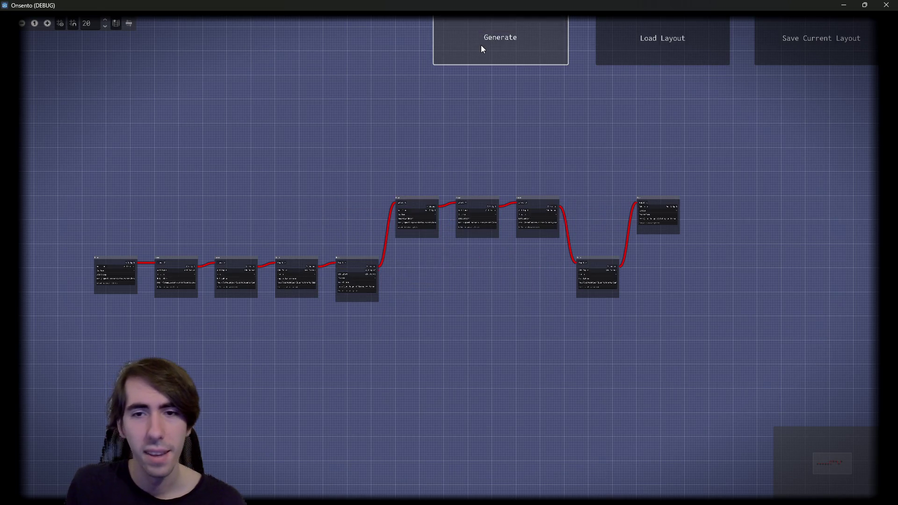
{"action": "left_click", "coordinate": [481, 45]}
{"action": "left_click", "coordinate": [481, 45]}
{"action": "scroll", "coordinate": [329, 267], "scroll_direction": "up", "scroll_amount": 4}
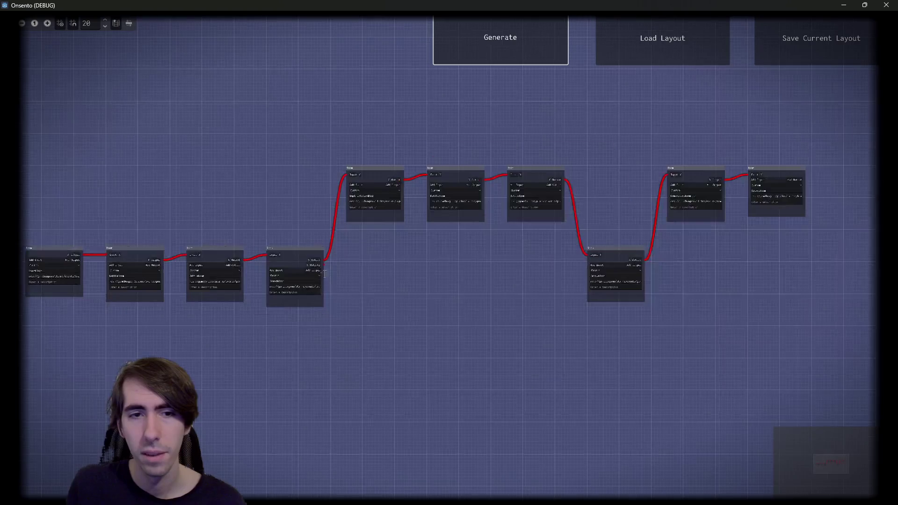
{"action": "scroll", "coordinate": [327, 262], "scroll_direction": "up", "scroll_amount": 1}
{"action": "scroll", "coordinate": [431, 275], "scroll_direction": "down", "scroll_amount": 2}
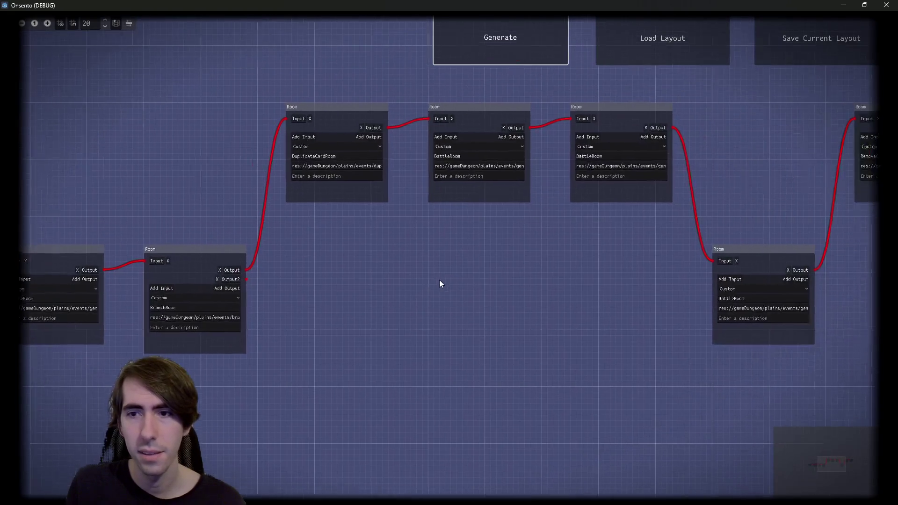
{"action": "scroll", "coordinate": [468, 269], "scroll_direction": "up", "scroll_amount": 1}
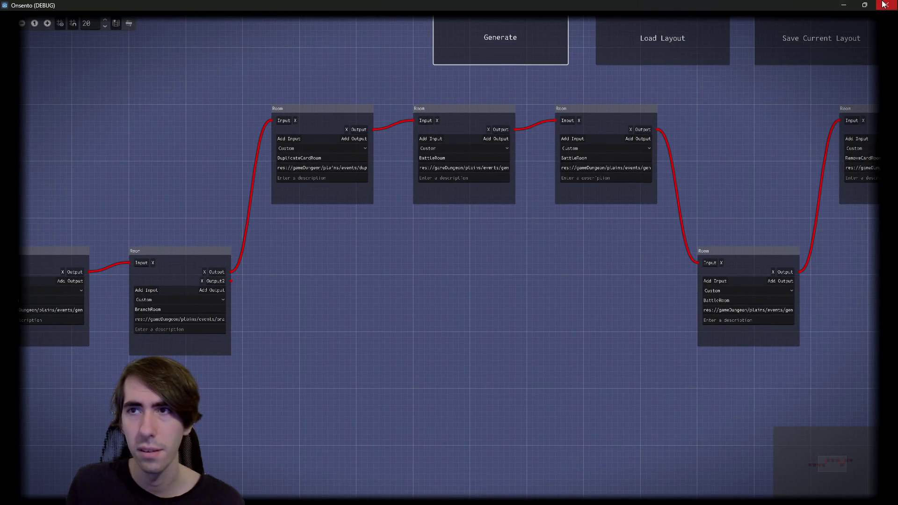
{"action": "left_click", "coordinate": [887, 4]}
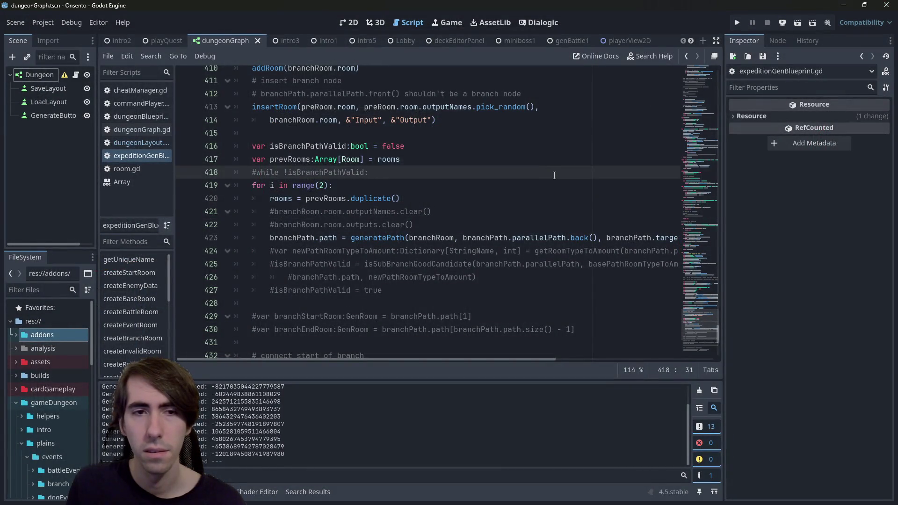
Step: Switch the loop to range(1) on line 419, run the game, and set a breakpoint on line 421
{"action": "left_click", "coordinate": [329, 185]}
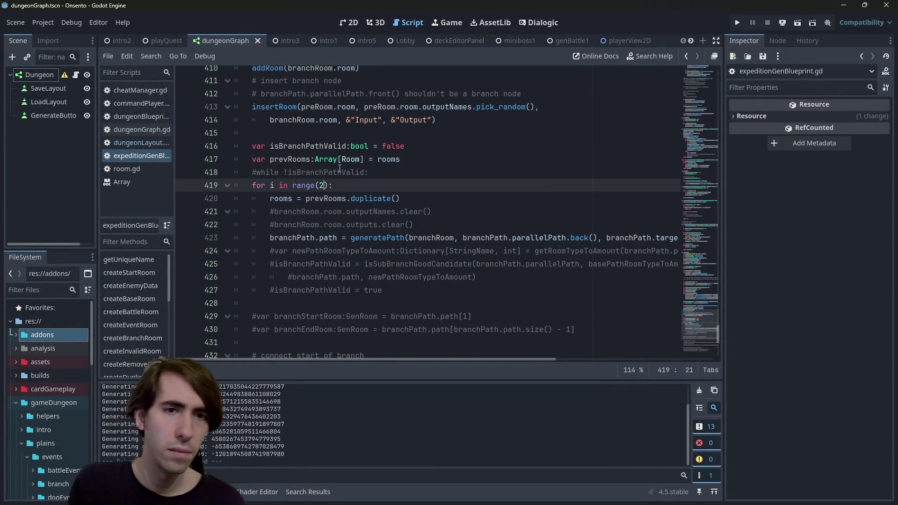
{"action": "type", "text": "1"}
{"action": "key", "text": "F6"}
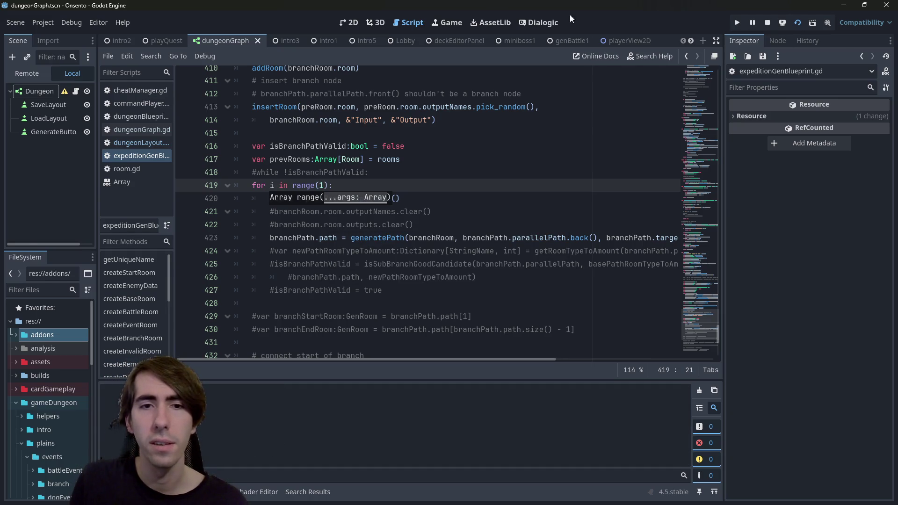
{"action": "left_click_drag", "start_coordinate": [446, 220], "coordinate": [209, 216]}
{"action": "left_click", "coordinate": [185, 218]}
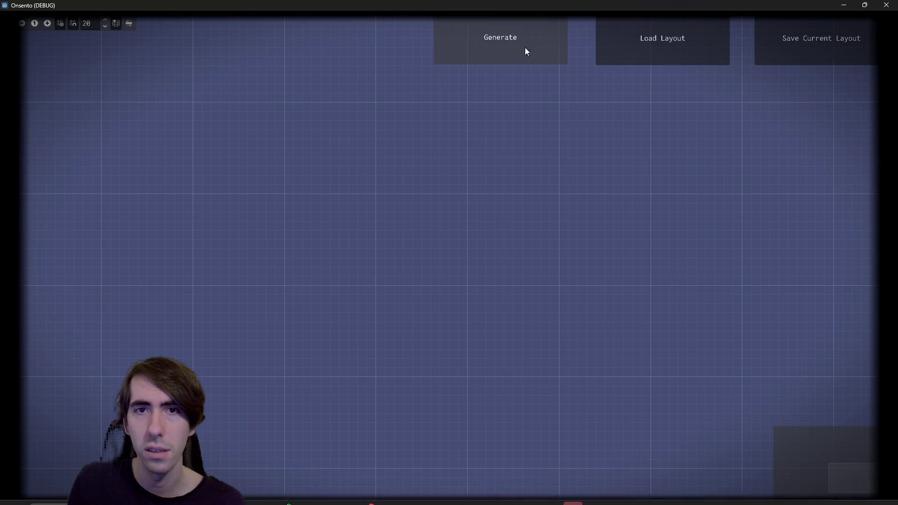
Step: Generate four dungeon layouts, then close the game
{"action": "left_click", "coordinate": [526, 54]}
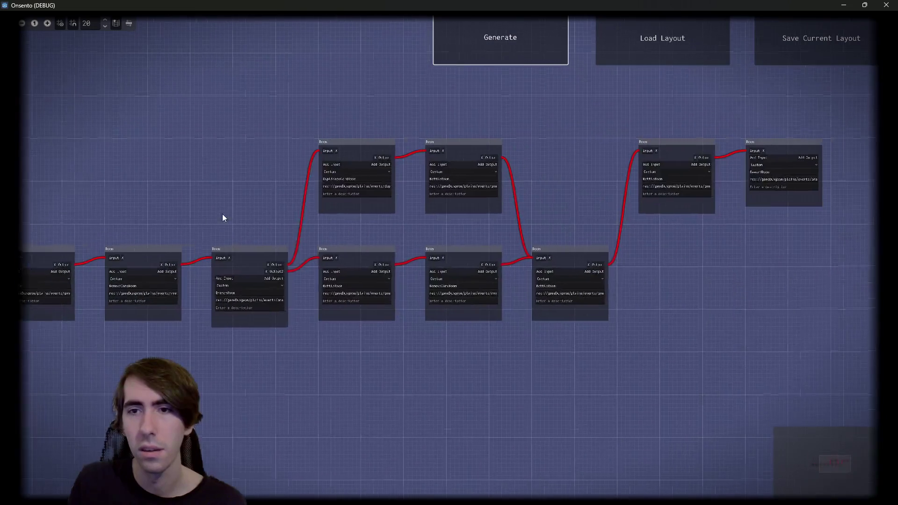
{"action": "left_click", "coordinate": [490, 63]}
{"action": "left_click", "coordinate": [490, 62]}
{"action": "left_click", "coordinate": [490, 63]}
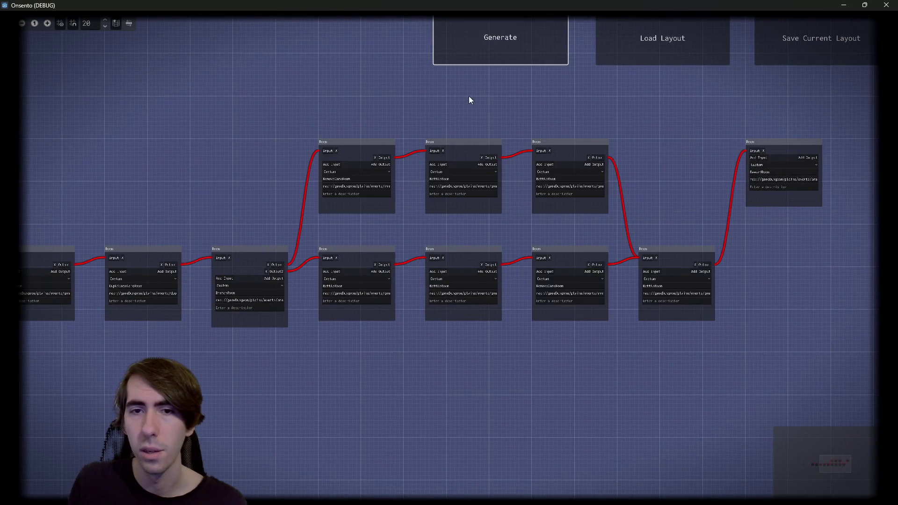
{"action": "left_click", "coordinate": [887, 4]}
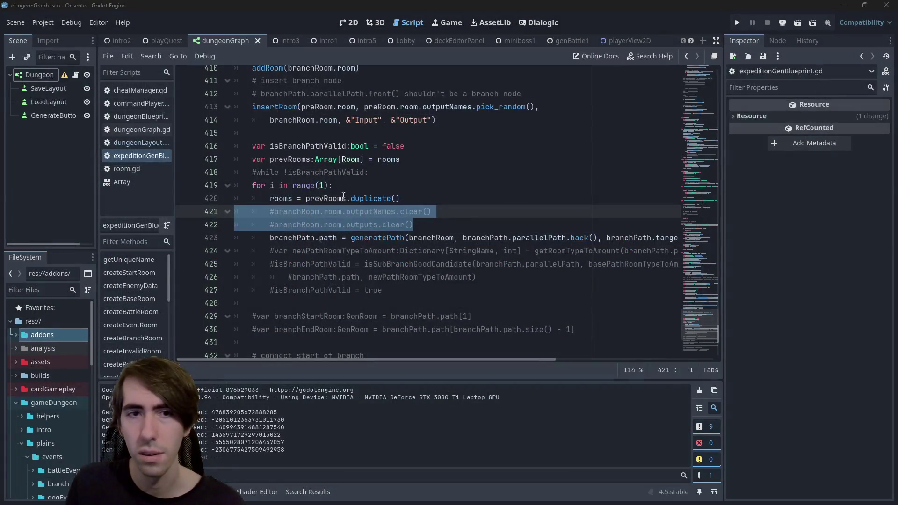
Step: Restore the branch loop on line 419 to range(2), save, and check uses of rooms and branchRoom
{"action": "left_click", "coordinate": [332, 184]}
{"action": "type", "text": "2"}
{"action": "key", "text": "ctrl+s"}
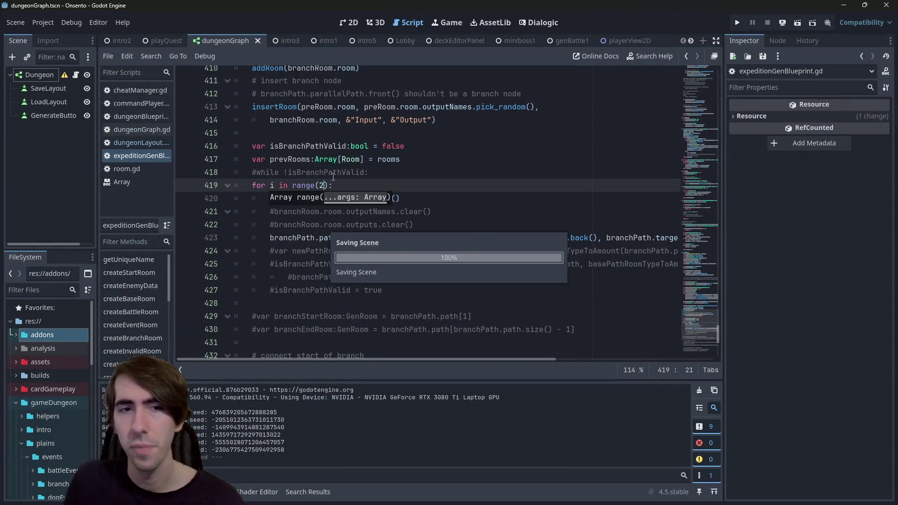
{"action": "left_click", "coordinate": [269, 199]}
{"action": "double_click", "coordinate": [282, 199]}
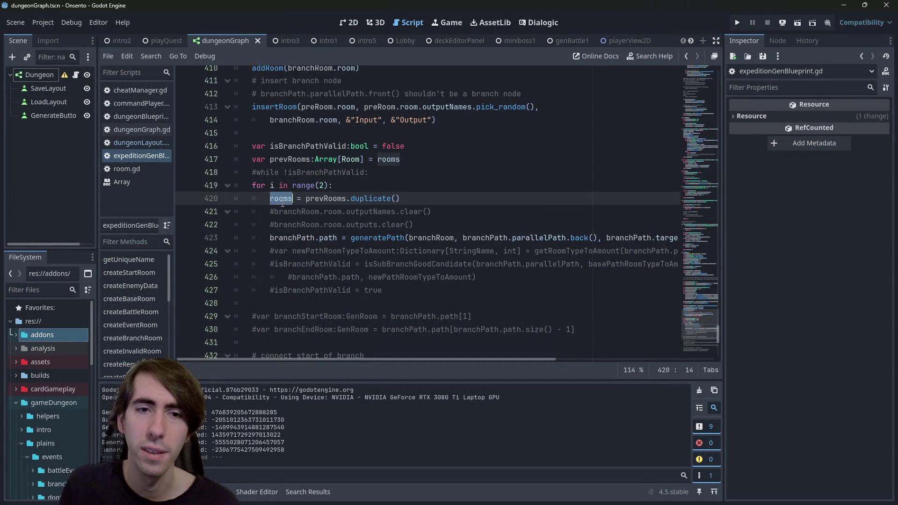
{"action": "double_click", "coordinate": [308, 215]}
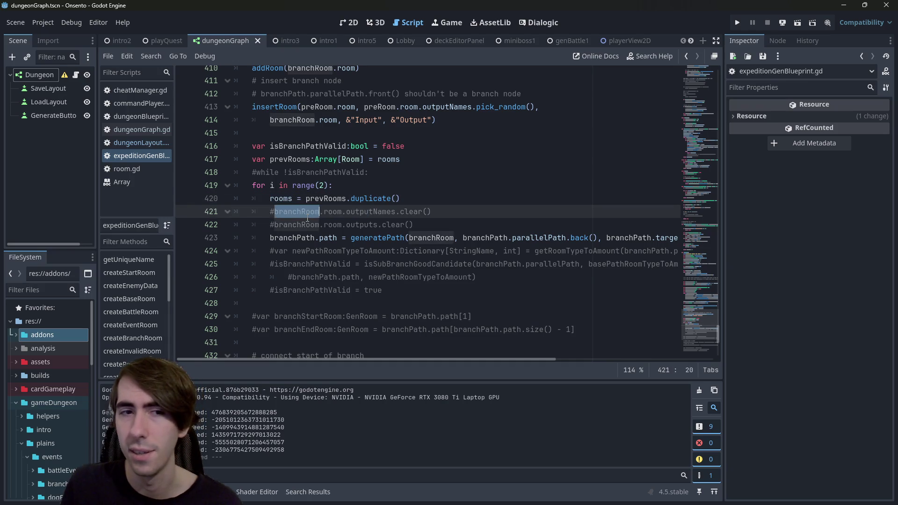
Step: Uncomment the two clear() lines 421–422 with Ctrl+K and save the script
{"action": "left_click_drag", "start_coordinate": [414, 225], "coordinate": [201, 214]}
{"action": "key", "text": "ctrl+k"}
{"action": "key", "text": "ctrl+s"}
Step: Test-run the game, then close the game window
{"action": "left_click", "coordinate": [798, 22]}
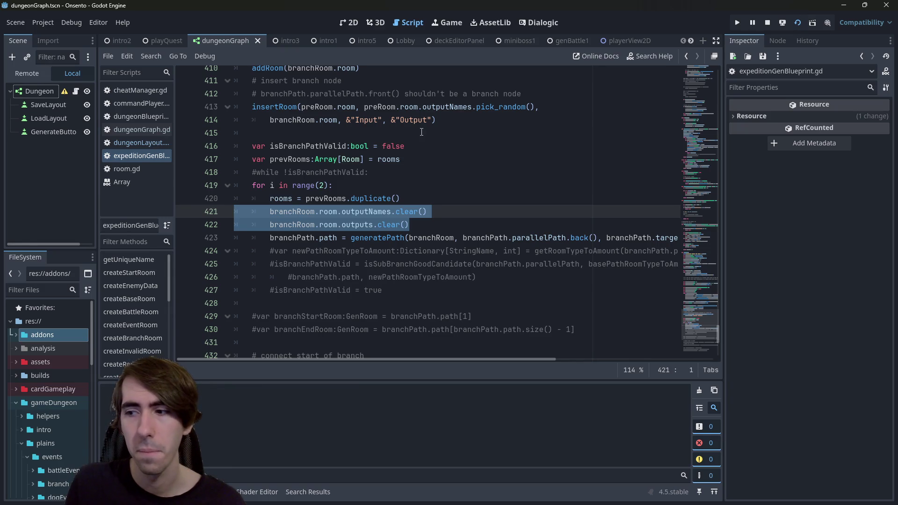
{"action": "key", "text": "F6"}
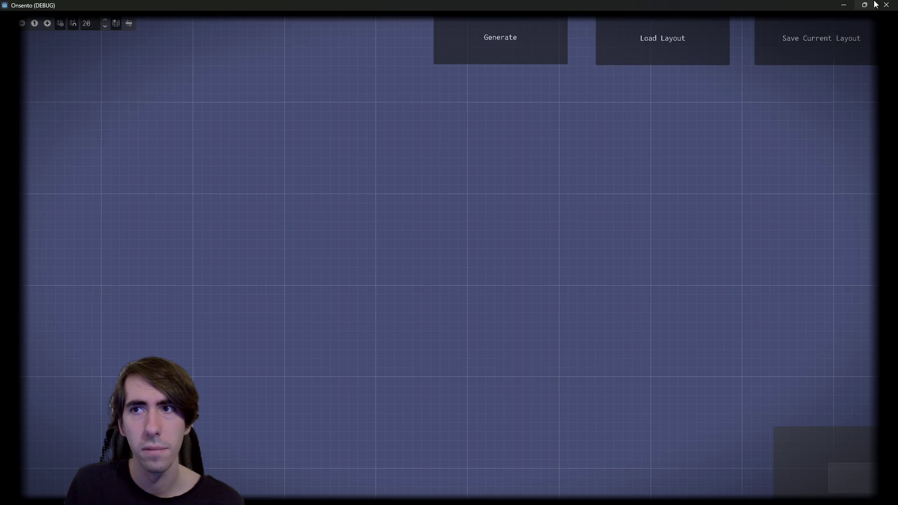
{"action": "mouse_move", "coordinate": [833, 4]}
{"action": "left_mouse_down"}
{"action": "mouse_move", "coordinate": [647, 41]}
{"action": "mouse_move", "coordinate": [582, 304]}
{"action": "mouse_move", "coordinate": [525, 227]}
{"action": "left_mouse_up"}
{"action": "left_click", "coordinate": [726, 229]}
{"action": "left_click", "coordinate": [460, 216]}
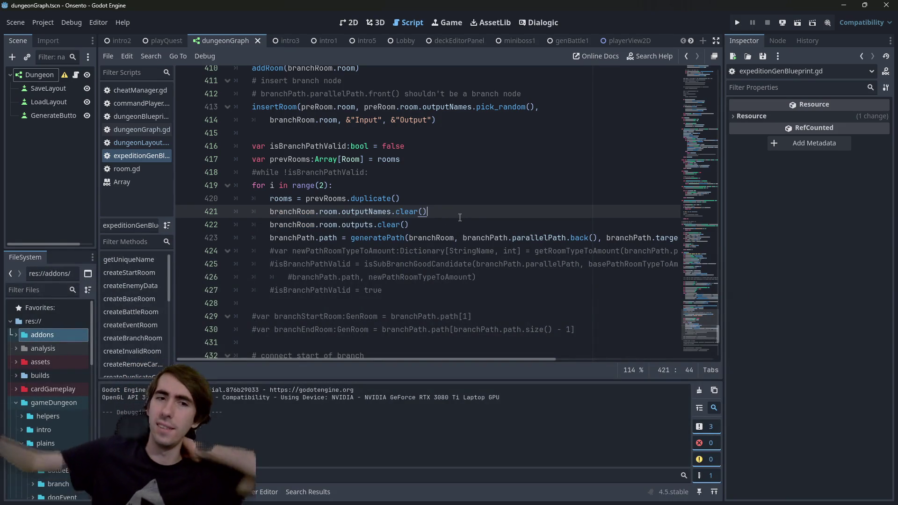
Step: Swap clear() for pop_back() on the outputNames and outputs lines 421–422, save, and run the scene
{"action": "key", "text": "BackSpace"}
{"action": "key", "text": "BackSpace"}
{"action": "key", "text": "BackSpace"}
{"action": "key", "text": "ctrl+space"}
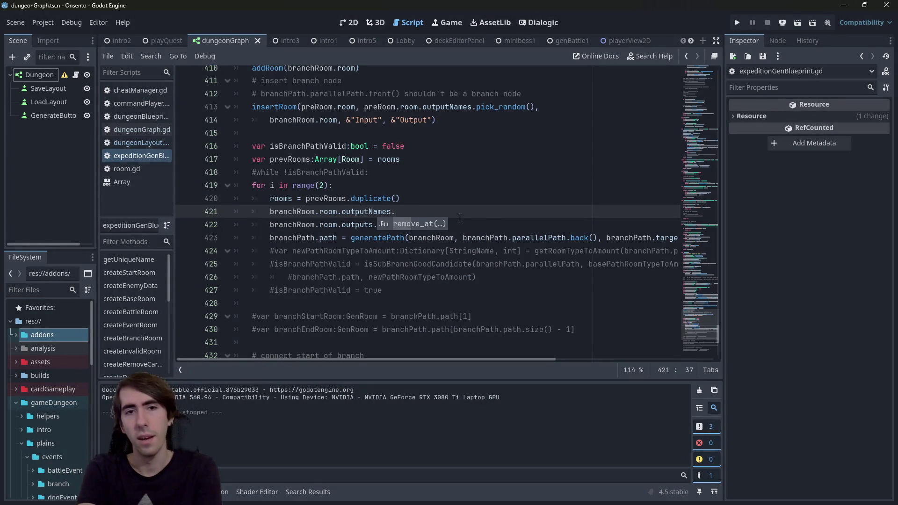
{"action": "type", "text": "re"}
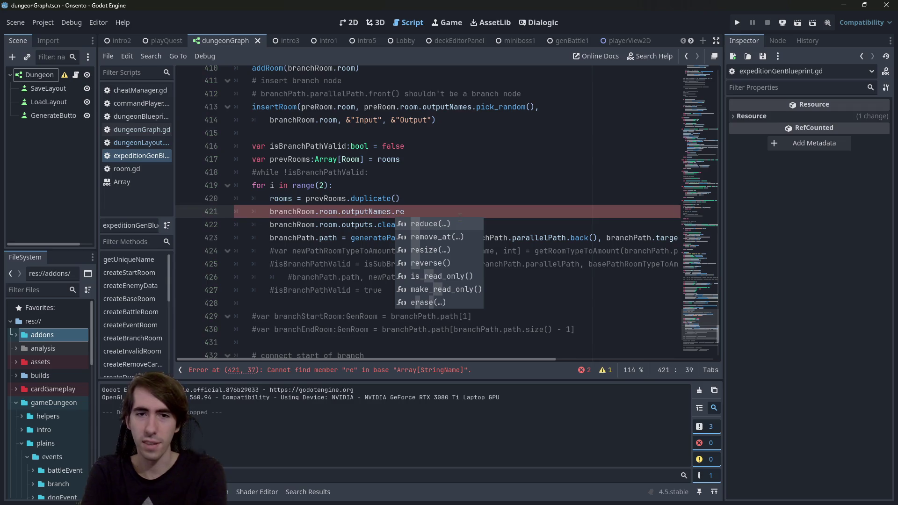
{"action": "key", "text": "BackSpace"}
{"action": "key", "text": "BackSpace"}
{"action": "type", "text": "pop"}
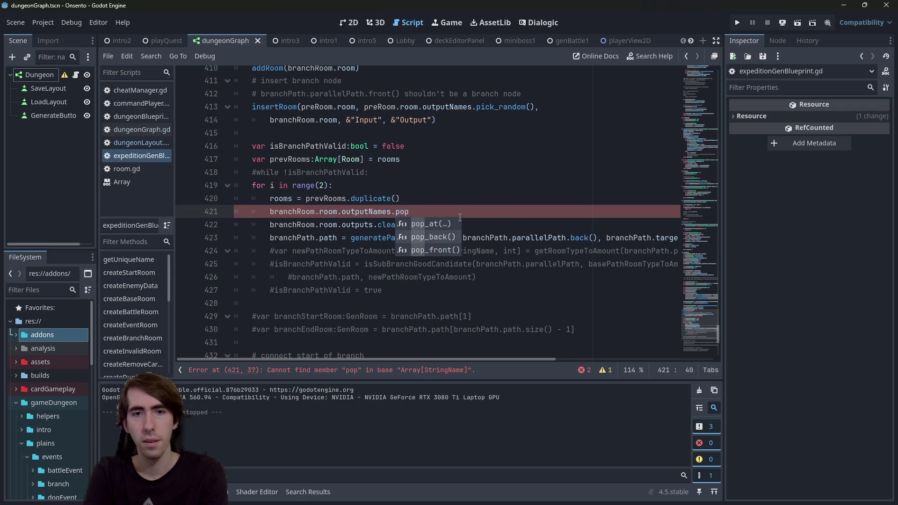
{"action": "key", "text": "Return"}
{"action": "key", "text": "Down"}
{"action": "key", "text": "ctrl+shift+Left"}
{"action": "key", "text": "ctrl+shift+Left"}
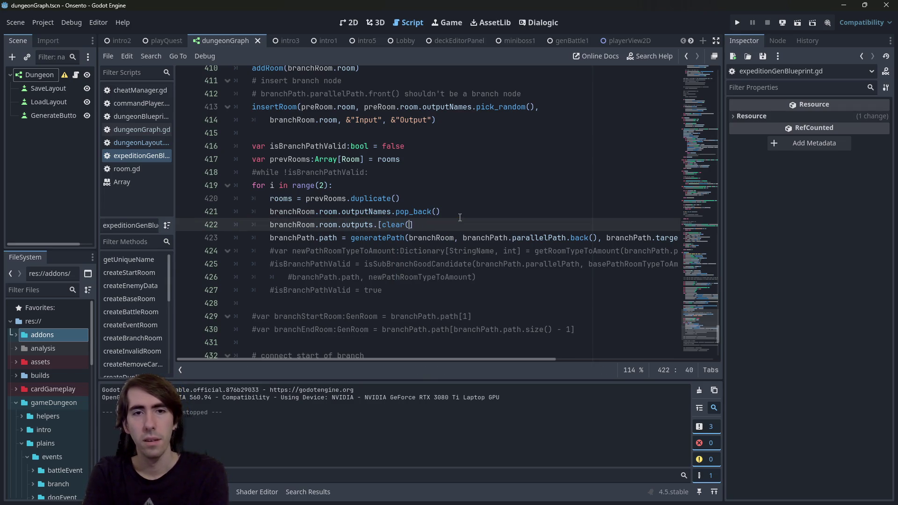
{"action": "type", "text": "pop"}
{"action": "key", "text": "Return"}
{"action": "key", "text": "ctrl+s"}
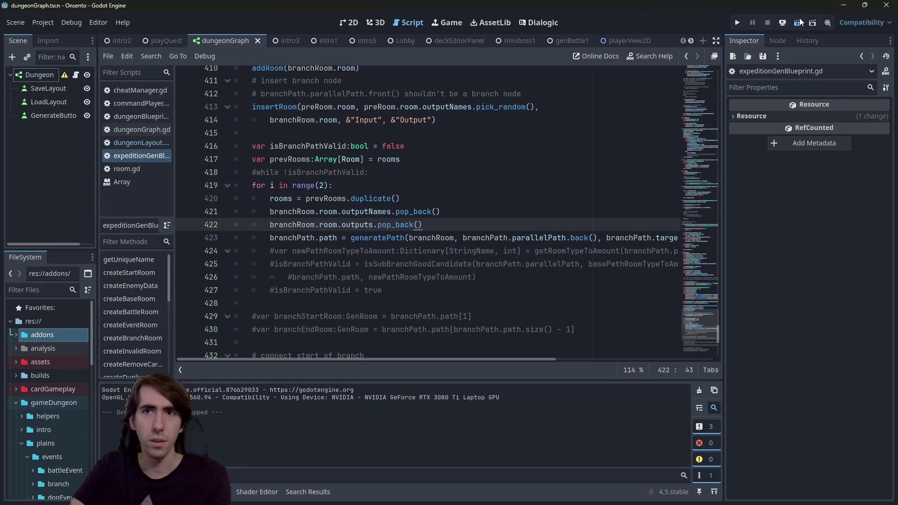
{"action": "left_click", "coordinate": [799, 23]}
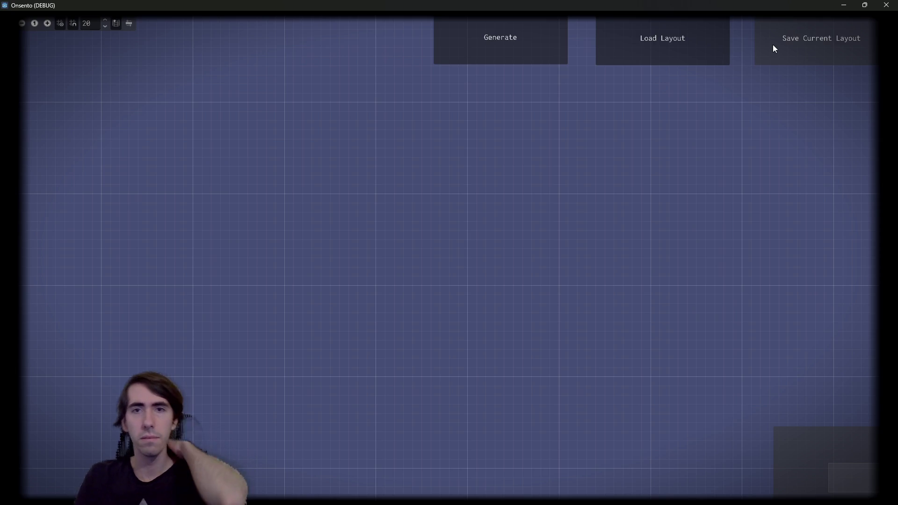
Step: Generate a layout to trigger the debugger error and inspect lines 67–70 of dungeonLayout.gd
{"action": "left_click", "coordinate": [539, 51]}
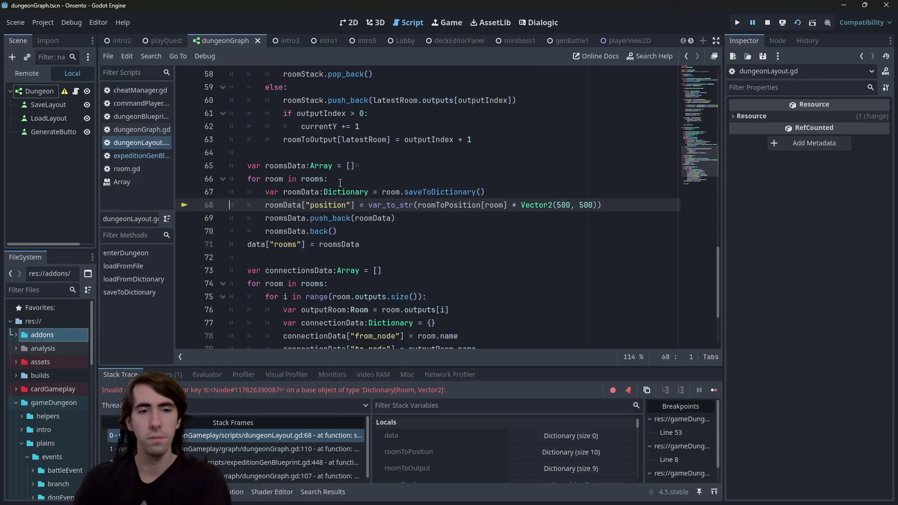
{"action": "left_click", "coordinate": [394, 235]}
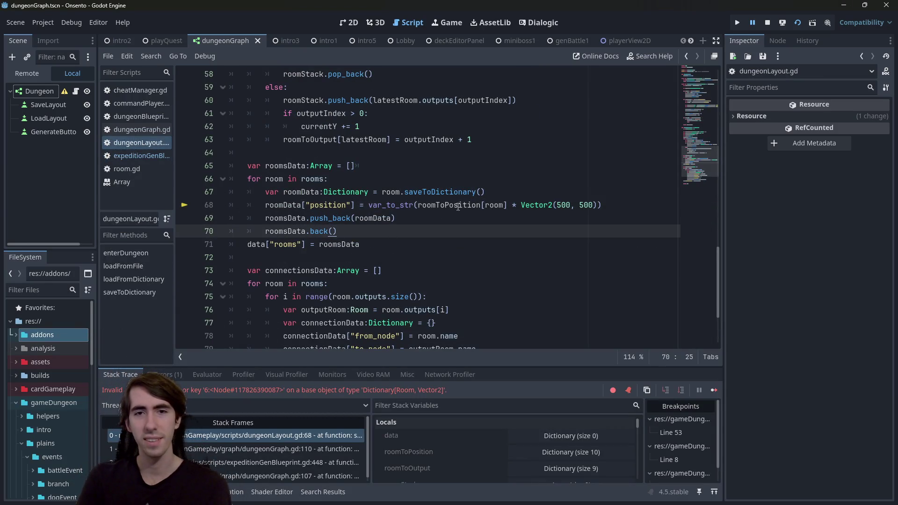
{"action": "mouse_move", "coordinate": [473, 205]}
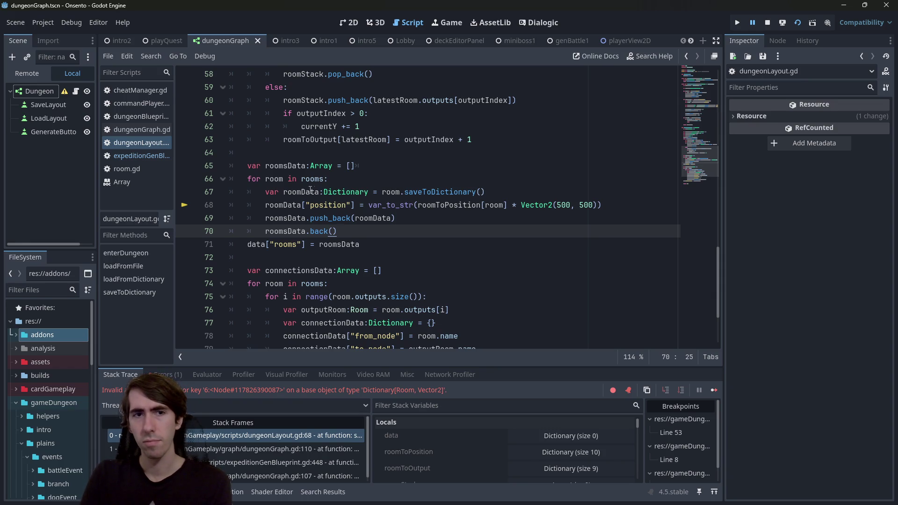
{"action": "left_click", "coordinate": [311, 192]}
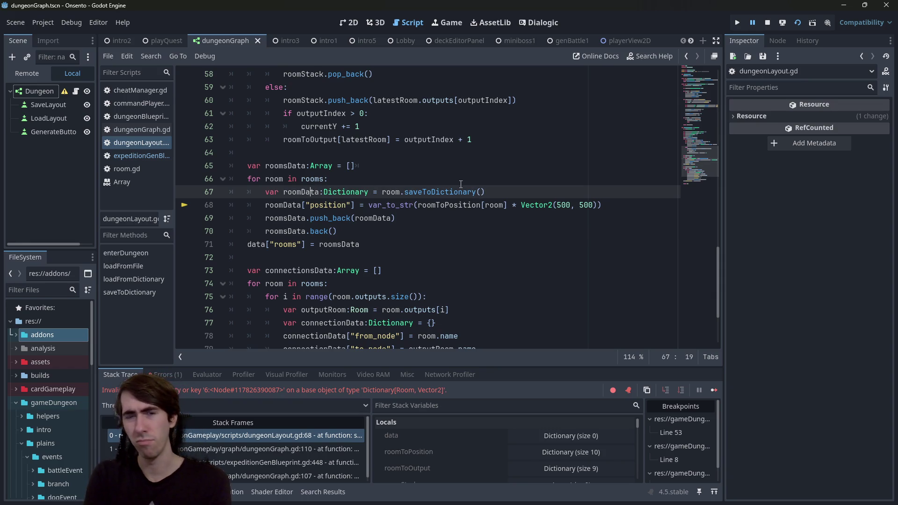
{"action": "key", "text": "alt+Left"}
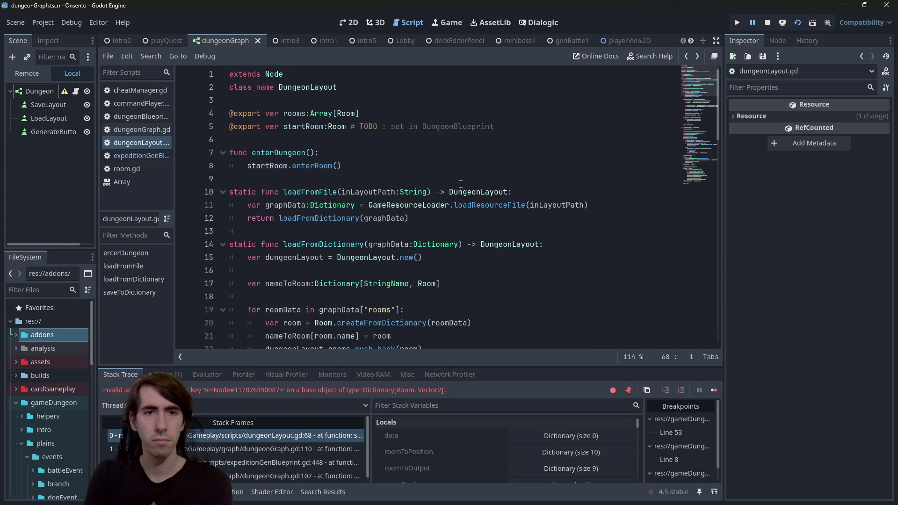
{"action": "key", "text": "alt+Left"}
{"action": "key", "text": "alt+Right"}
{"action": "key", "text": "alt+Right"}
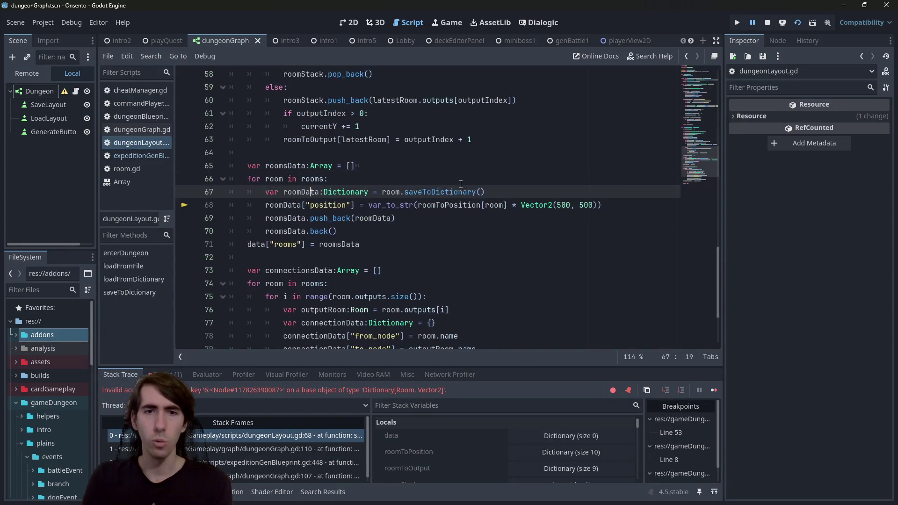
Step: Search for roomToPosition and review its declaration and the assignments on lines 56–57
{"action": "left_click", "coordinate": [464, 206]}
{"action": "double_click", "coordinate": [464, 206]}
{"action": "key", "text": "ctrl+f"}
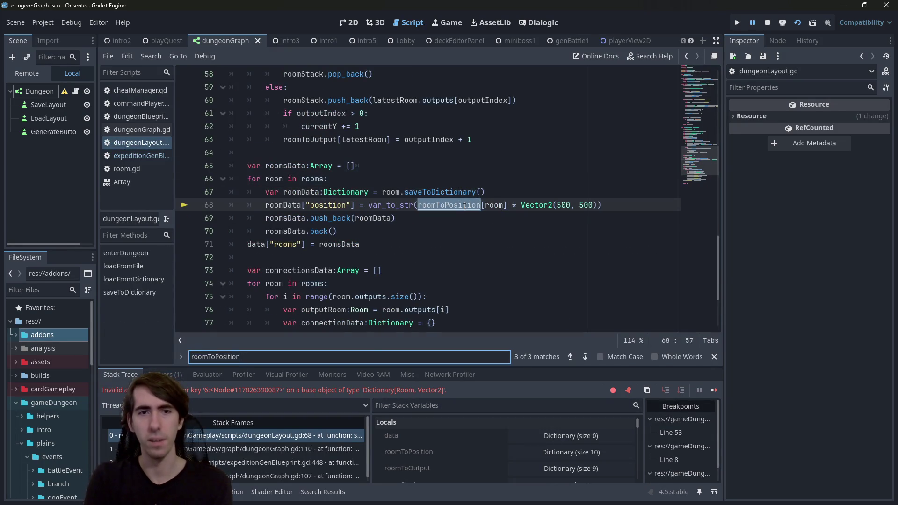
{"action": "key", "text": "Return"}
{"action": "scroll", "coordinate": [487, 224], "scroll_direction": "down", "scroll_amount": 2}
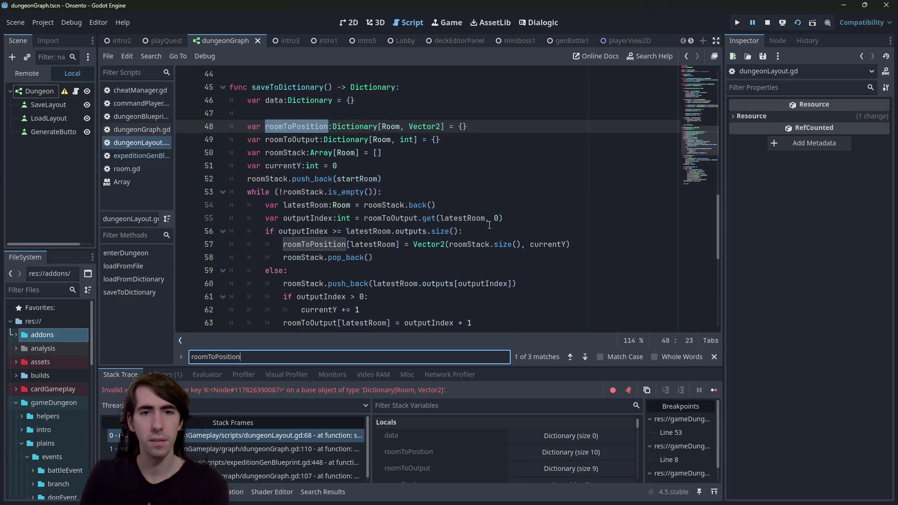
{"action": "scroll", "coordinate": [397, 232], "scroll_direction": "down", "scroll_amount": 1}
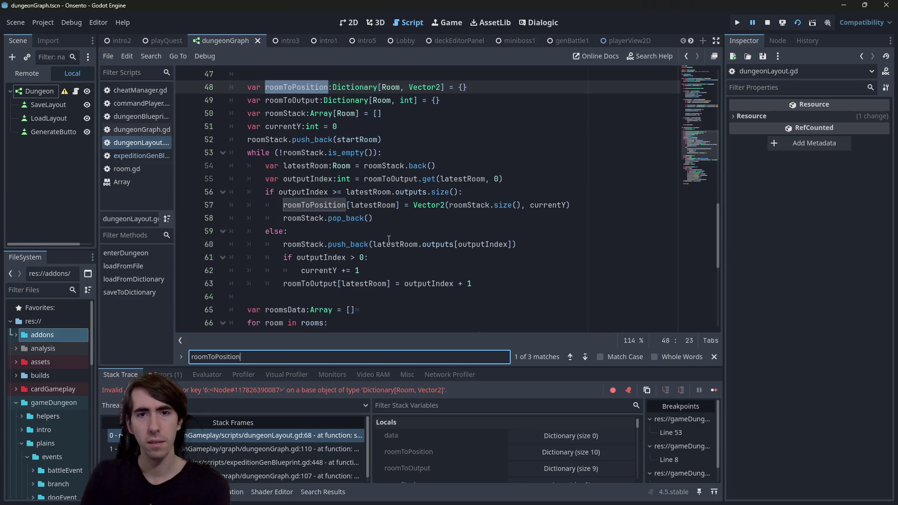
{"action": "double_click", "coordinate": [421, 196]}
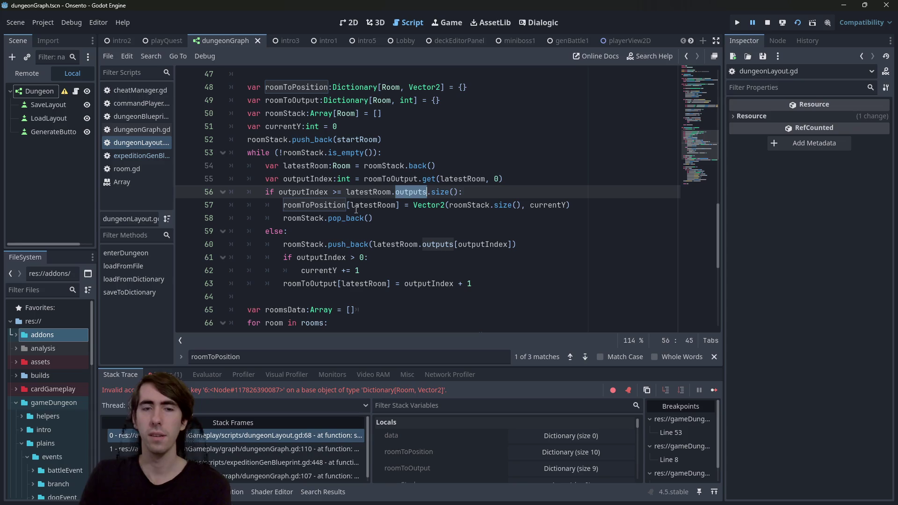
{"action": "left_click", "coordinate": [374, 206]}
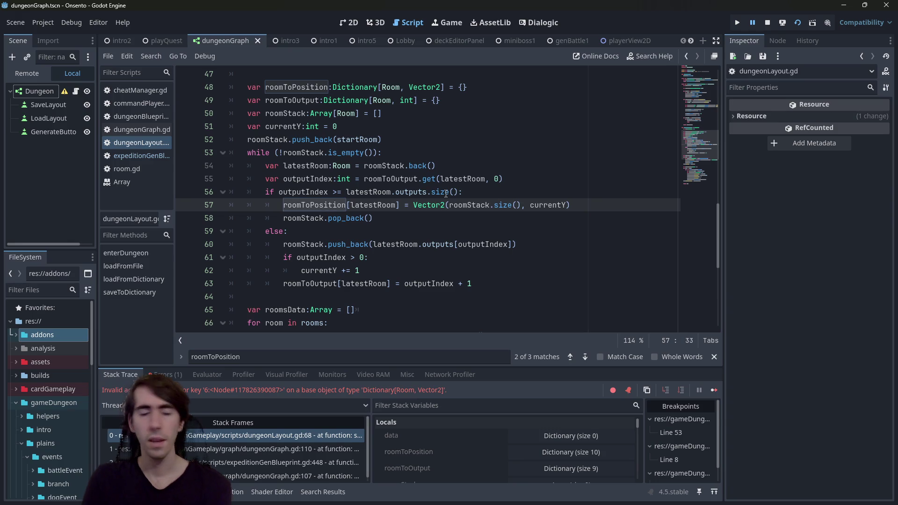
Step: Walk the stack from dungeonLayout.gd to dungeonGraph.gd line 110 and expeditionGenBlueprint.gd line 448
{"action": "left_click", "coordinate": [237, 439]}
{"action": "left_click", "coordinate": [241, 450]}
{"action": "left_click", "coordinate": [246, 461]}
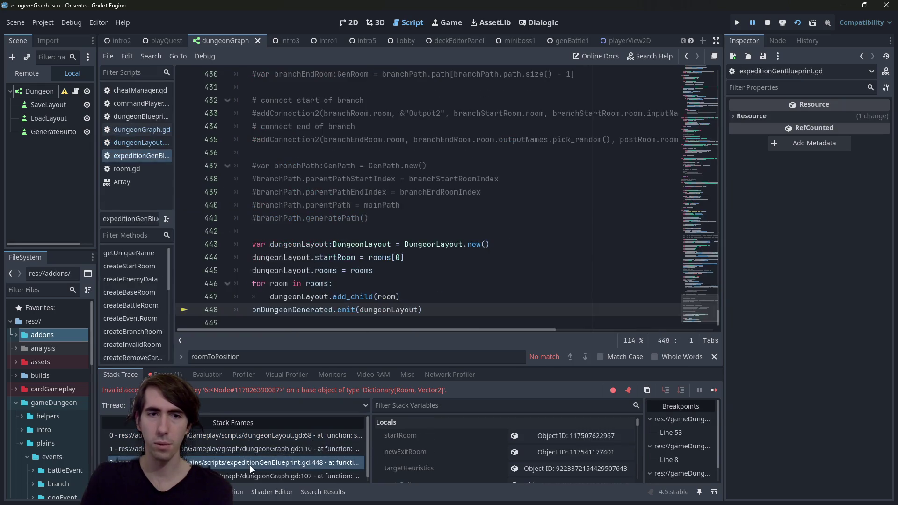
Step: Return to line 422 of expeditionGenBlueprint.gd and insert a blank line below it
{"action": "key", "text": "alt+Left"}
{"action": "key", "text": "alt+Left"}
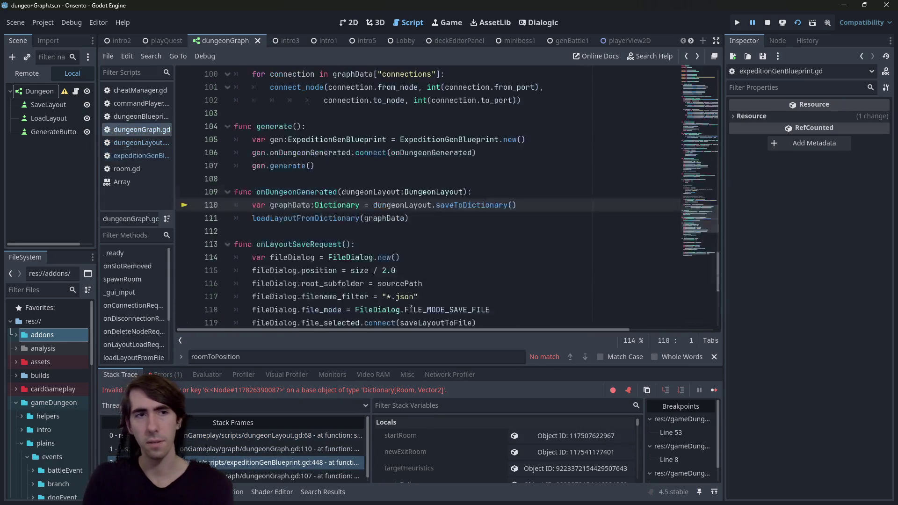
{"action": "key", "text": "alt+Left"}
{"action": "key", "text": "alt+Left"}
{"action": "key", "text": "alt+Left"}
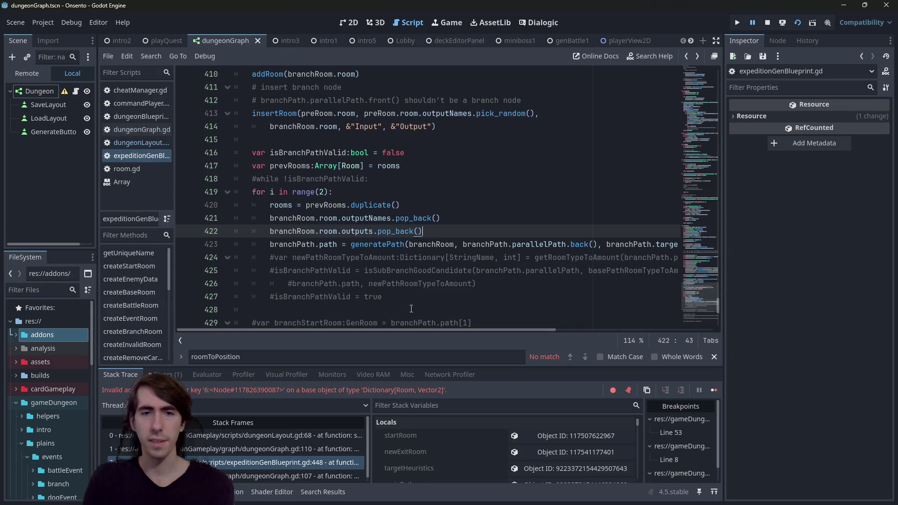
{"action": "key", "text": "Down"}
{"action": "key", "text": "Home"}
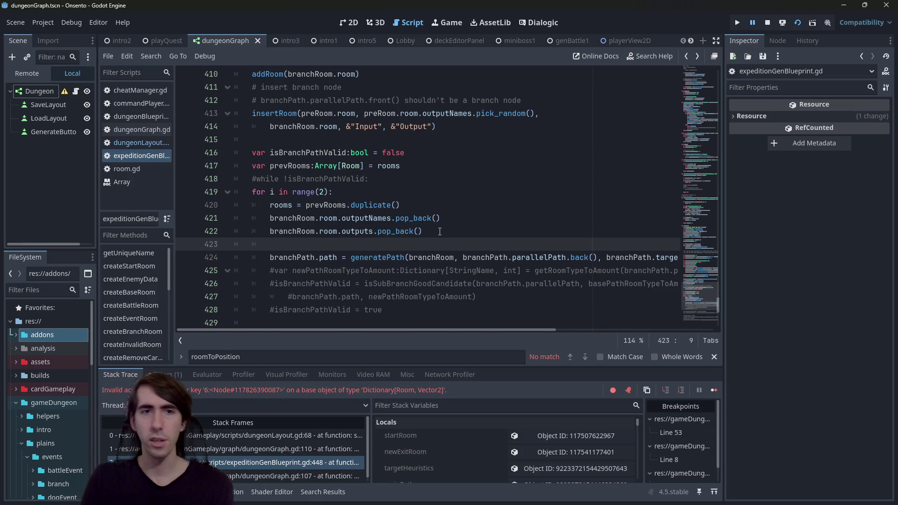
Step: Review the branch code, highlight branchPath's uses, and start typing branchPath.path.ba on line 423
{"action": "scroll", "coordinate": [389, 236], "scroll_direction": "up", "scroll_amount": 5}
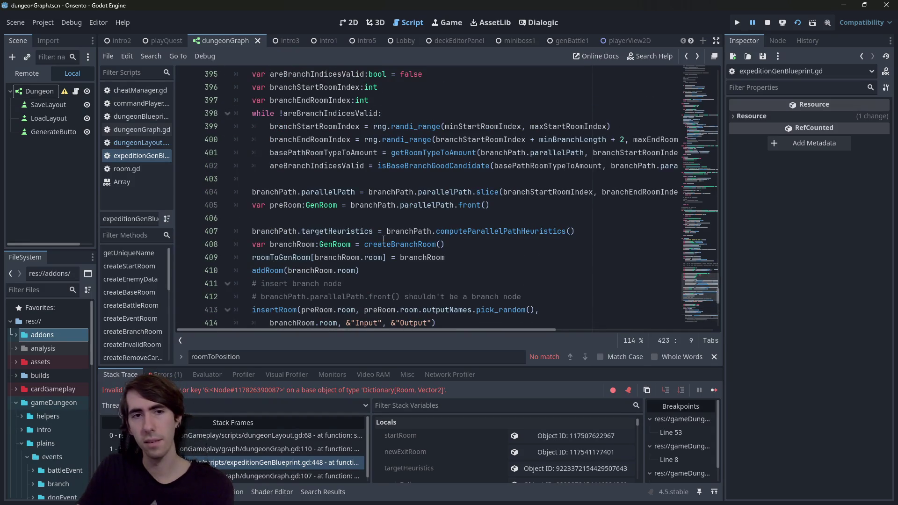
{"action": "scroll", "coordinate": [377, 246], "scroll_direction": "down", "scroll_amount": 1}
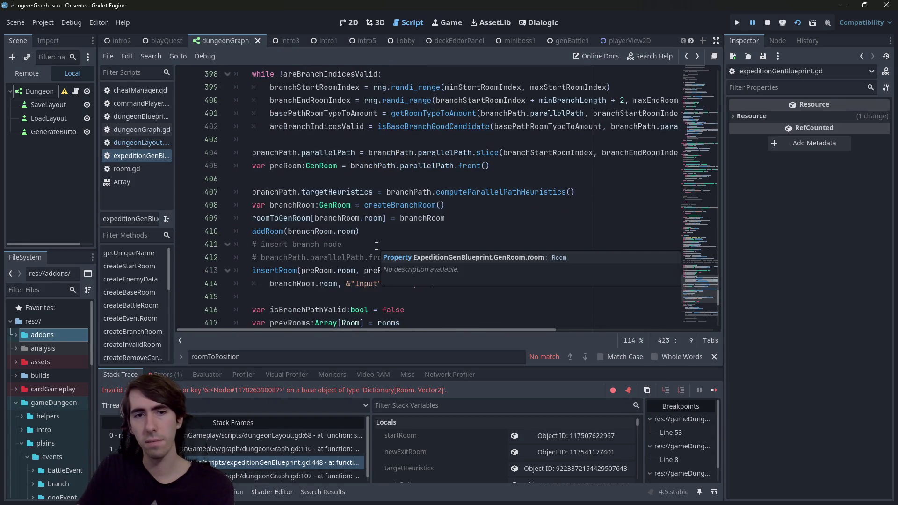
{"action": "scroll", "coordinate": [376, 246], "scroll_direction": "down", "scroll_amount": 1}
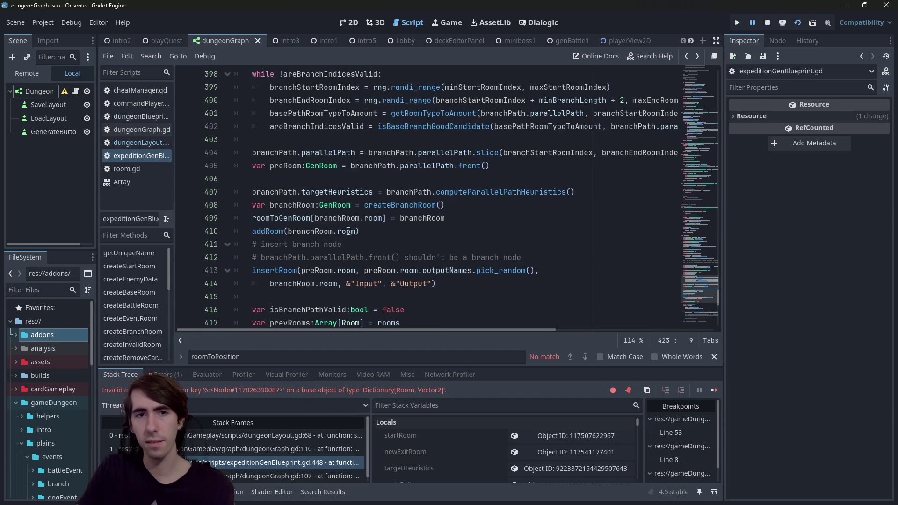
{"action": "scroll", "coordinate": [456, 219], "scroll_direction": "up", "scroll_amount": 1}
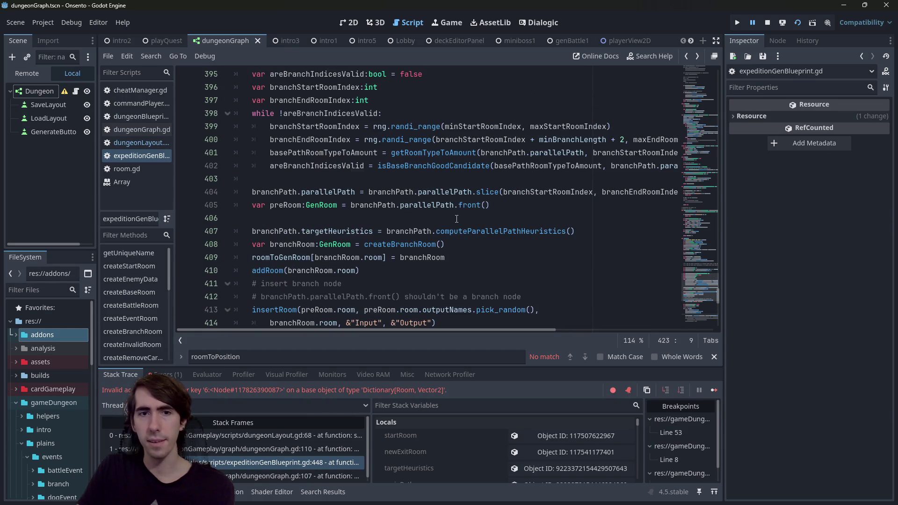
{"action": "scroll", "coordinate": [453, 221], "scroll_direction": "up", "scroll_amount": 2}
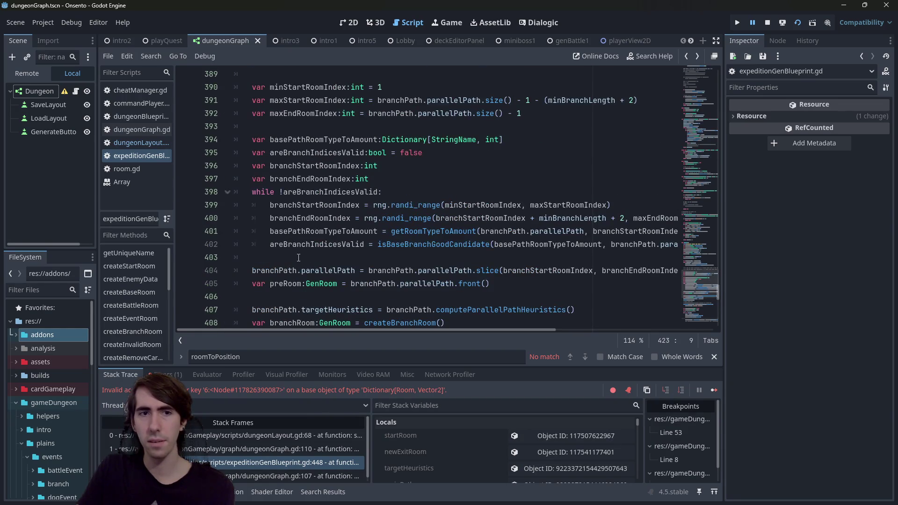
{"action": "scroll", "coordinate": [298, 258], "scroll_direction": "down", "scroll_amount": 2}
{"action": "left_click", "coordinate": [312, 198]}
{"action": "scroll", "coordinate": [371, 239], "scroll_direction": "down", "scroll_amount": 7}
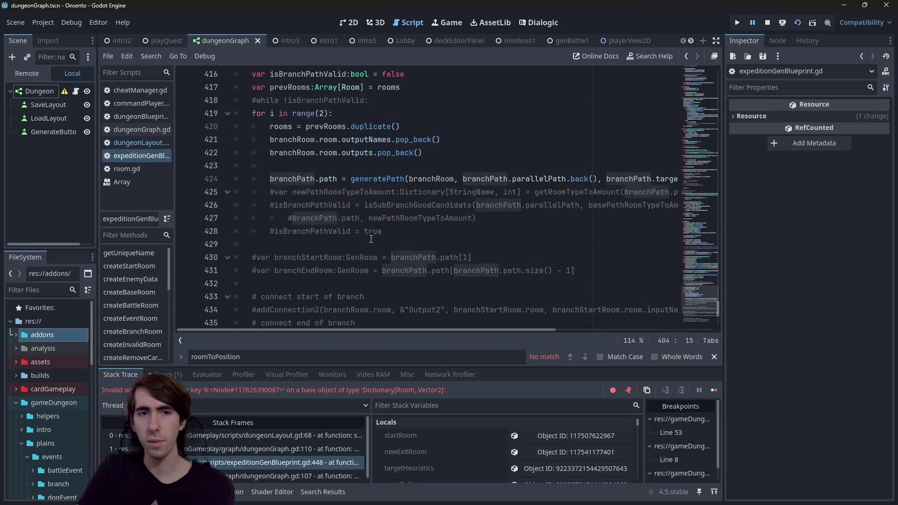
{"action": "scroll", "coordinate": [371, 239], "scroll_direction": "up", "scroll_amount": 1}
{"action": "left_click", "coordinate": [442, 204]}
{"action": "type", "text": "branchPath."}
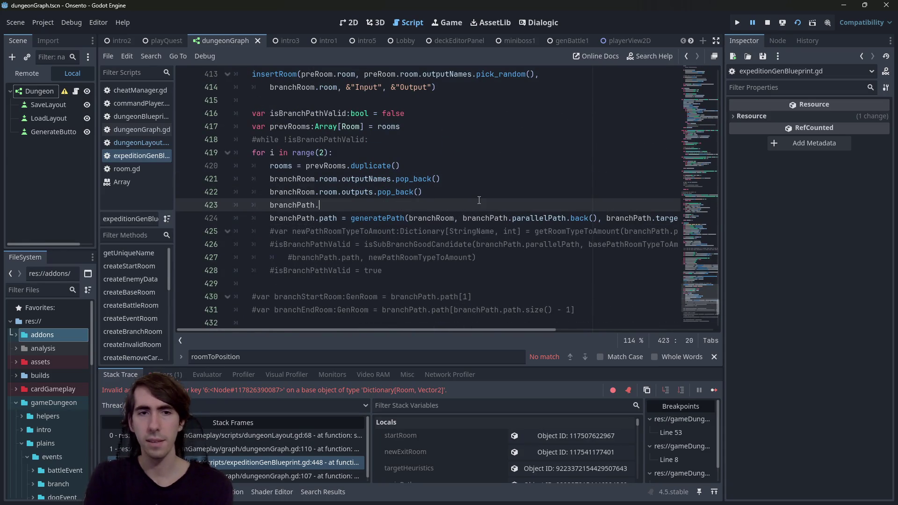
{"action": "type", "text": "p"}
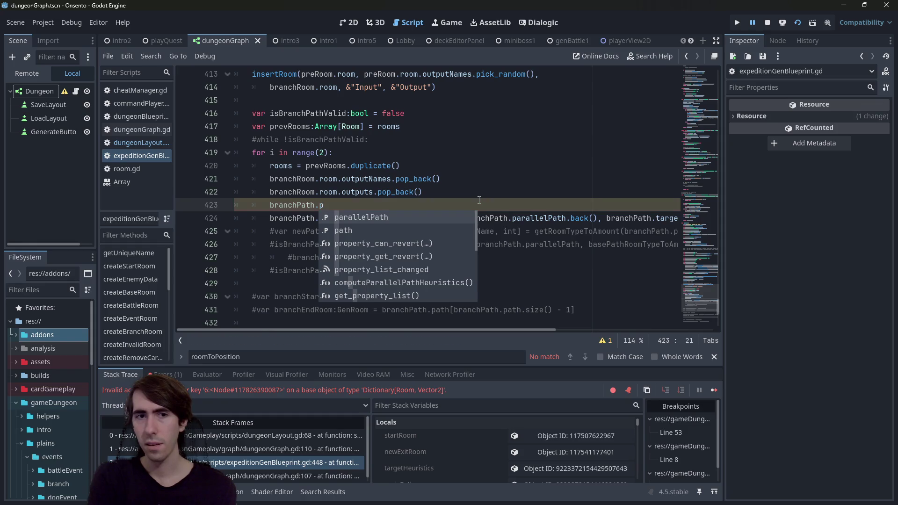
{"action": "type", "text": "ath."}
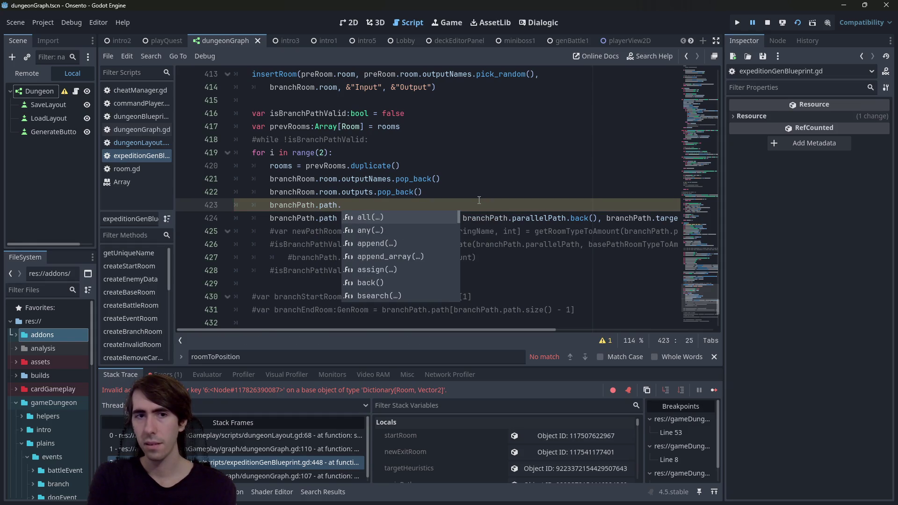
{"action": "type", "text": "bac"}
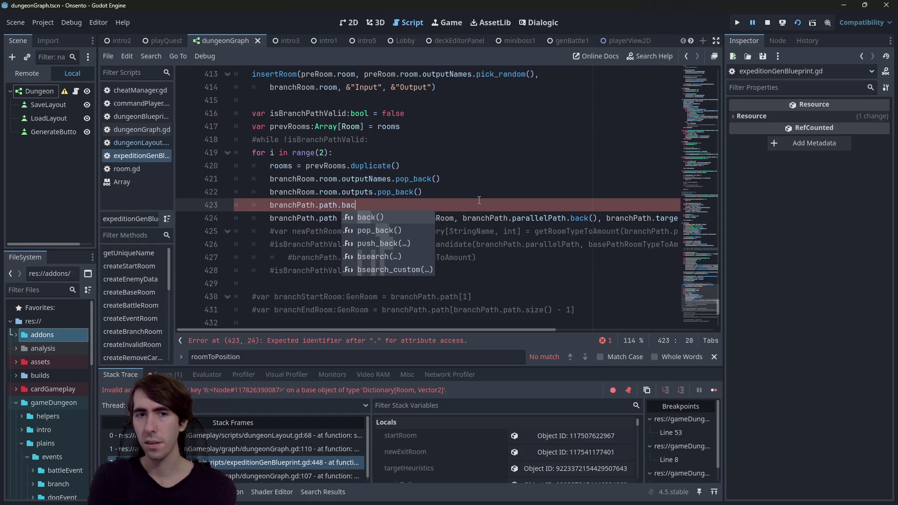
Step: Complete line 423 as branchPath.path.back().room.inputs.pop_back() using autocomplete
{"action": "key", "text": "Return"}
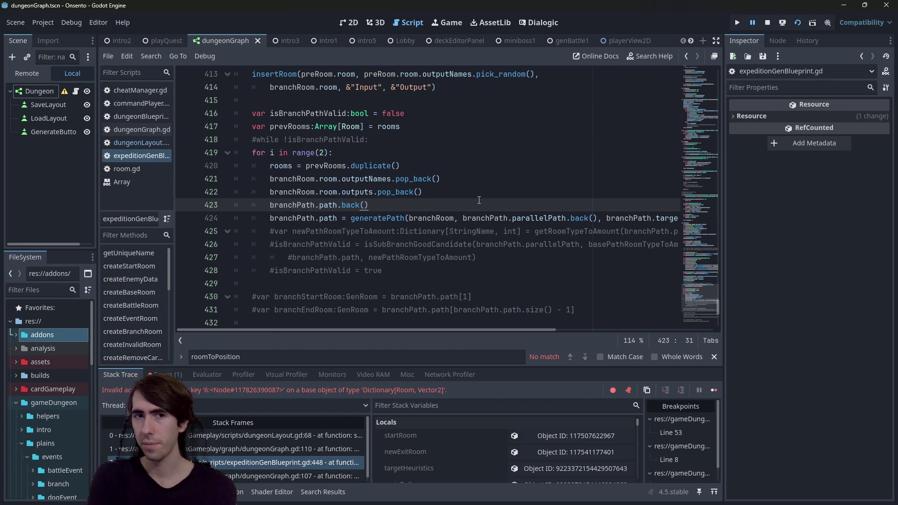
{"action": "type", "text": ".inputs"}
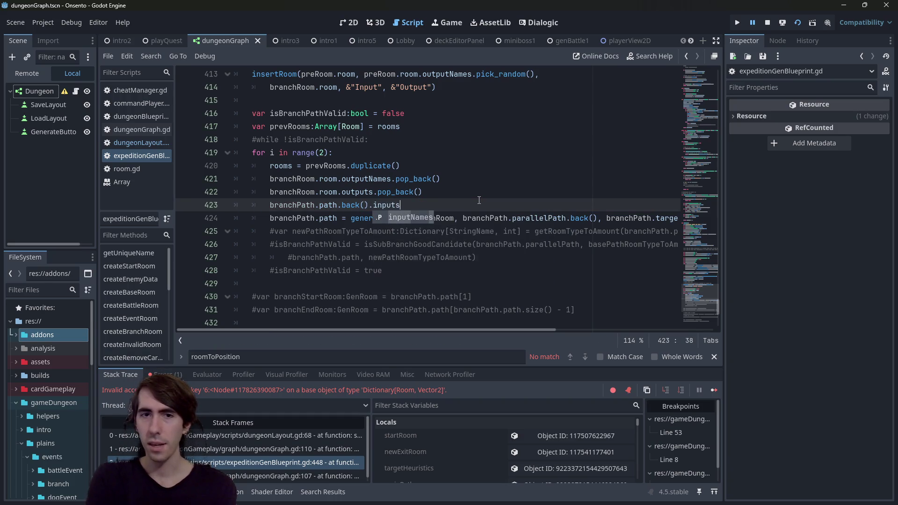
{"action": "key", "text": "BackSpace"}
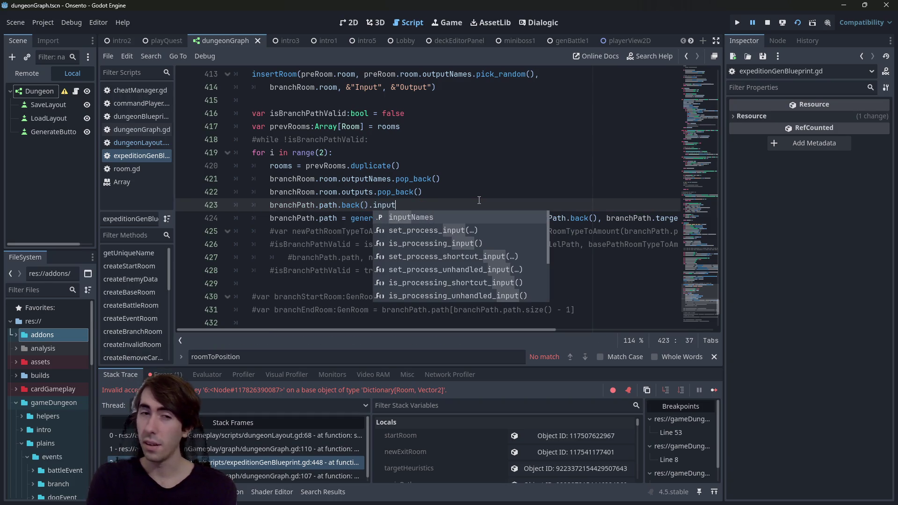
{"action": "key", "text": "Return"}
{"action": "type", "text": "."}
{"action": "key", "text": "BackSpace"}
{"action": "key", "text": "BackSpace"}
{"action": "key", "text": "BackSpace"}
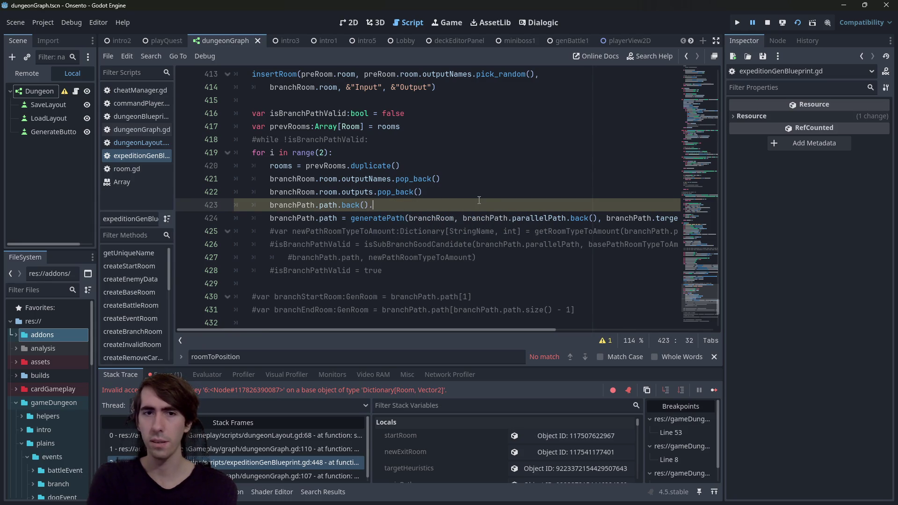
{"action": "type", "text": ".room.input"}
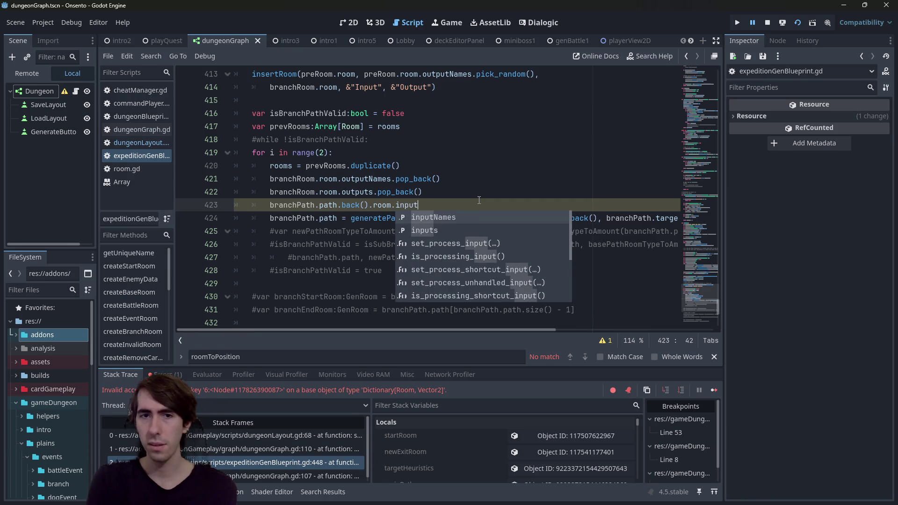
{"action": "key", "text": "Down"}
{"action": "key", "text": "Return"}
{"action": "type", "text": "."}
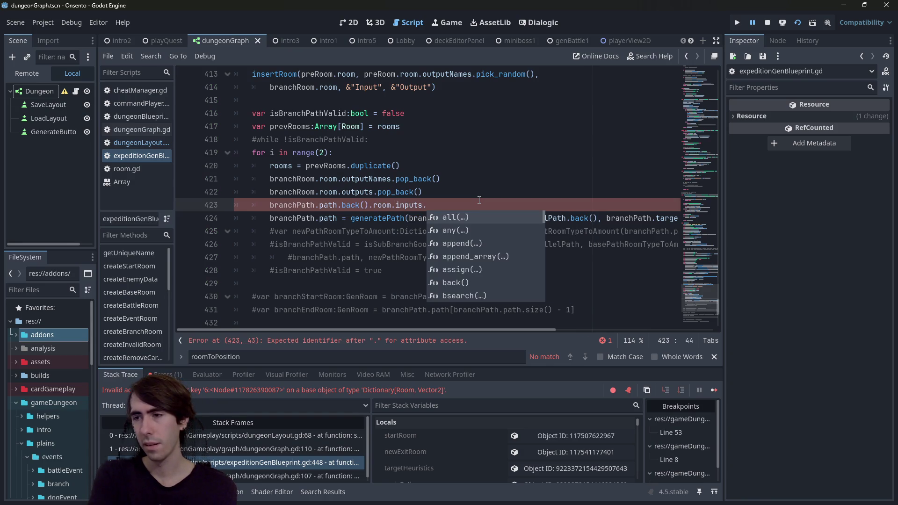
{"action": "type", "text": "pop"}
{"action": "key", "text": "Return"}
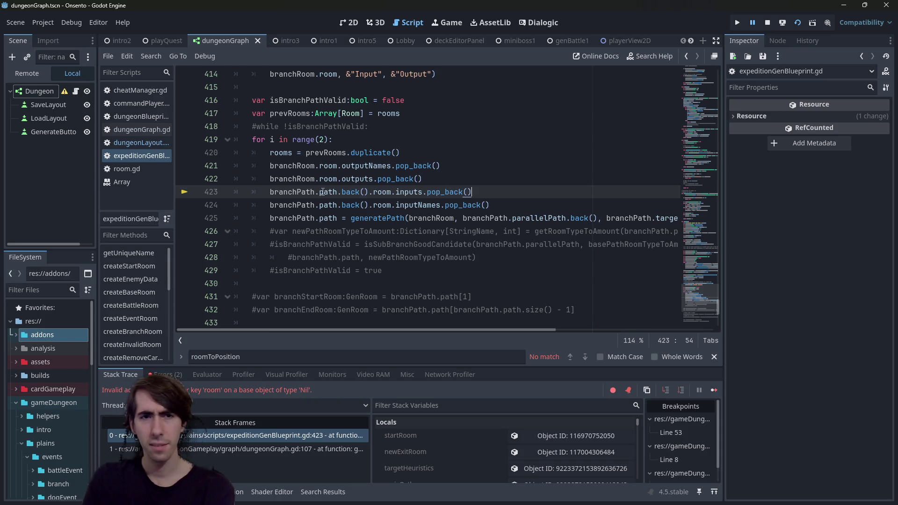
Step: Inspect branchPath in the debugger and confirm its Path array is empty
{"action": "scroll", "coordinate": [504, 455], "scroll_direction": "down", "scroll_amount": 3}
{"action": "scroll", "coordinate": [503, 455], "scroll_direction": "down", "scroll_amount": 3}
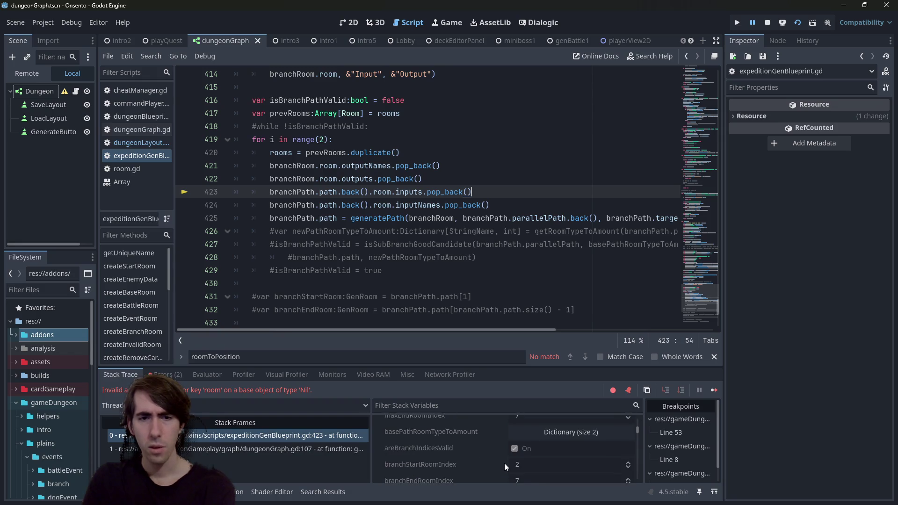
{"action": "scroll", "coordinate": [506, 462], "scroll_direction": "up", "scroll_amount": 5}
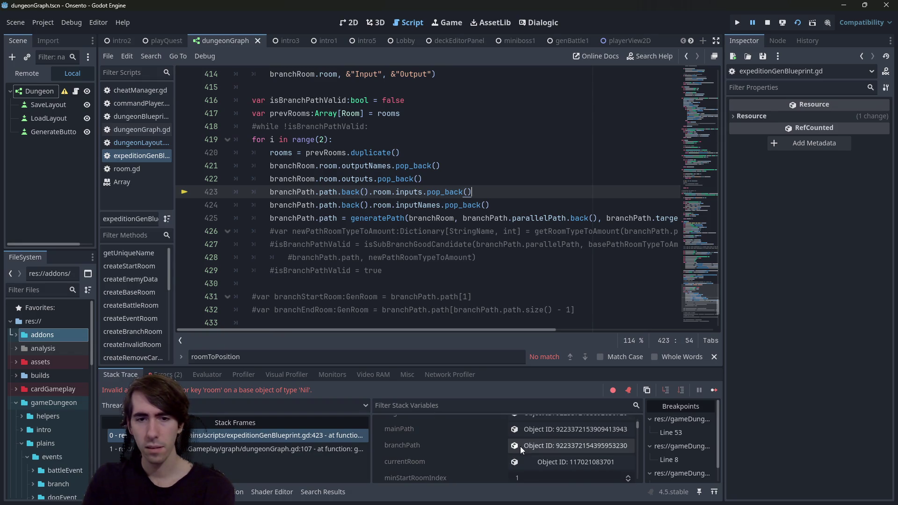
{"action": "left_click", "coordinate": [516, 448]}
{"action": "left_click", "coordinate": [812, 134]}
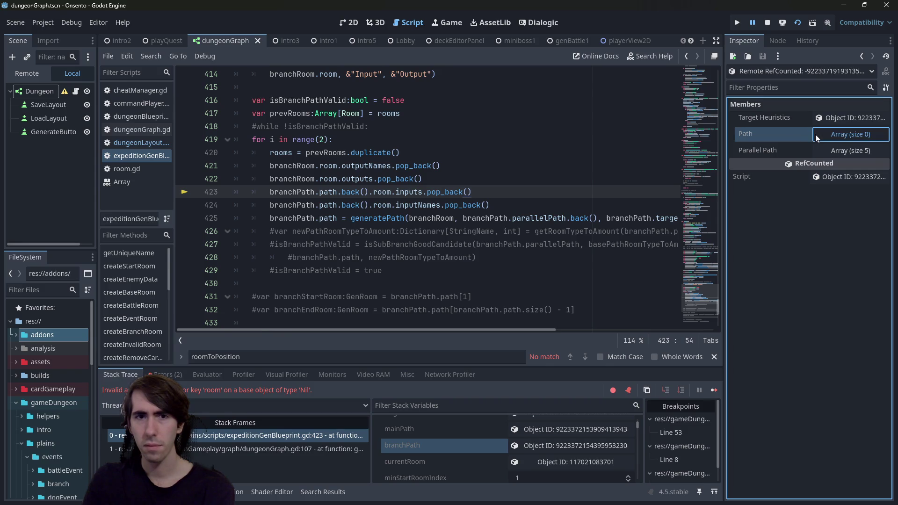
{"action": "double_click", "coordinate": [273, 192]}
Step: Add 'if !branchPath.path.is_empty():' on a new line after line 422
{"action": "left_click", "coordinate": [487, 180]}
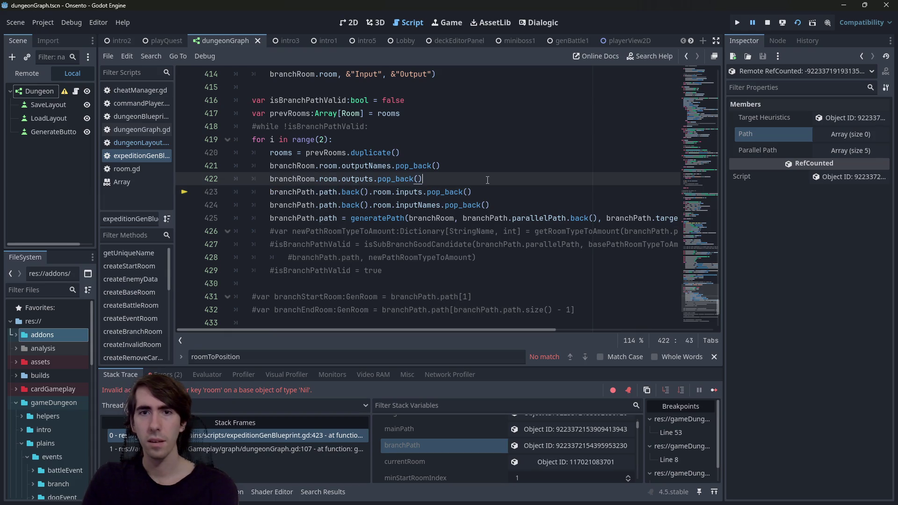
{"action": "key", "text": "Return"}
{"action": "type", "text": "if branchPath.path."}
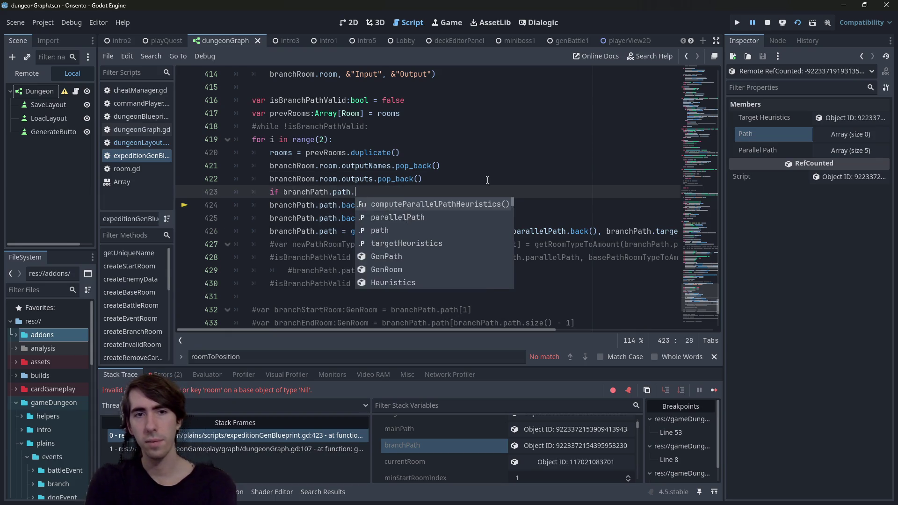
{"action": "type", "text": "is_e"}
{"action": "key", "text": "Return"}
{"action": "left_click", "coordinate": [283, 192]}
{"action": "type", "text": "!"}
Step: Indent lines 424–425 under the new guard and stop the debug session
{"action": "left_click", "coordinate": [498, 222]}
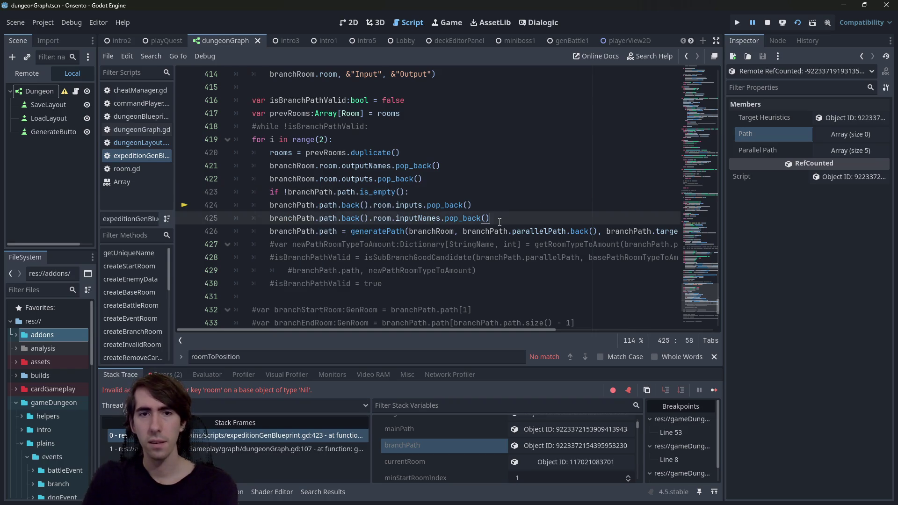
{"action": "left_click_drag", "start_coordinate": [498, 221], "coordinate": [270, 205]}
{"action": "key", "text": "Tab"}
{"action": "left_click", "coordinate": [421, 192]}
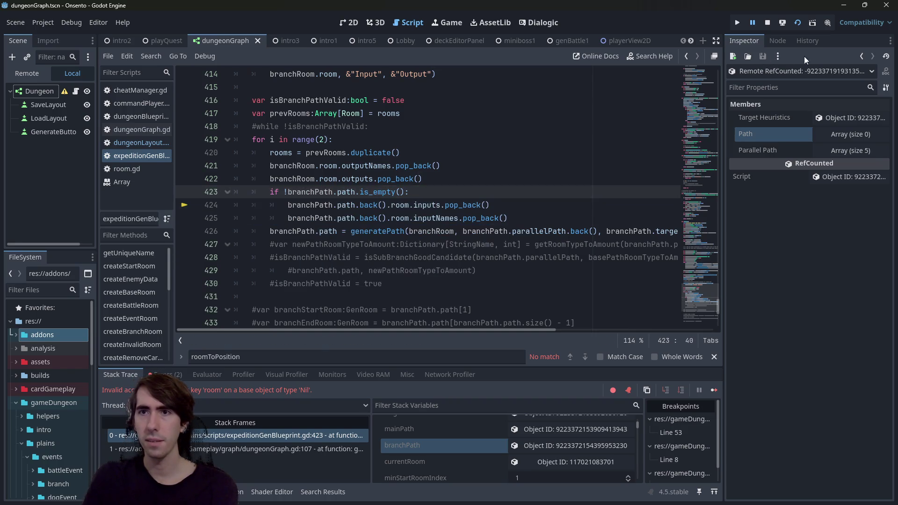
{"action": "left_click", "coordinate": [770, 22]}
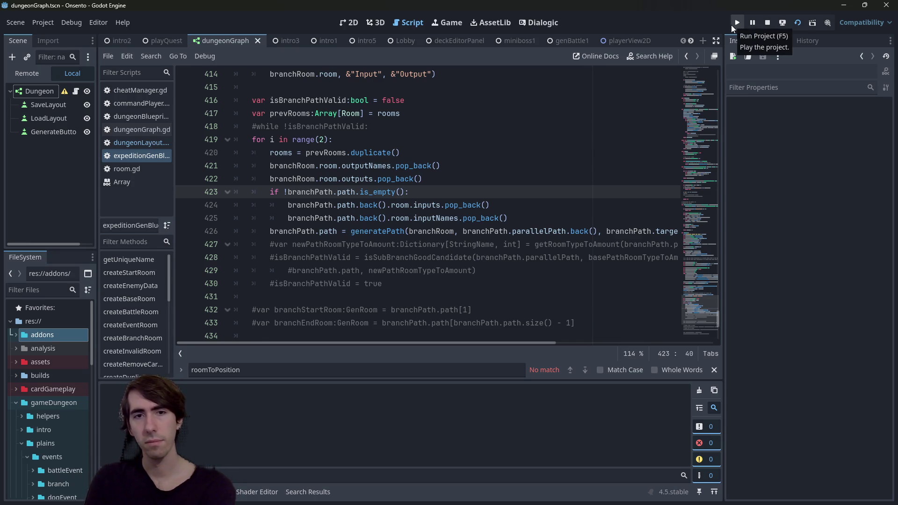
Step: Run the project and generate a dungeon until the debugger breaks at line 68
{"action": "left_click", "coordinate": [732, 24]}
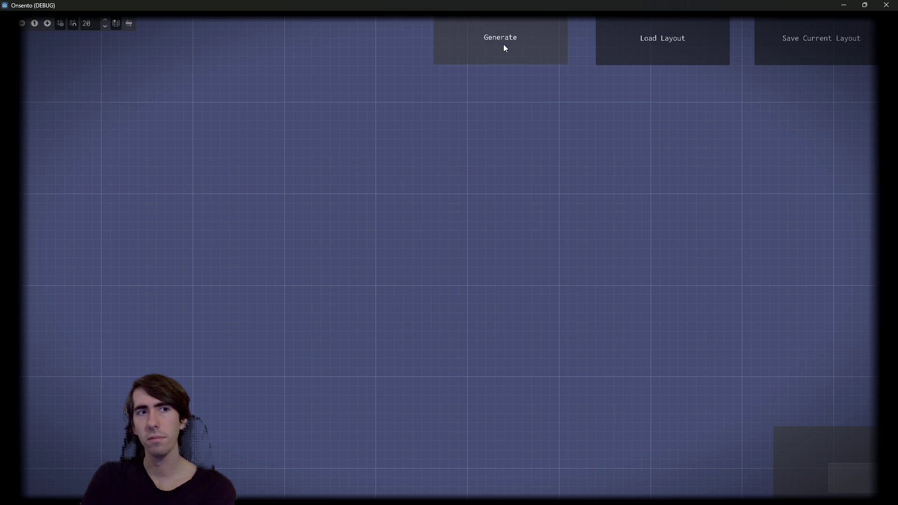
{"action": "left_click", "coordinate": [504, 47]}
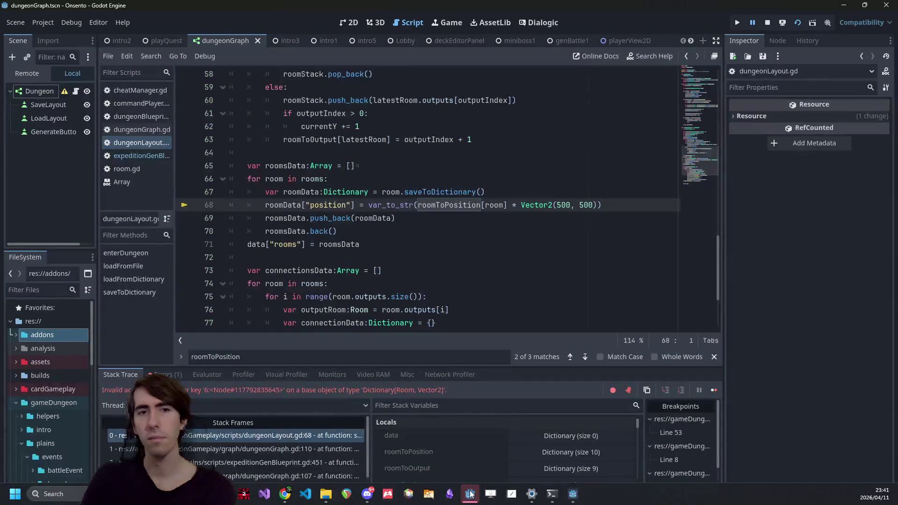
{"action": "double_click", "coordinate": [452, 205]}
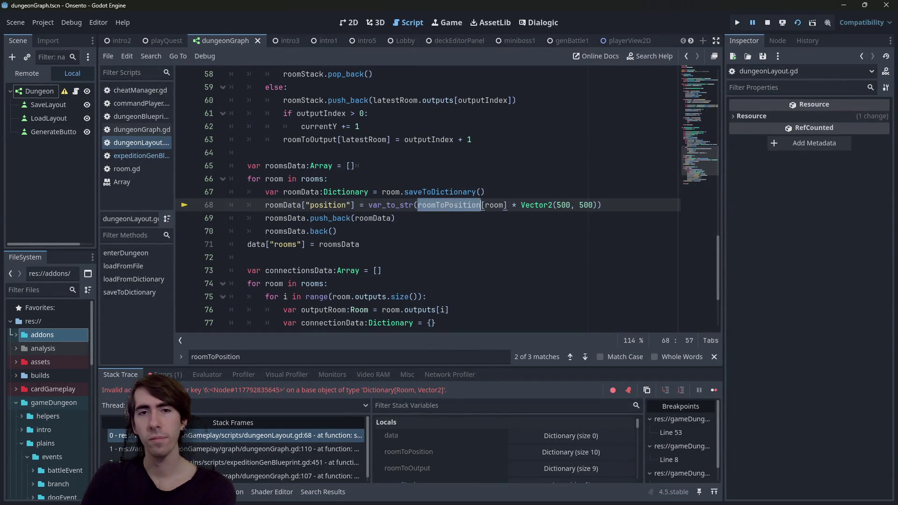
{"action": "key", "text": "ctrl+f"}
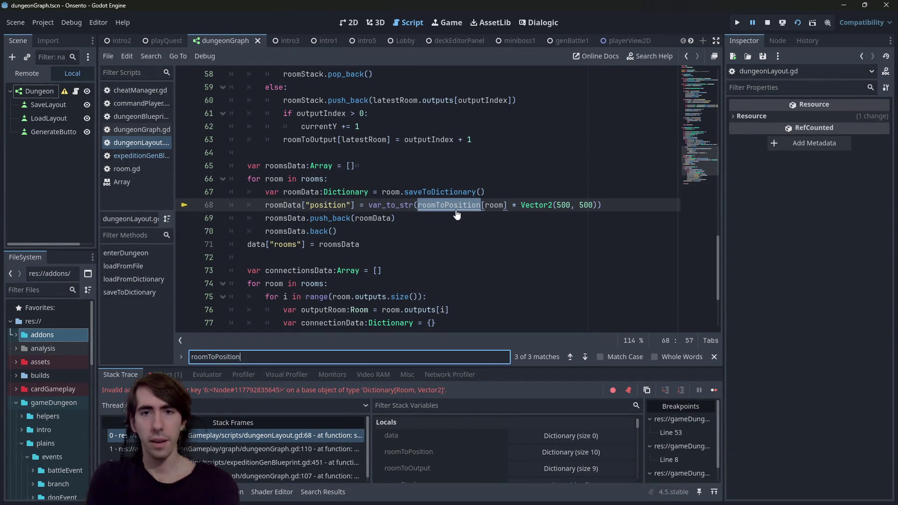
{"action": "key", "text": "Return"}
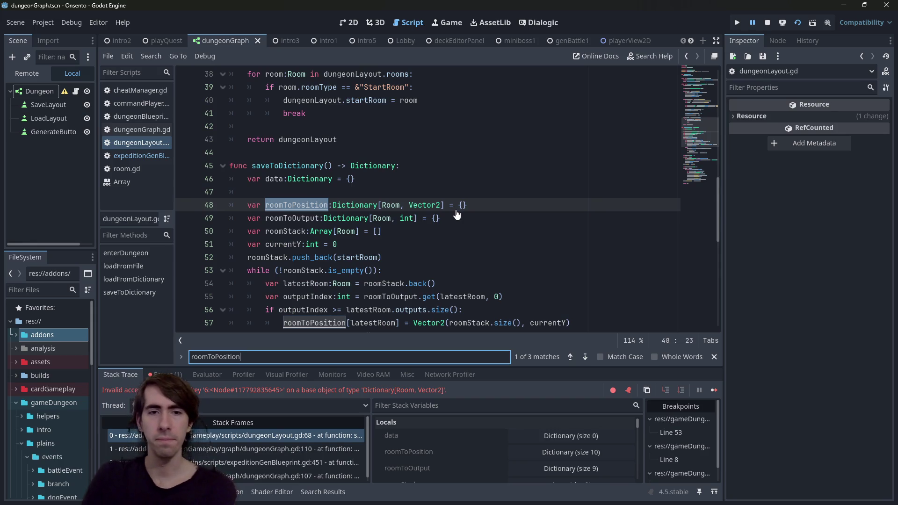
{"action": "scroll", "coordinate": [402, 297], "scroll_direction": "down", "scroll_amount": 2}
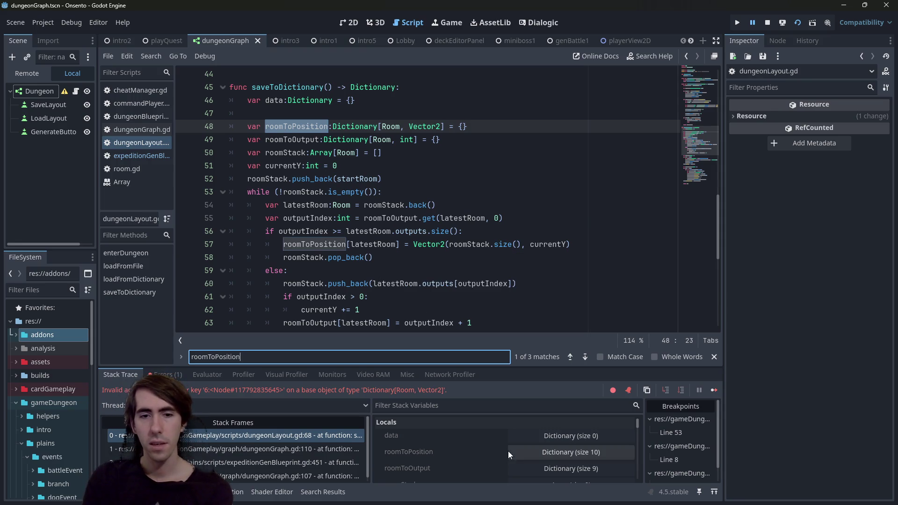
{"action": "scroll", "coordinate": [527, 456], "scroll_direction": "down", "scroll_amount": 2}
{"action": "scroll", "coordinate": [529, 458], "scroll_direction": "down", "scroll_amount": 5}
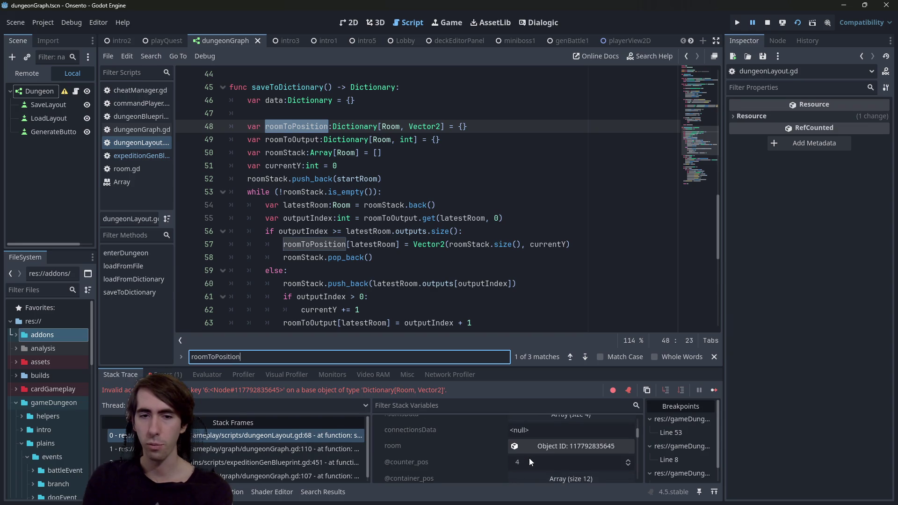
{"action": "scroll", "coordinate": [527, 459], "scroll_direction": "up", "scroll_amount": 3}
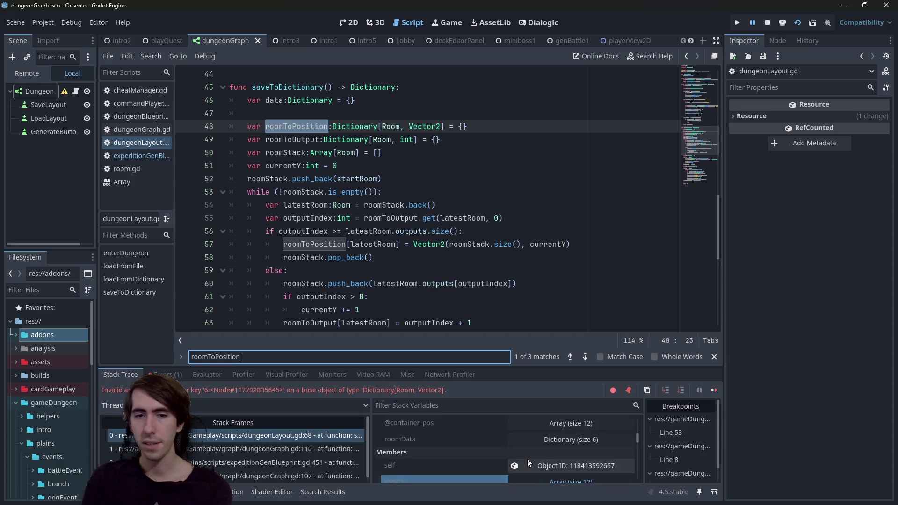
{"action": "scroll", "coordinate": [526, 458], "scroll_direction": "up", "scroll_amount": 5}
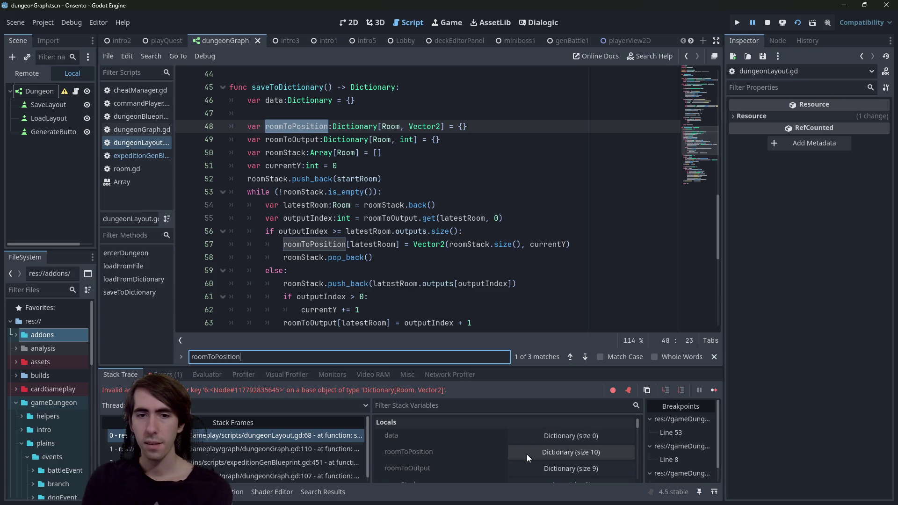
{"action": "double_click", "coordinate": [373, 244]}
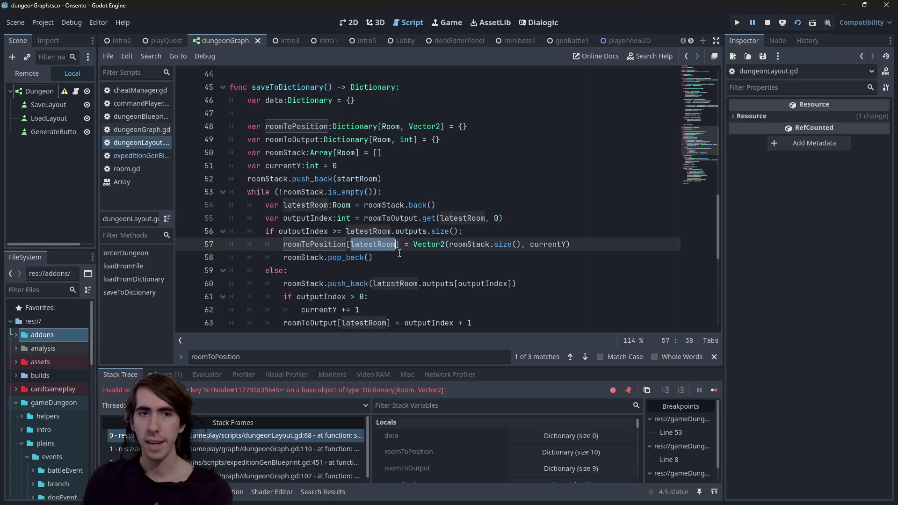
{"action": "scroll", "coordinate": [520, 421], "scroll_direction": "down", "scroll_amount": 1}
{"action": "scroll", "coordinate": [511, 445], "scroll_direction": "down", "scroll_amount": 8}
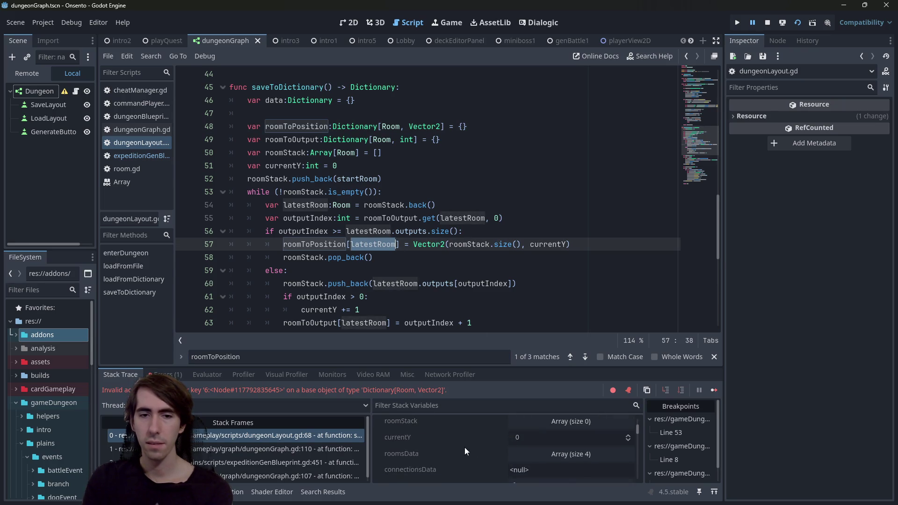
{"action": "scroll", "coordinate": [447, 457], "scroll_direction": "down", "scroll_amount": 10}
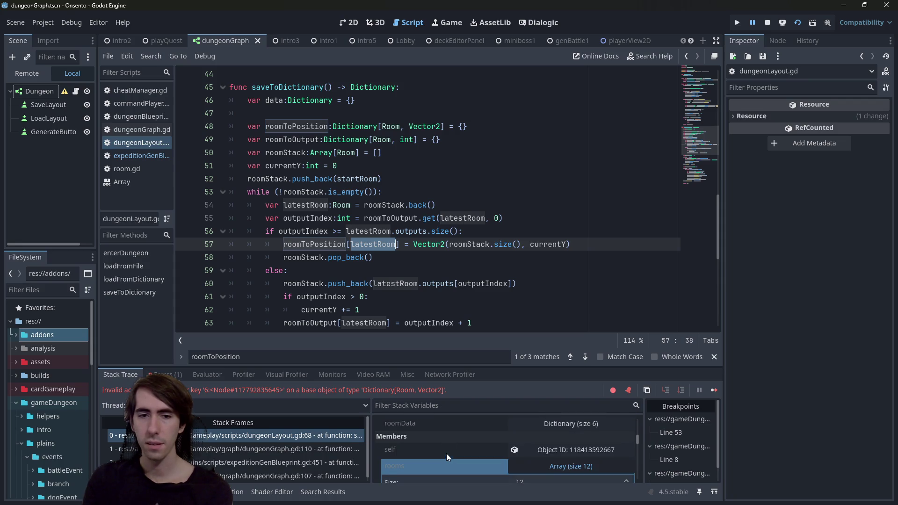
{"action": "scroll", "coordinate": [546, 435], "scroll_direction": "down", "scroll_amount": 5}
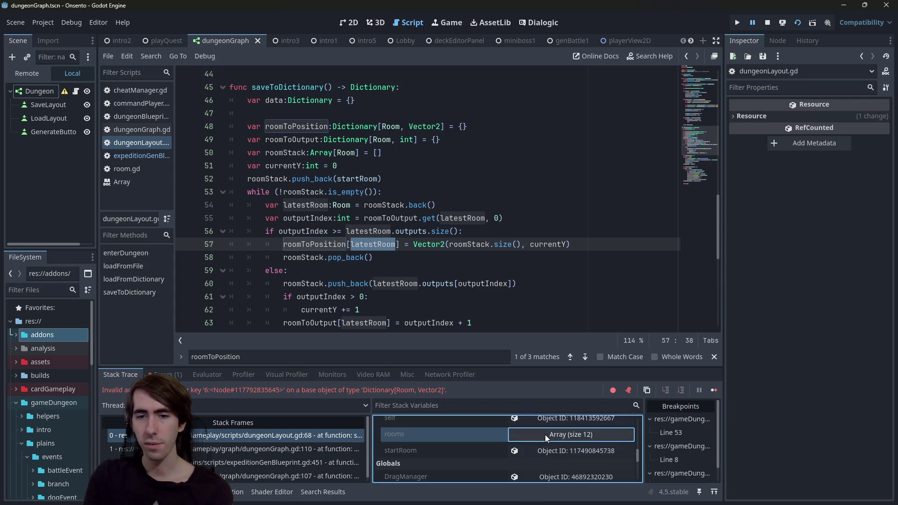
{"action": "left_click", "coordinate": [221, 434]}
{"action": "scroll", "coordinate": [537, 461], "scroll_direction": "up", "scroll_amount": 1}
{"action": "scroll", "coordinate": [533, 460], "scroll_direction": "up", "scroll_amount": 5}
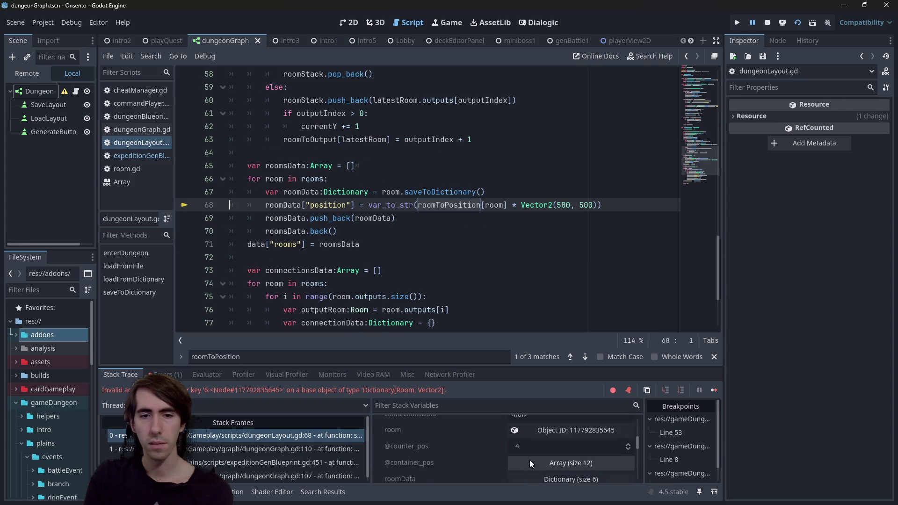
{"action": "scroll", "coordinate": [473, 458], "scroll_direction": "up", "scroll_amount": 3}
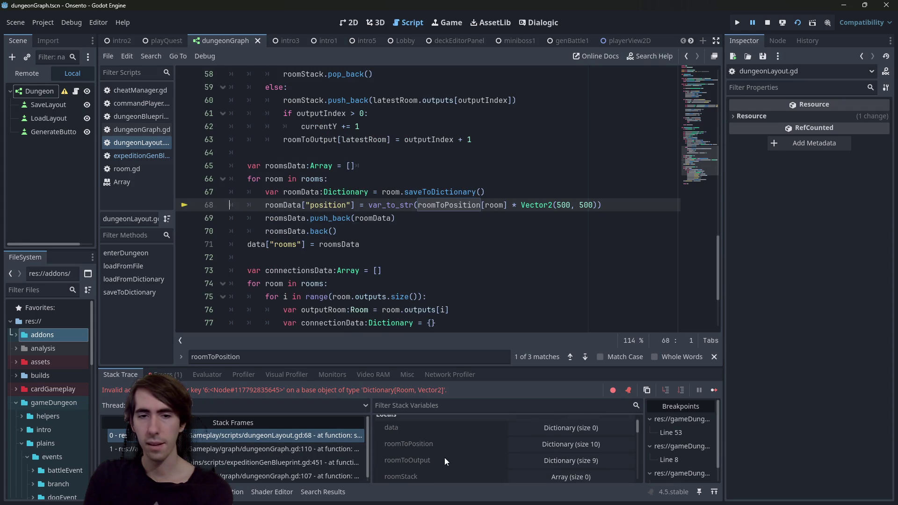
{"action": "scroll", "coordinate": [444, 458], "scroll_direction": "down", "scroll_amount": 3}
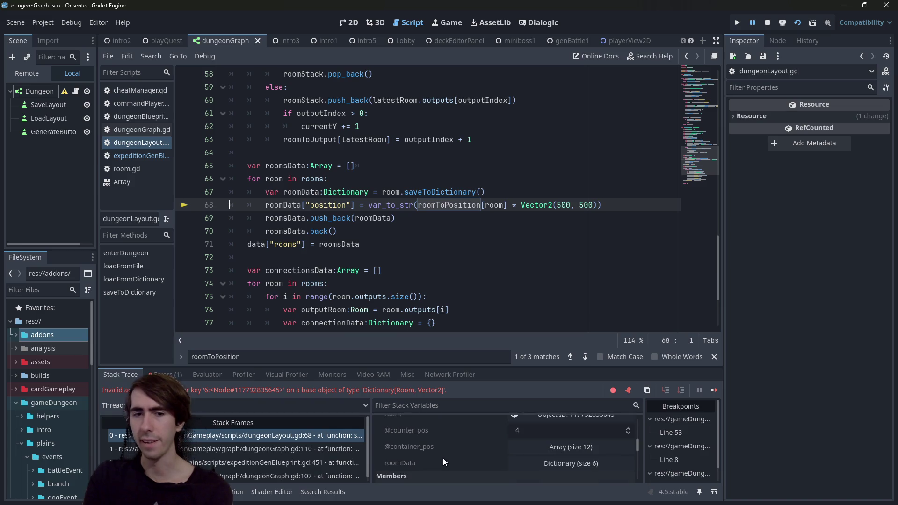
{"action": "left_click", "coordinate": [442, 458]}
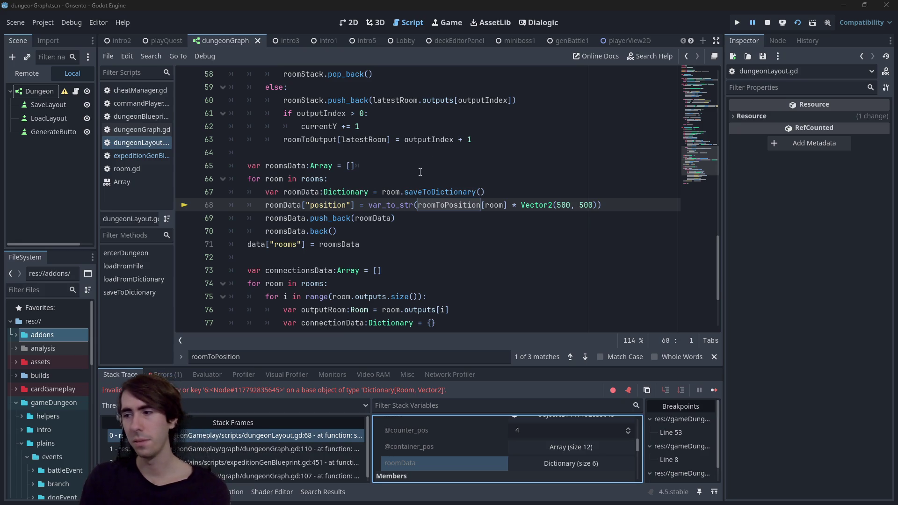
Step: Find roomToPosition's declaration on line 48 and review the saveToDictionary loop that fills it
{"action": "double_click", "coordinate": [447, 204]}
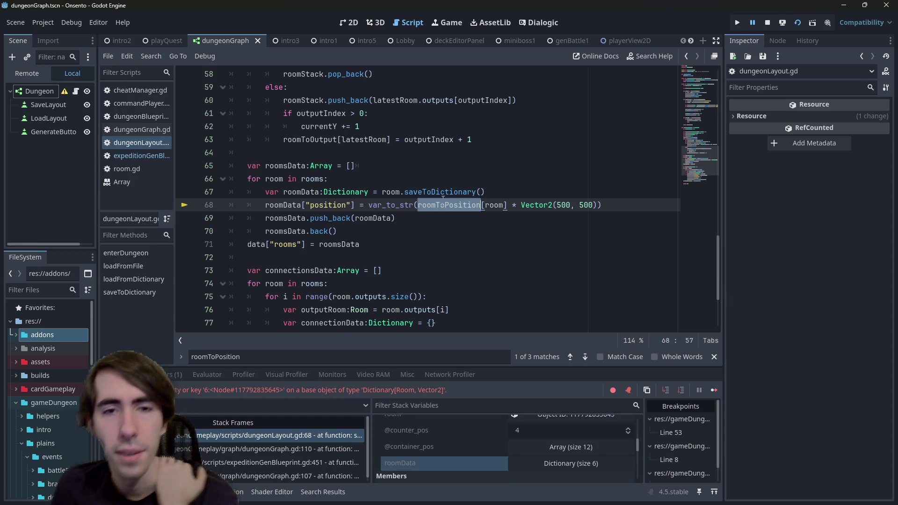
{"action": "left_click", "coordinate": [313, 356]}
{"action": "key", "text": "Return"}
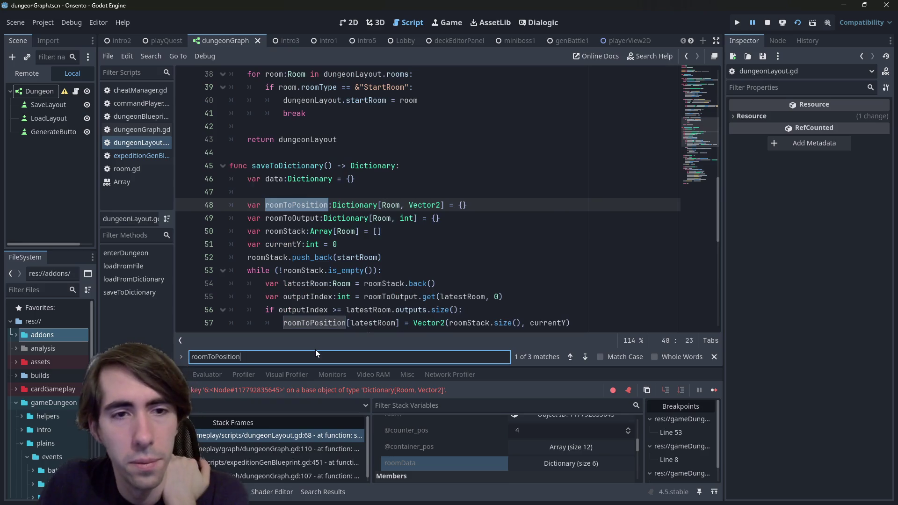
{"action": "scroll", "coordinate": [299, 206], "scroll_direction": "down", "scroll_amount": 1}
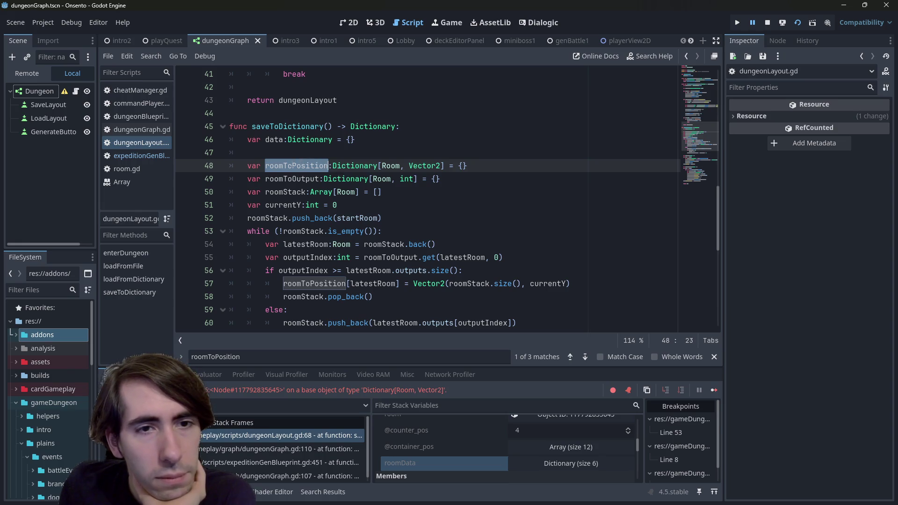
{"action": "left_click", "coordinate": [293, 166]}
{"action": "double_click", "coordinate": [323, 166]}
{"action": "scroll", "coordinate": [331, 167], "scroll_direction": "down", "scroll_amount": 1}
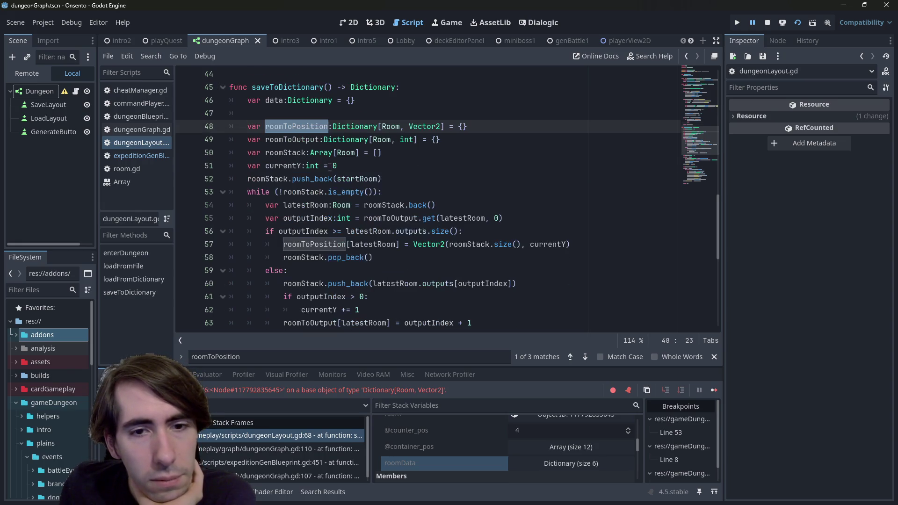
{"action": "mouse_move", "coordinate": [330, 167]}
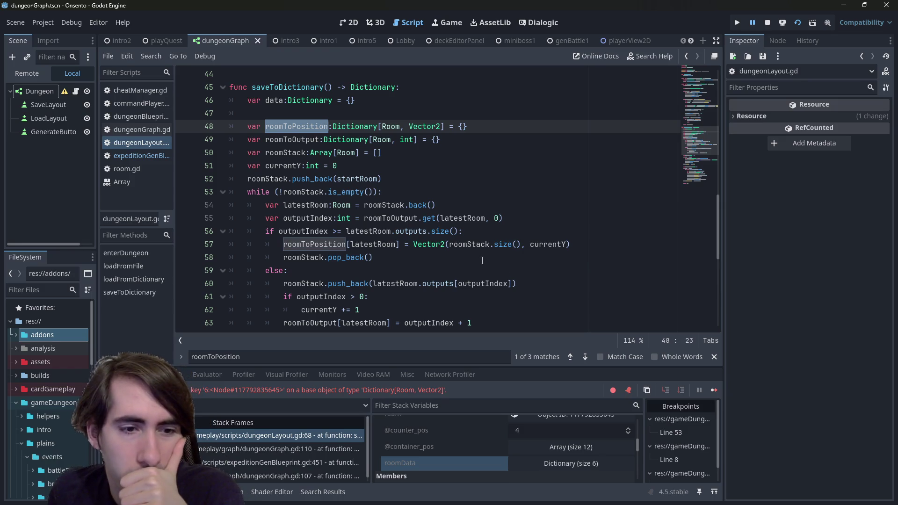
Step: Check the debugger's error list, then return to the stack trace and variables
{"action": "left_click", "coordinate": [169, 374]}
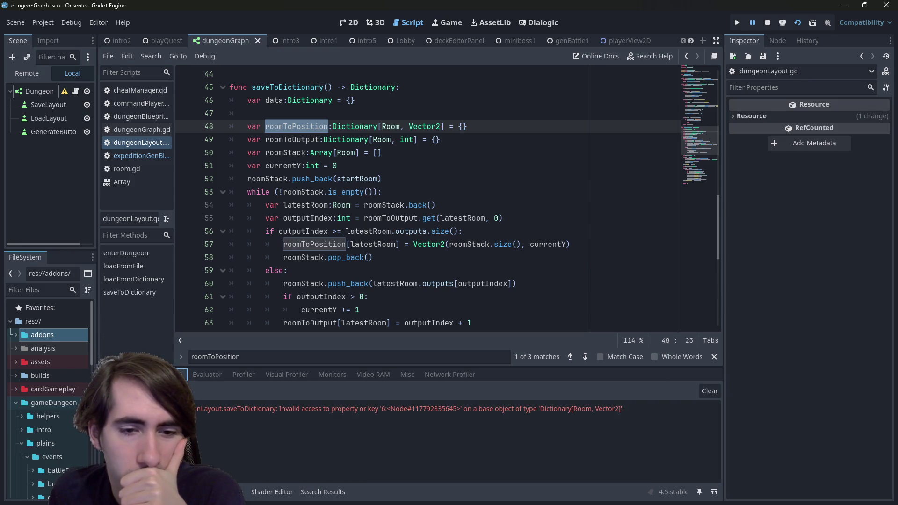
{"action": "left_click", "coordinate": [141, 374]}
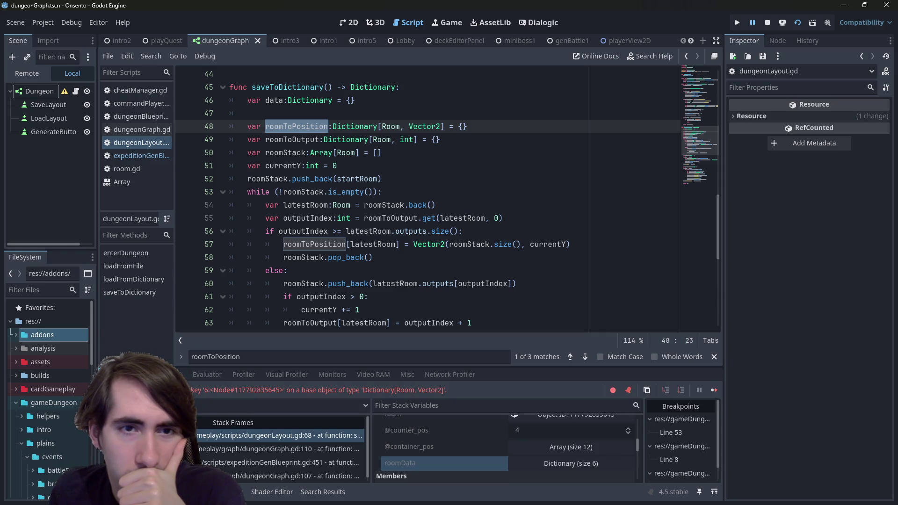
{"action": "left_click", "coordinate": [629, 245]}
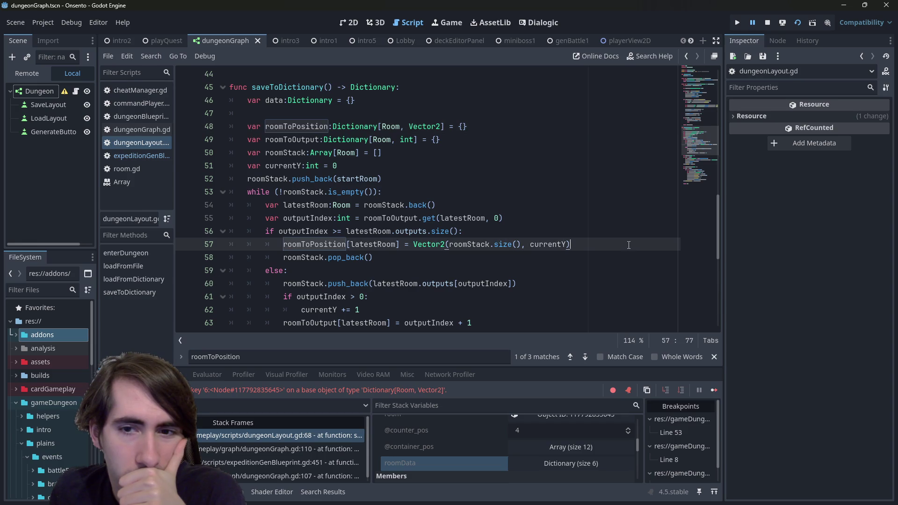
{"action": "right_click", "coordinate": [627, 245]}
{"action": "left_click", "coordinate": [620, 244]}
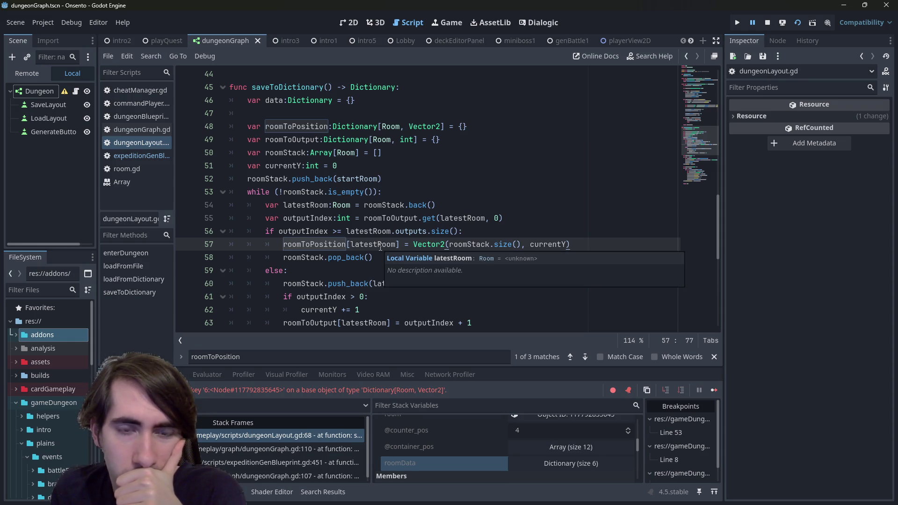
Step: Scroll through the saveToDictionary loop and highlight every use of latestRoom
{"action": "scroll", "coordinate": [482, 448], "scroll_direction": "up", "scroll_amount": 1}
{"action": "scroll", "coordinate": [482, 448], "scroll_direction": "up", "scroll_amount": 5}
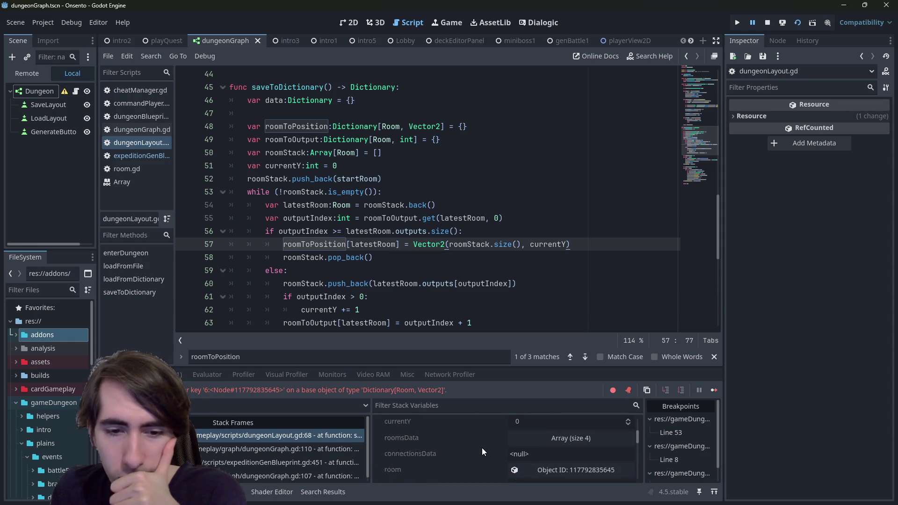
{"action": "scroll", "coordinate": [482, 447], "scroll_direction": "down", "scroll_amount": 6}
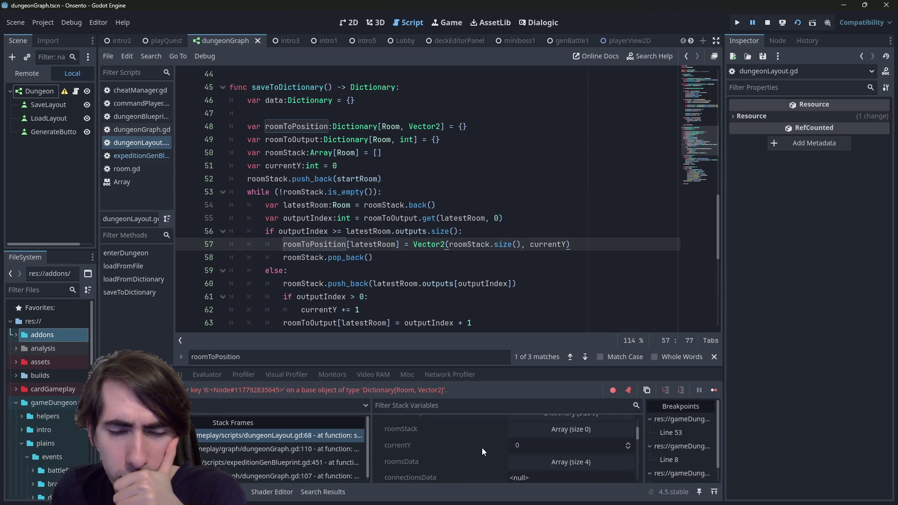
{"action": "scroll", "coordinate": [482, 448], "scroll_direction": "down", "scroll_amount": 8}
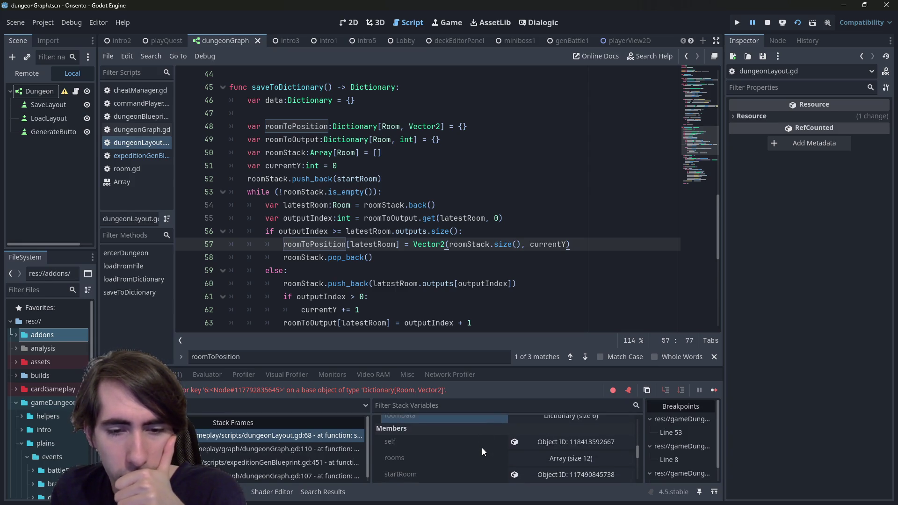
{"action": "scroll", "coordinate": [482, 448], "scroll_direction": "up", "scroll_amount": 8}
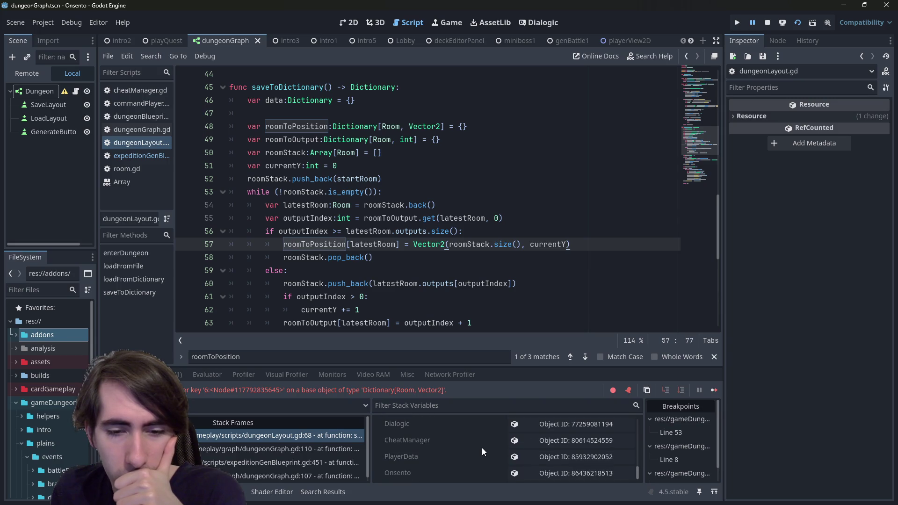
{"action": "scroll", "coordinate": [484, 448], "scroll_direction": "up", "scroll_amount": 3}
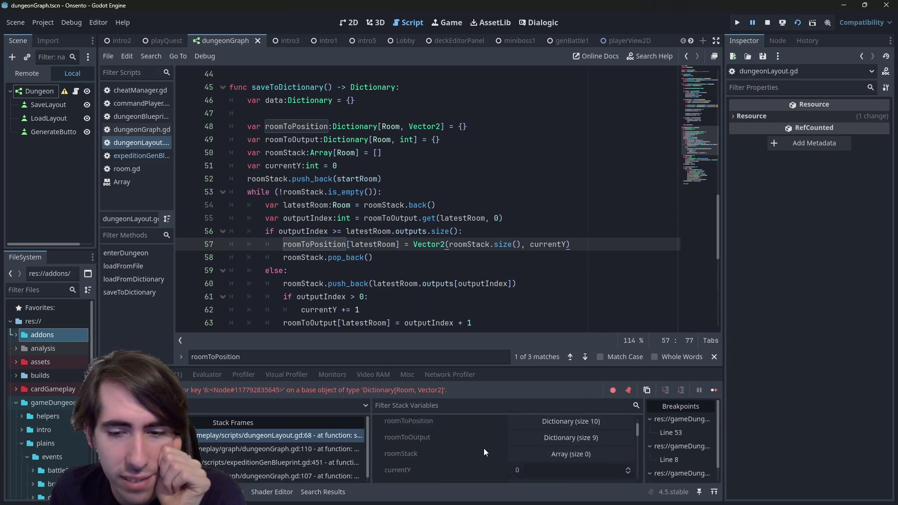
{"action": "double_click", "coordinate": [305, 205]}
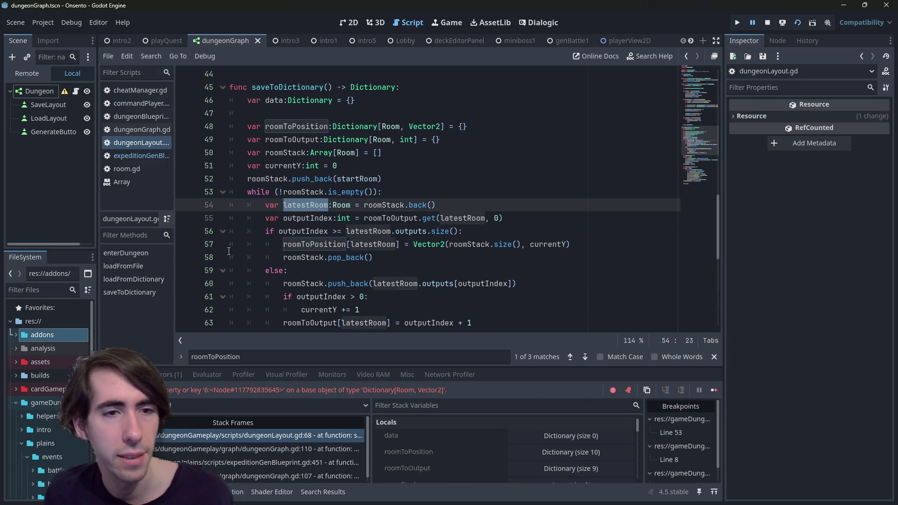
Step: Select the dungeonLayout.gd:68 stack frame and trace latestRoom through the loop again
{"action": "left_click", "coordinate": [236, 436]}
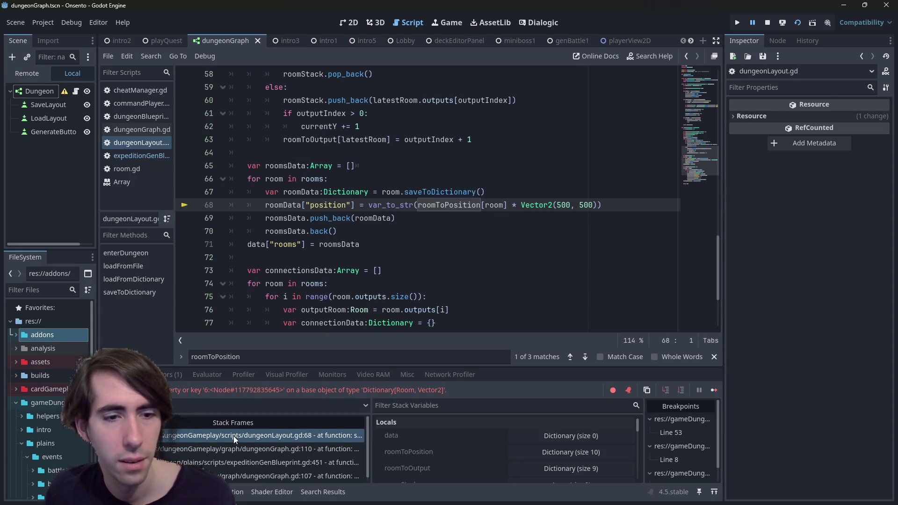
{"action": "scroll", "coordinate": [325, 208], "scroll_direction": "up", "scroll_amount": 5}
{"action": "scroll", "coordinate": [324, 207], "scroll_direction": "down", "scroll_amount": 2}
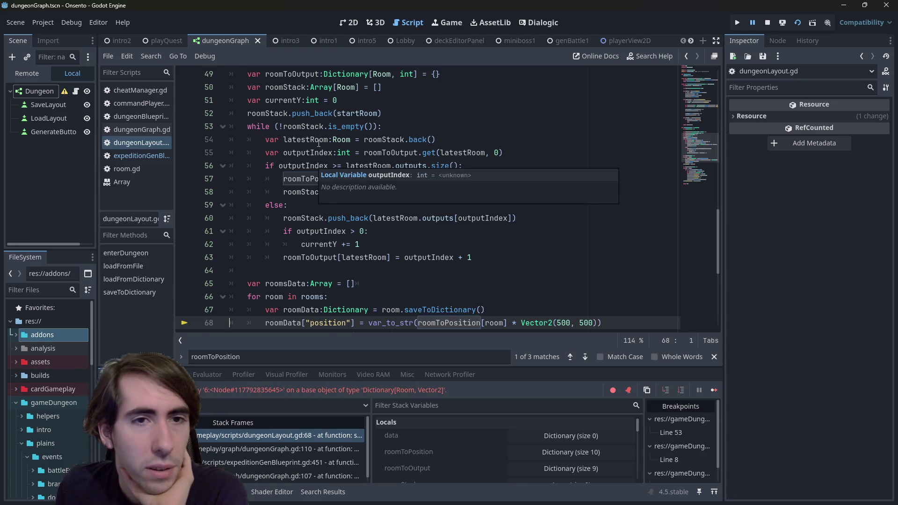
{"action": "double_click", "coordinate": [306, 140]}
{"action": "scroll", "coordinate": [357, 231], "scroll_direction": "down", "scroll_amount": 1}
{"action": "scroll", "coordinate": [356, 230], "scroll_direction": "up", "scroll_amount": 1}
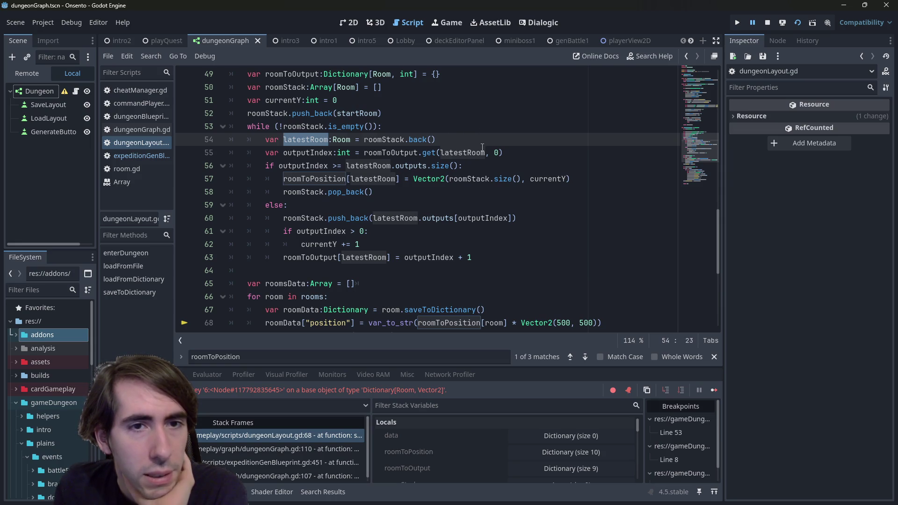
{"action": "scroll", "coordinate": [486, 155], "scroll_direction": "down", "scroll_amount": 1}
{"action": "scroll", "coordinate": [486, 154], "scroll_direction": "down", "scroll_amount": 1}
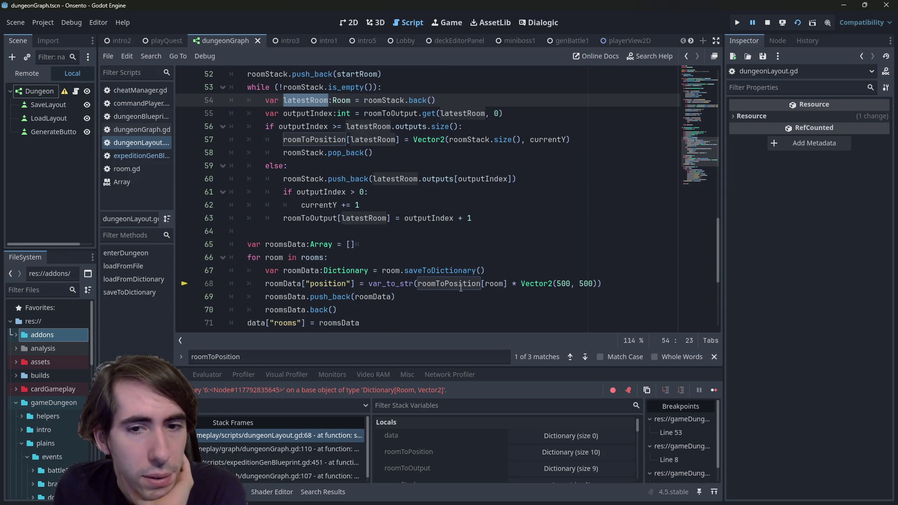
Step: Open the paused room's Object ID in the Inspector, revealing a depth-4 RemoveCardRoom
{"action": "left_click", "coordinate": [487, 244]}
{"action": "scroll", "coordinate": [451, 453], "scroll_direction": "down", "scroll_amount": 4}
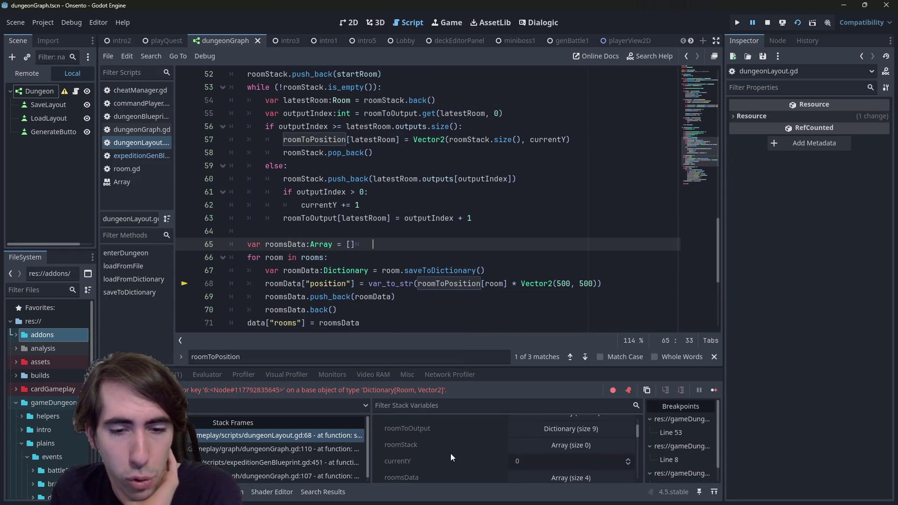
{"action": "left_click", "coordinate": [531, 468]}
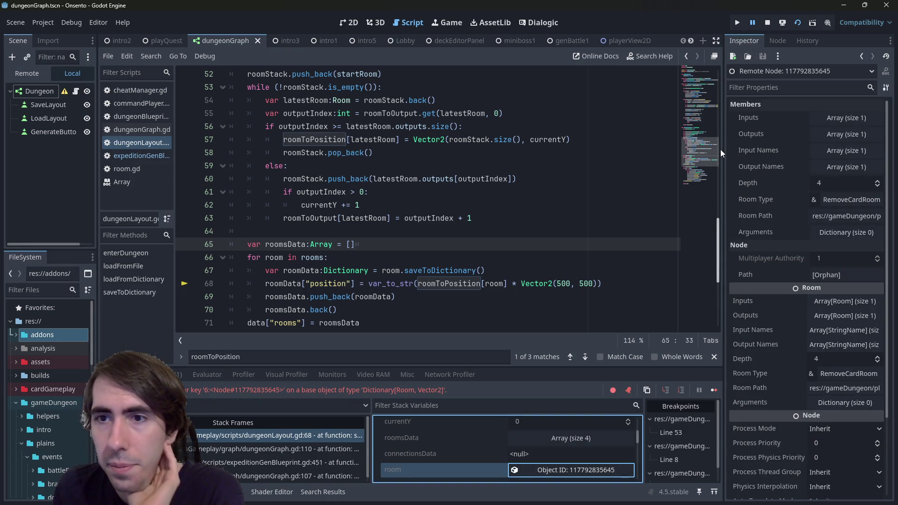
Step: Widen the Inspector, open the room's input DuplicateCardRoom, and follow its output
{"action": "left_click_drag", "start_coordinate": [720, 149], "coordinate": [635, 152]}
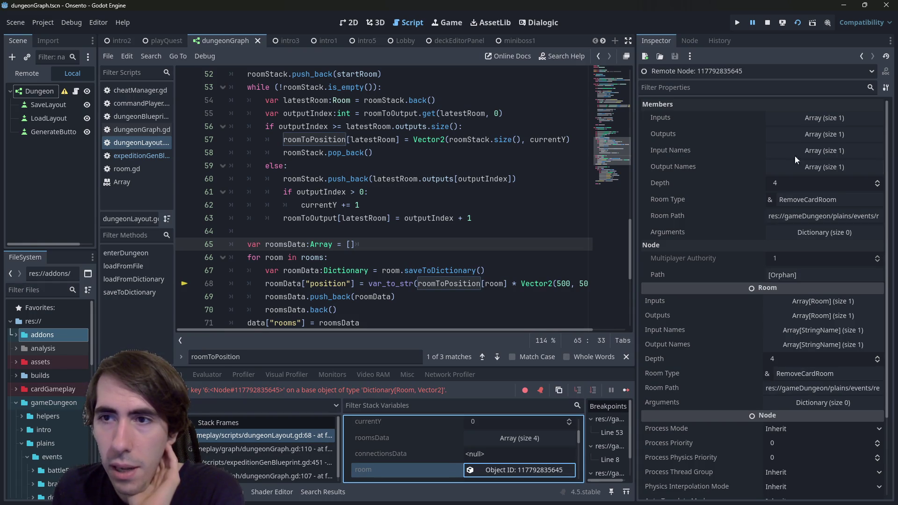
{"action": "left_click", "coordinate": [808, 117]}
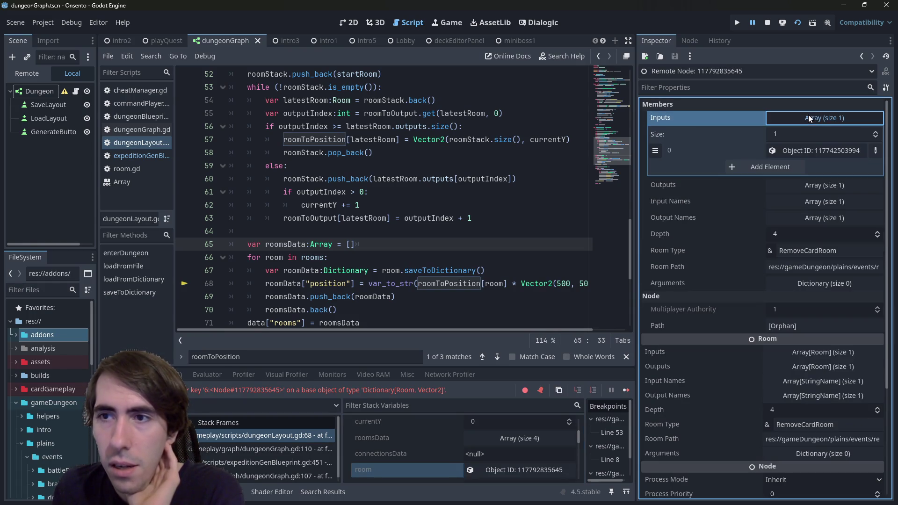
{"action": "left_click", "coordinate": [809, 148]}
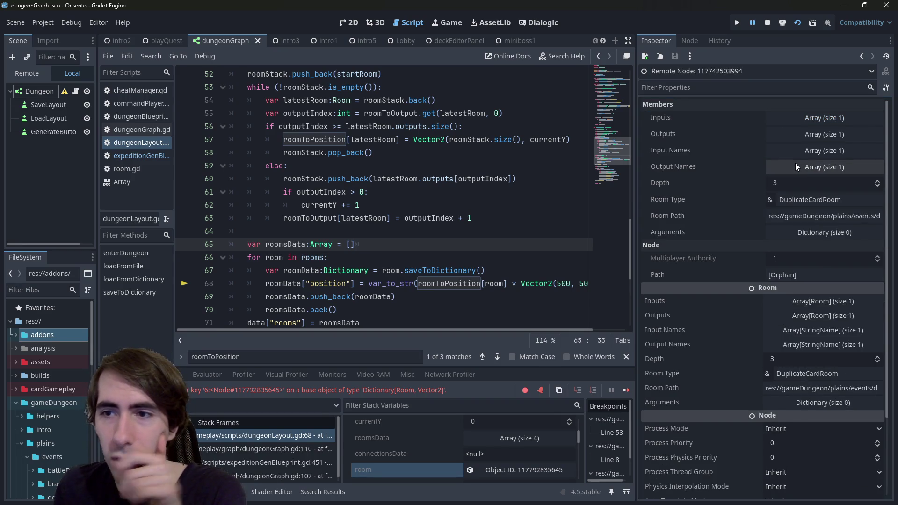
{"action": "left_click", "coordinate": [794, 135]}
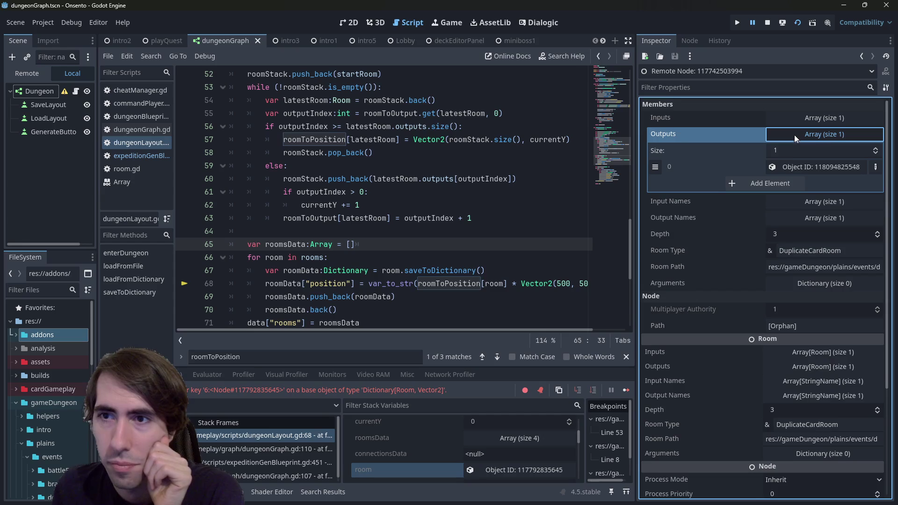
{"action": "left_click", "coordinate": [806, 167]}
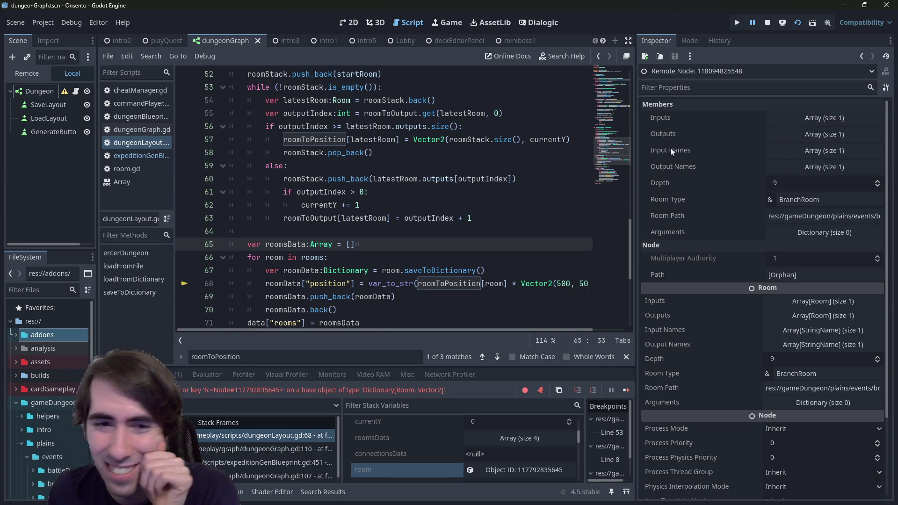
Step: Recheck the DuplicateCardRoom's inputs, then follow the RemoveCardRoom's output to a BattleRoom
{"action": "left_click", "coordinate": [509, 469]}
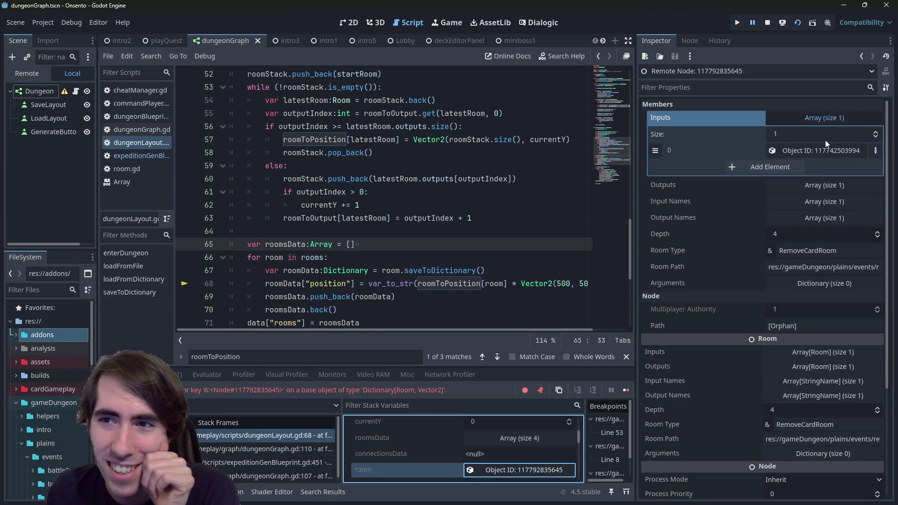
{"action": "left_click", "coordinate": [825, 151]}
{"action": "left_click", "coordinate": [817, 123]}
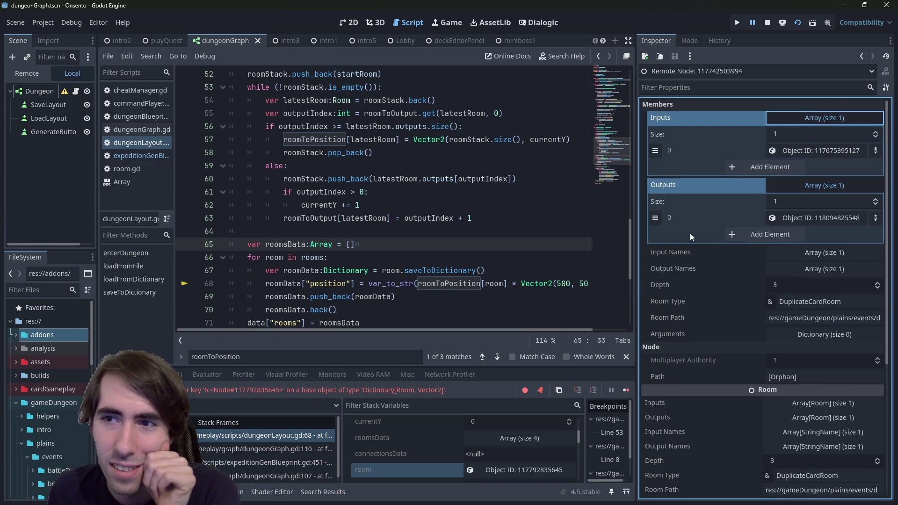
{"action": "left_click", "coordinate": [498, 471]}
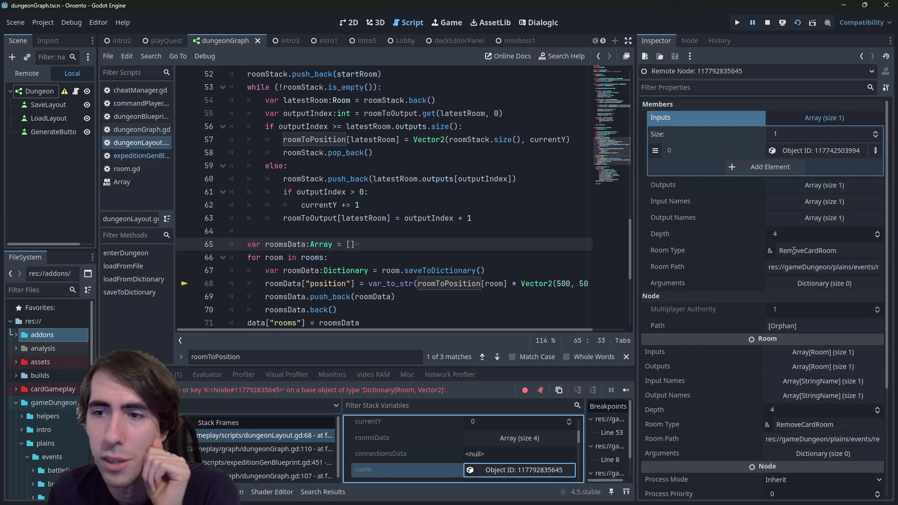
{"action": "left_click", "coordinate": [802, 188]}
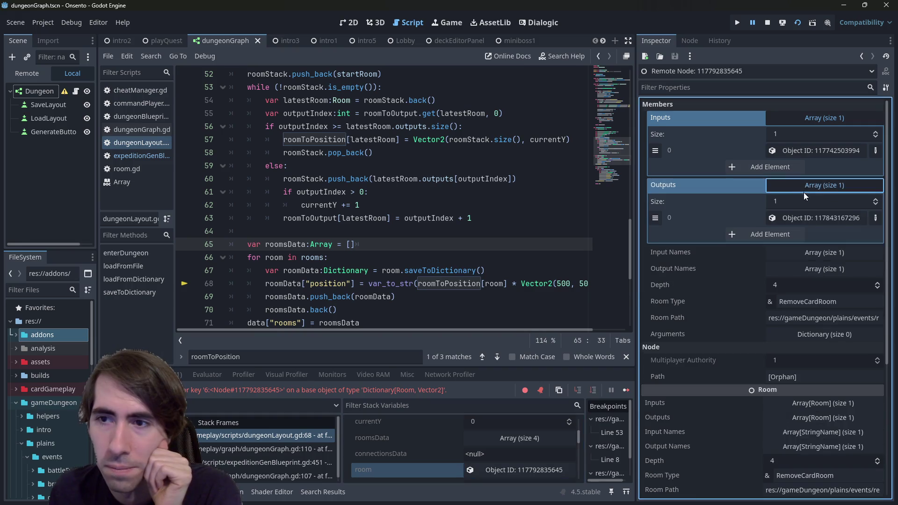
{"action": "left_click", "coordinate": [816, 216]}
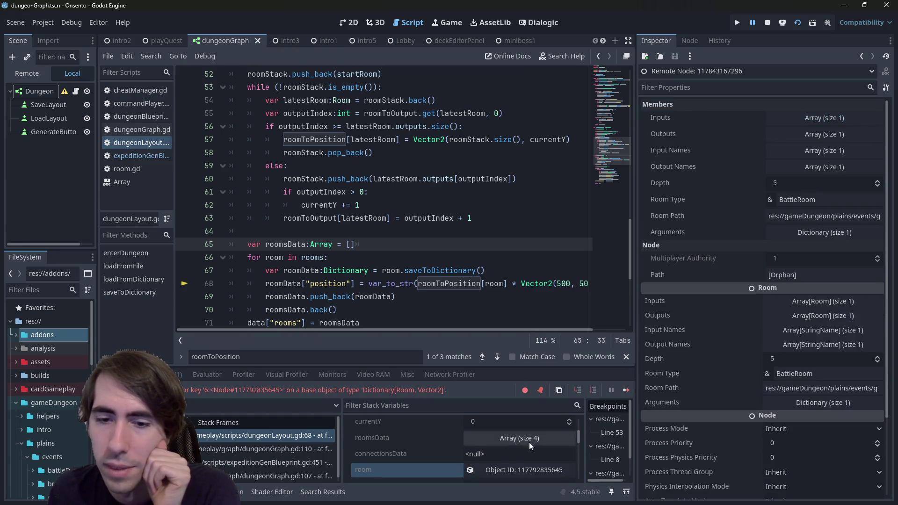
Step: Follow the input DuplicateCardRoom's output link to the depth-9 BranchRoom
{"action": "left_click", "coordinate": [516, 469]}
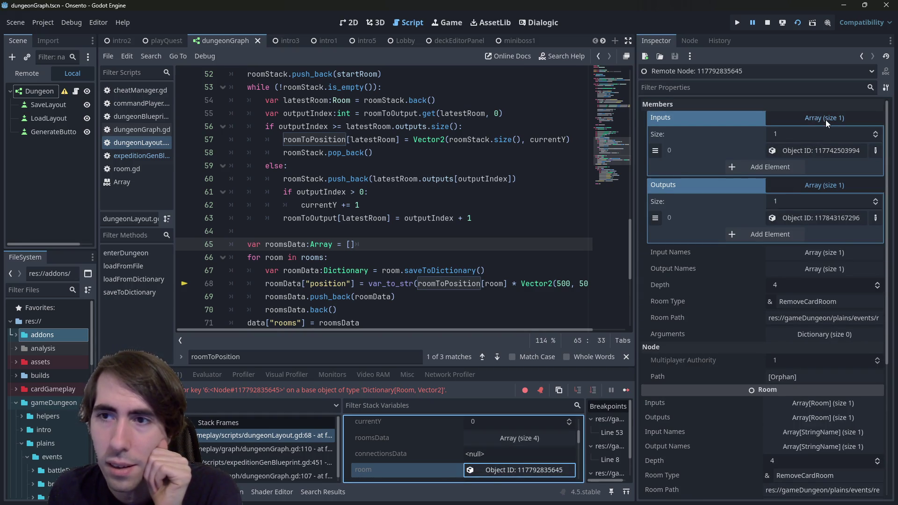
{"action": "left_click", "coordinate": [825, 149]}
{"action": "left_click", "coordinate": [825, 149]}
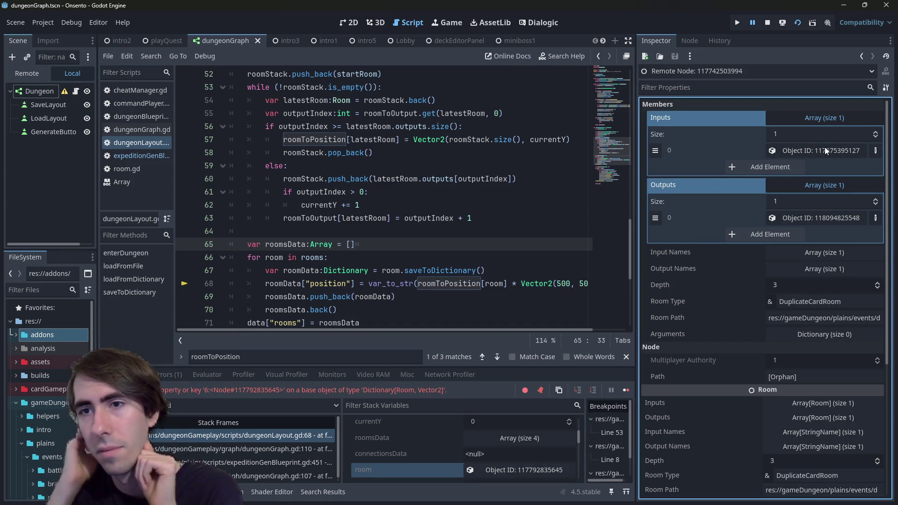
{"action": "left_click", "coordinate": [801, 221]}
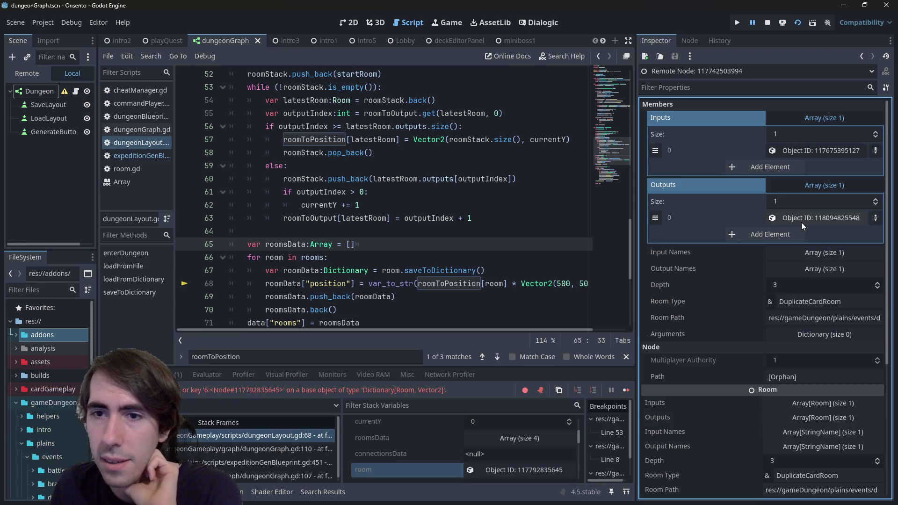
{"action": "left_click", "coordinate": [801, 218]}
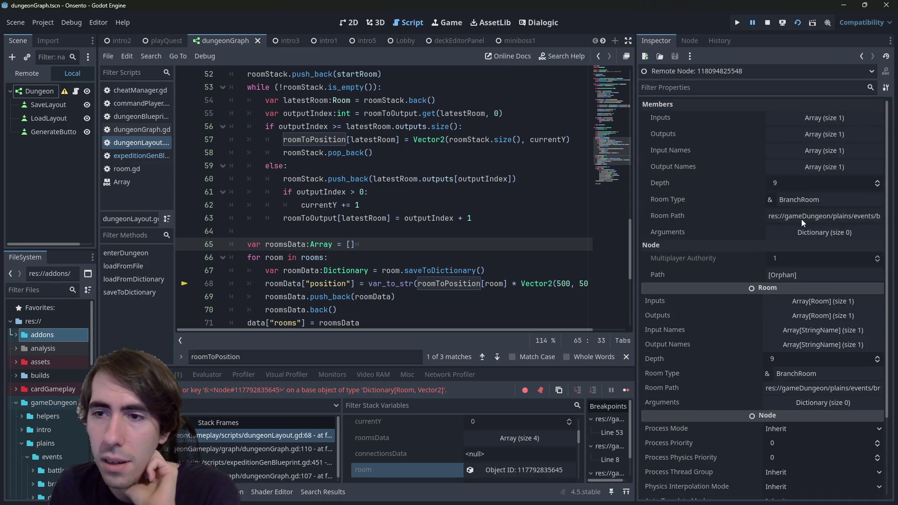
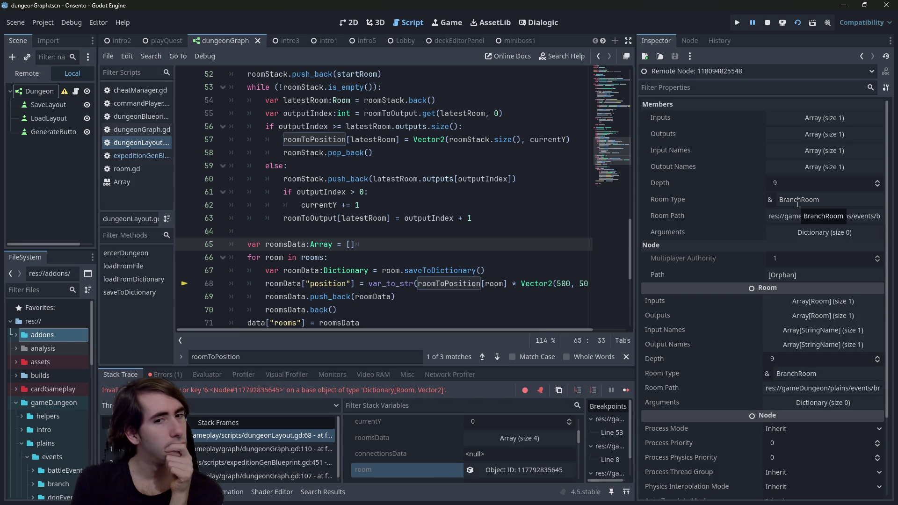
Step: Follow the stack frames through dungeonGraph.gd:110 to expeditionGenBlueprint.gd:451 and view the branch loop near line 419
{"action": "left_click", "coordinate": [188, 436]}
{"action": "left_click", "coordinate": [196, 449]}
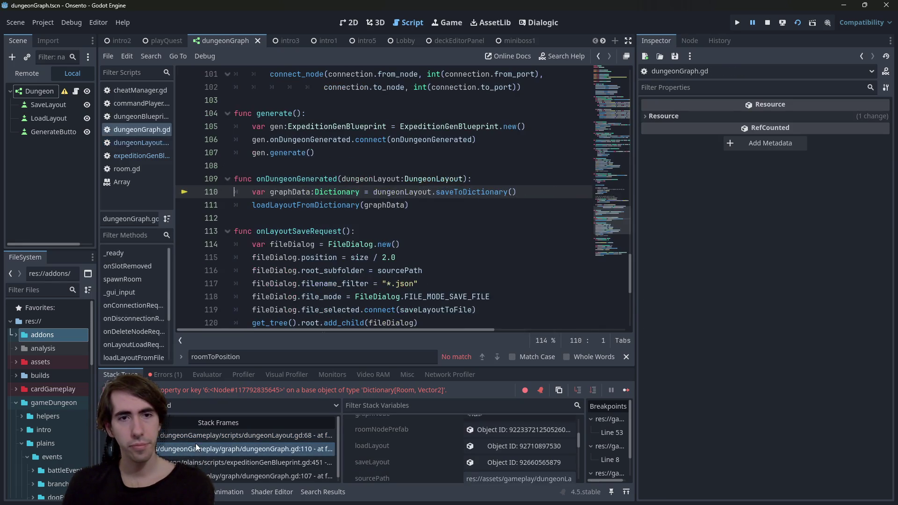
{"action": "left_click", "coordinate": [206, 460]}
{"action": "scroll", "coordinate": [281, 304], "scroll_direction": "up", "scroll_amount": 3}
{"action": "scroll", "coordinate": [281, 305], "scroll_direction": "down", "scroll_amount": 3}
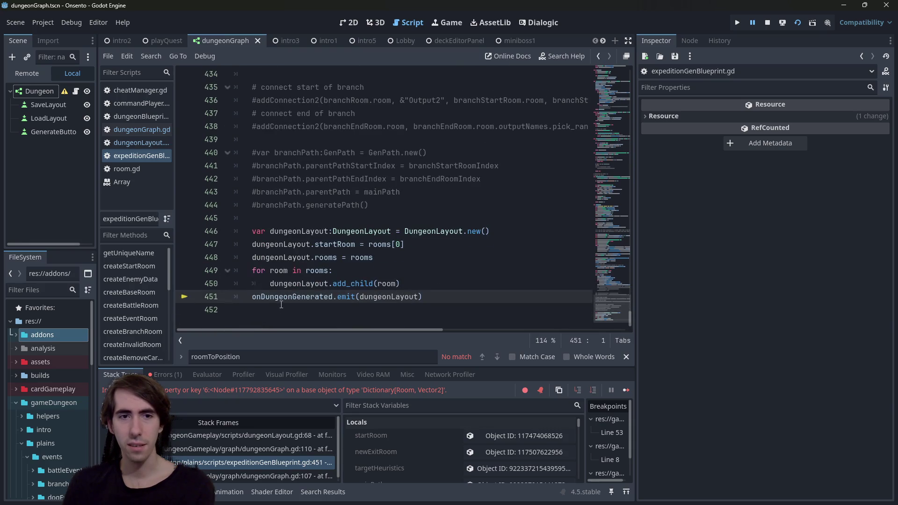
{"action": "scroll", "coordinate": [281, 305], "scroll_direction": "up", "scroll_amount": 5}
{"action": "left_click", "coordinate": [292, 221]}
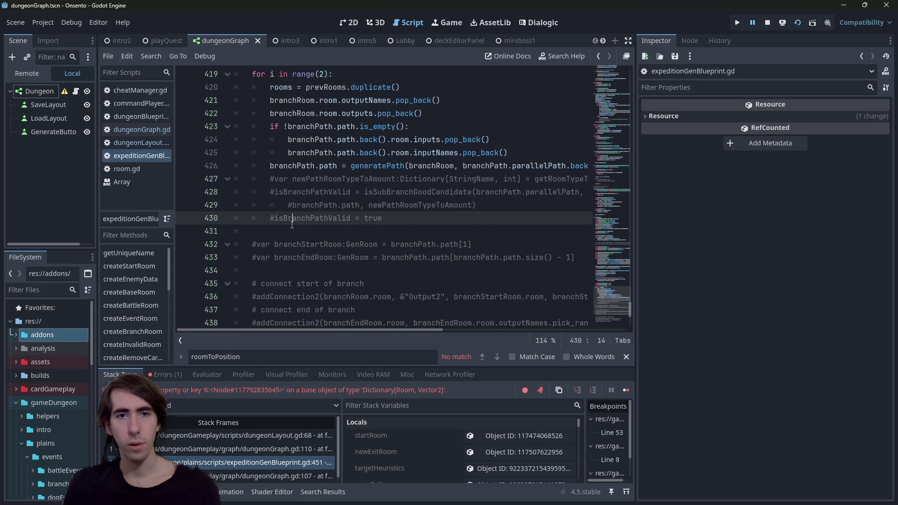
{"action": "key", "text": "ctrl+z"}
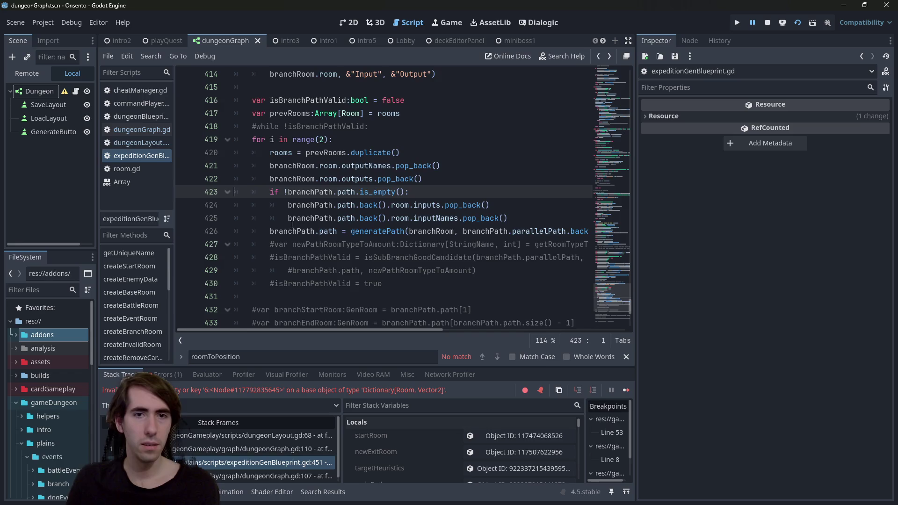
{"action": "scroll", "coordinate": [328, 201], "scroll_direction": "up", "scroll_amount": 1}
{"action": "scroll", "coordinate": [361, 182], "scroll_direction": "up", "scroll_amount": 2}
{"action": "scroll", "coordinate": [361, 182], "scroll_direction": "down", "scroll_amount": 2}
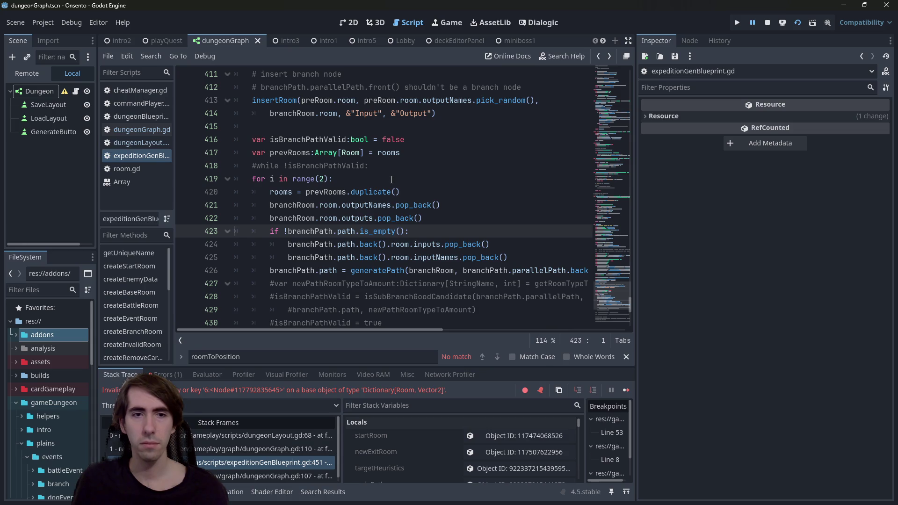
Step: Move and indent both pop_back lines under the !branchPath.path.is_empty() check, then stop the game
{"action": "left_click_drag", "start_coordinate": [453, 219], "coordinate": [225, 210]}
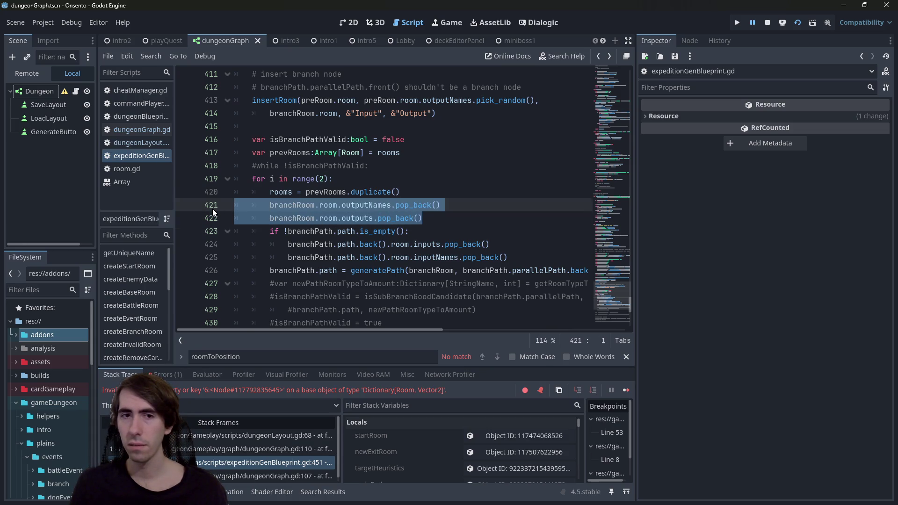
{"action": "left_click", "coordinate": [361, 205]}
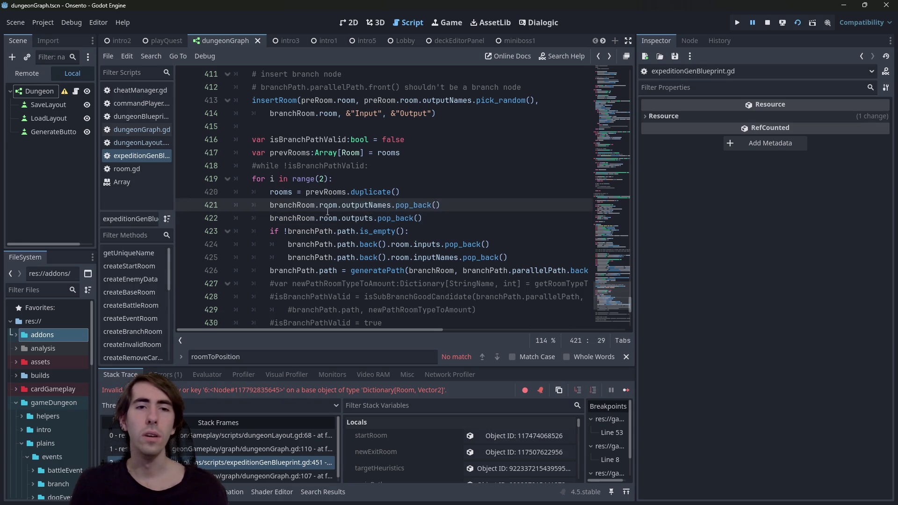
{"action": "left_click", "coordinate": [442, 217]}
{"action": "key", "text": "alt+Down"}
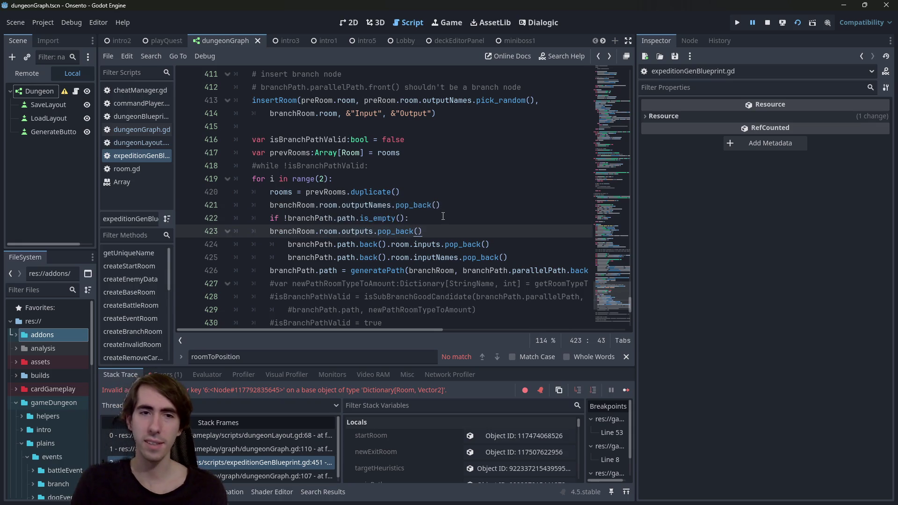
{"action": "key", "text": "Tab"}
{"action": "key", "text": "Up"}
{"action": "key", "text": "Up"}
{"action": "key", "text": "alt+Down"}
{"action": "key", "text": "Tab"}
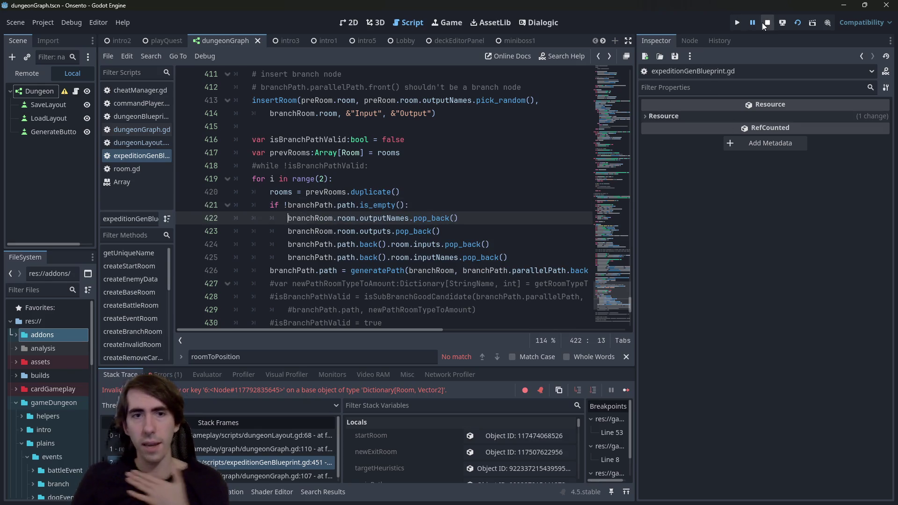
{"action": "left_click", "coordinate": [763, 22]}
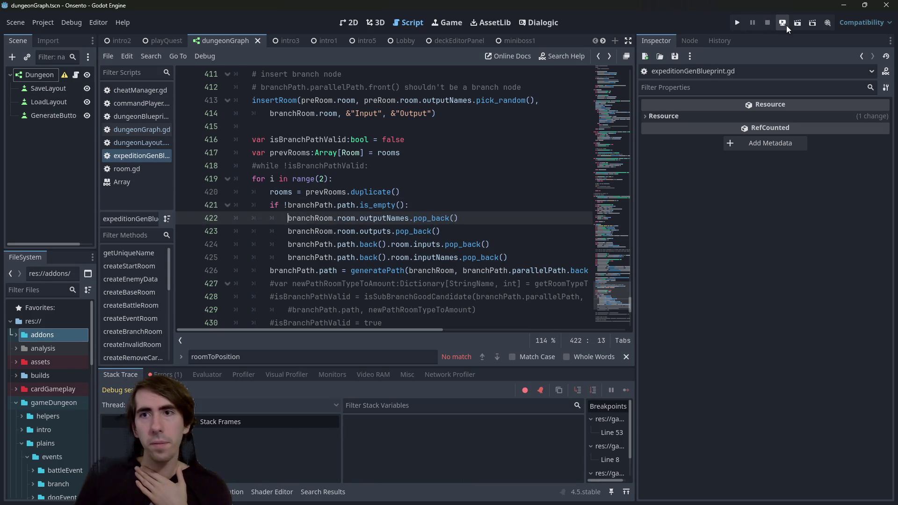
Step: Run the current scene and generate several dungeon room graphs to compare layouts
{"action": "left_click", "coordinate": [797, 23]}
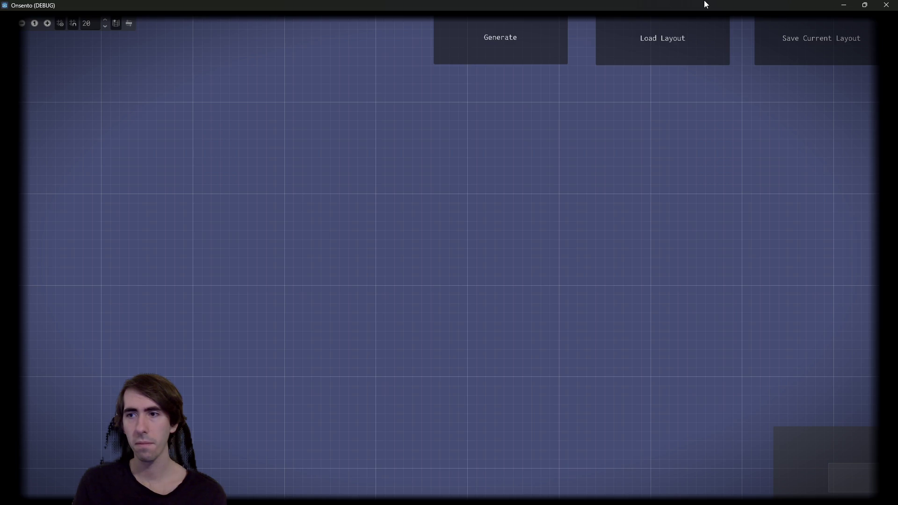
{"action": "left_click", "coordinate": [555, 35]}
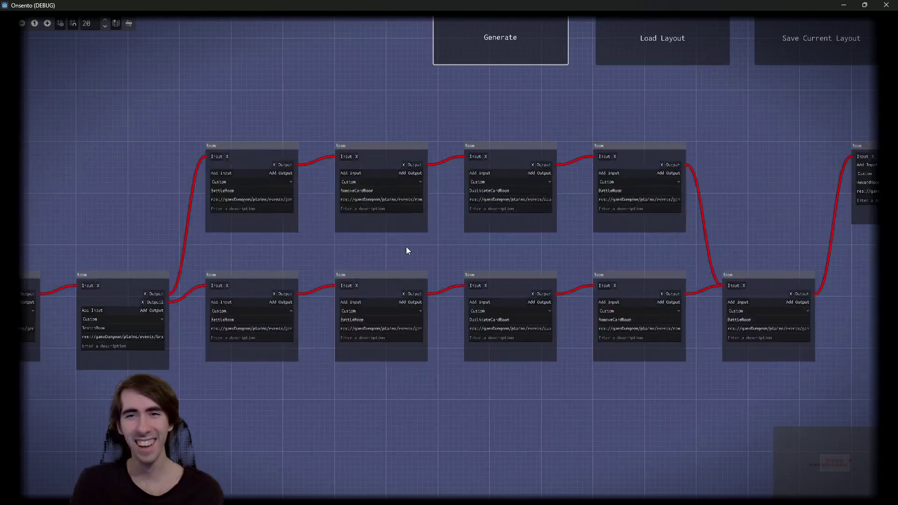
{"action": "left_click", "coordinate": [500, 29]}
{"action": "left_click", "coordinate": [500, 29]}
{"action": "left_click", "coordinate": [500, 29]}
{"action": "left_click", "coordinate": [500, 29]}
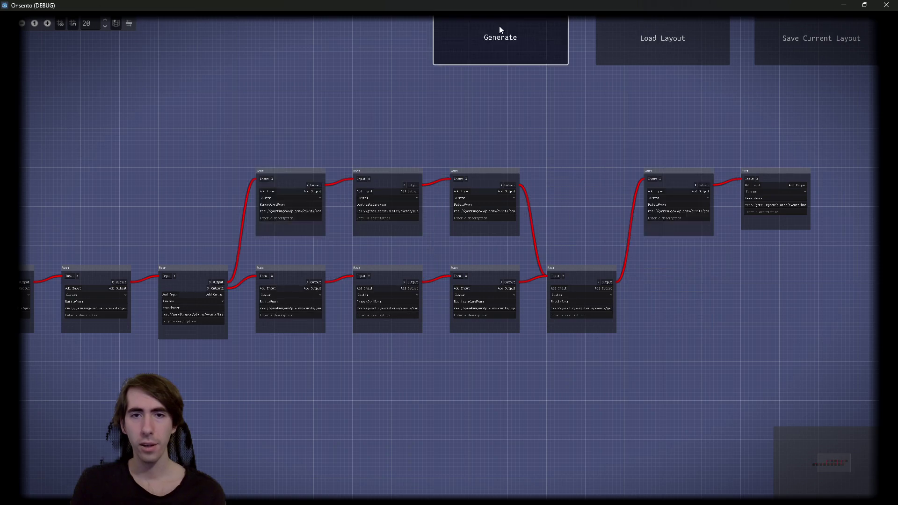
Step: Keep regenerating the room graph to check for branches, then close the game with F8
{"action": "left_click", "coordinate": [500, 27]}
{"action": "left_click", "coordinate": [500, 27]}
{"action": "left_click", "coordinate": [500, 27]}
{"action": "left_click", "coordinate": [500, 27]}
{"action": "left_click", "coordinate": [499, 28]}
{"action": "left_click", "coordinate": [499, 28]}
{"action": "left_click", "coordinate": [499, 29]}
{"action": "left_click", "coordinate": [499, 28]}
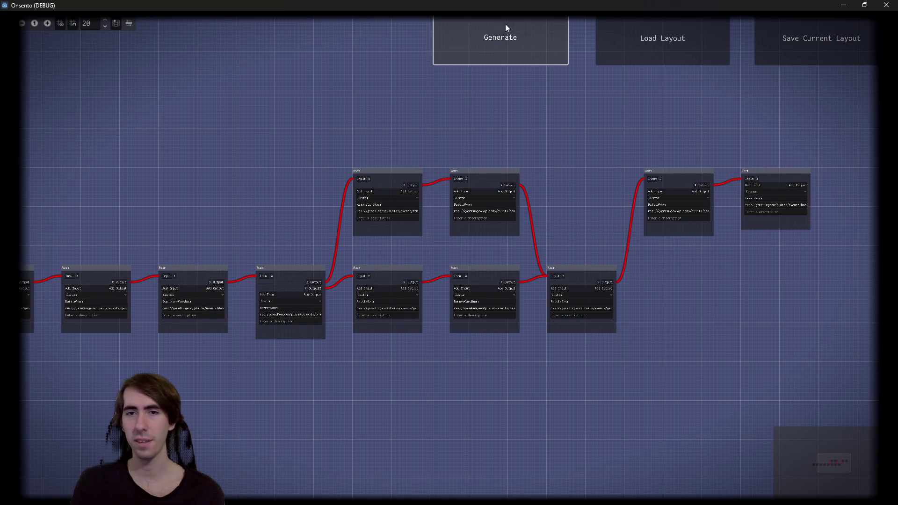
{"action": "key", "text": "F8"}
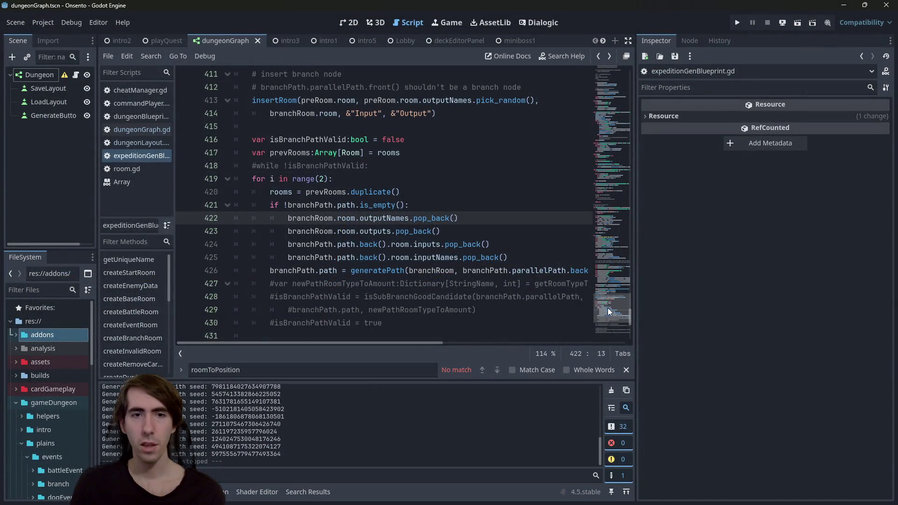
Step: Change the branch loop on line 419 from range(2) to range(100), save, and rerun the scene
{"action": "scroll", "coordinate": [412, 283], "scroll_direction": "down", "scroll_amount": 1}
{"action": "left_click", "coordinate": [413, 283]}
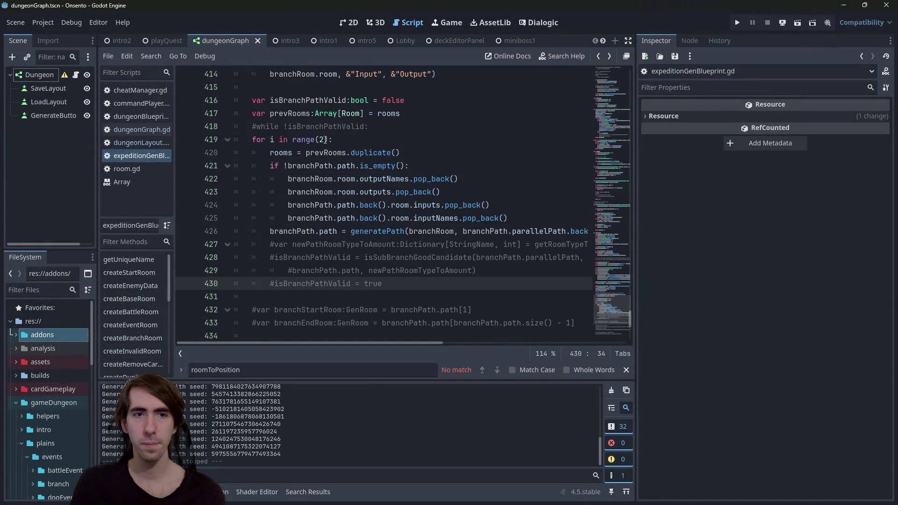
{"action": "left_click", "coordinate": [353, 137]}
{"action": "key", "text": "ctrl+k"}
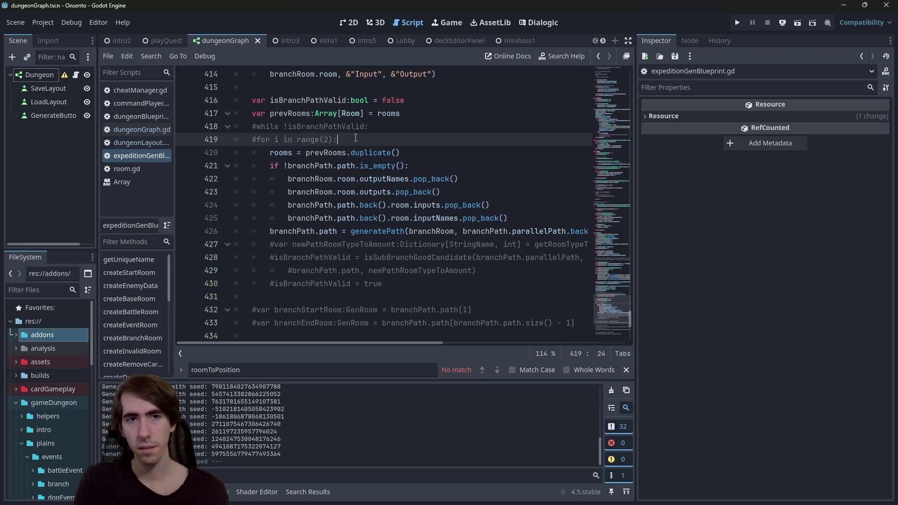
{"action": "key", "text": "ctrl+k"}
{"action": "key", "text": "BackSpace"}
{"action": "type", "text": "100"}
{"action": "key", "text": "ctrl+s"}
{"action": "left_click", "coordinate": [797, 27]}
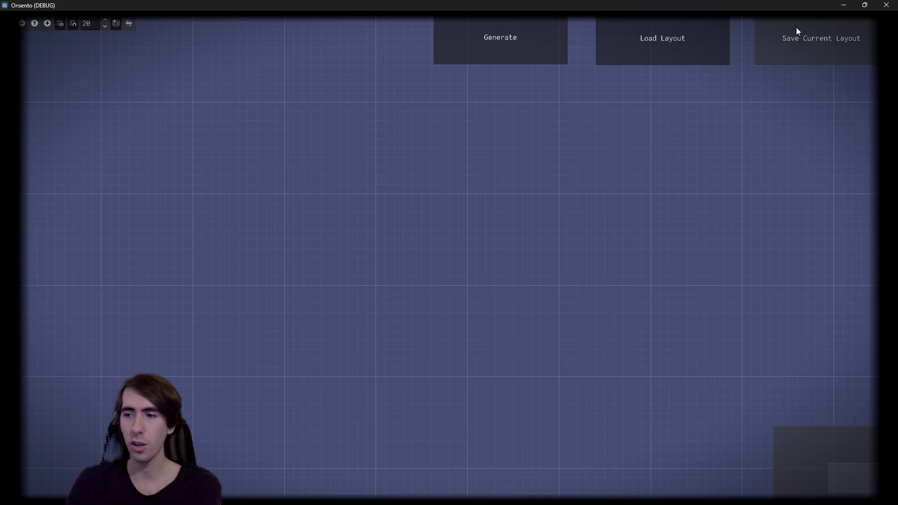
Step: Regenerate the dungeon about eight times, zoomed out to inspect the branches, then close the game window
{"action": "left_click", "coordinate": [538, 41]}
{"action": "scroll", "coordinate": [698, 174], "scroll_direction": "down", "scroll_amount": 5}
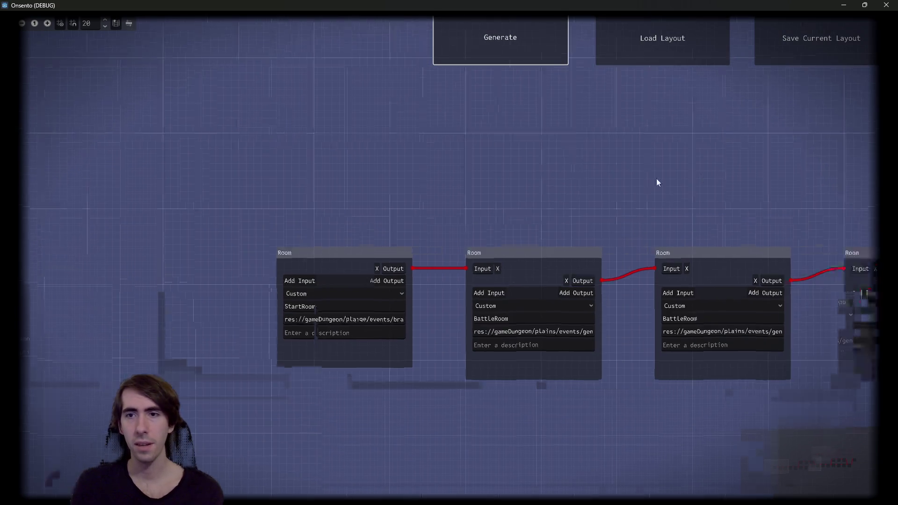
{"action": "left_click", "coordinate": [493, 36]}
{"action": "left_click", "coordinate": [494, 35]}
{"action": "left_click", "coordinate": [493, 35]}
{"action": "left_click", "coordinate": [493, 36]}
{"action": "left_click", "coordinate": [494, 35]}
{"action": "left_click", "coordinate": [493, 35]}
{"action": "left_click", "coordinate": [493, 35]}
{"action": "left_click", "coordinate": [493, 36]}
{"action": "left_click", "coordinate": [493, 36]}
{"action": "left_click", "coordinate": [884, 5]}
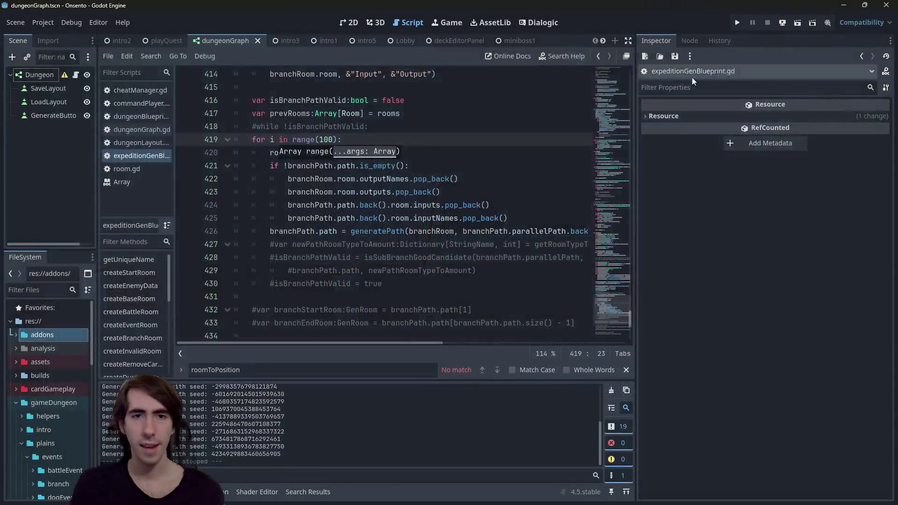
{"action": "left_click", "coordinate": [342, 166]}
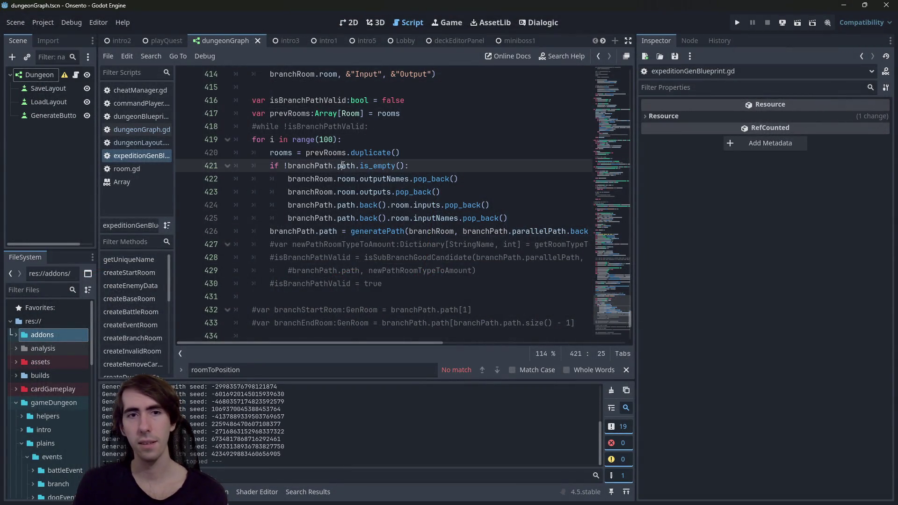
{"action": "scroll", "coordinate": [357, 169], "scroll_direction": "up", "scroll_amount": 1}
{"action": "double_click", "coordinate": [292, 192]}
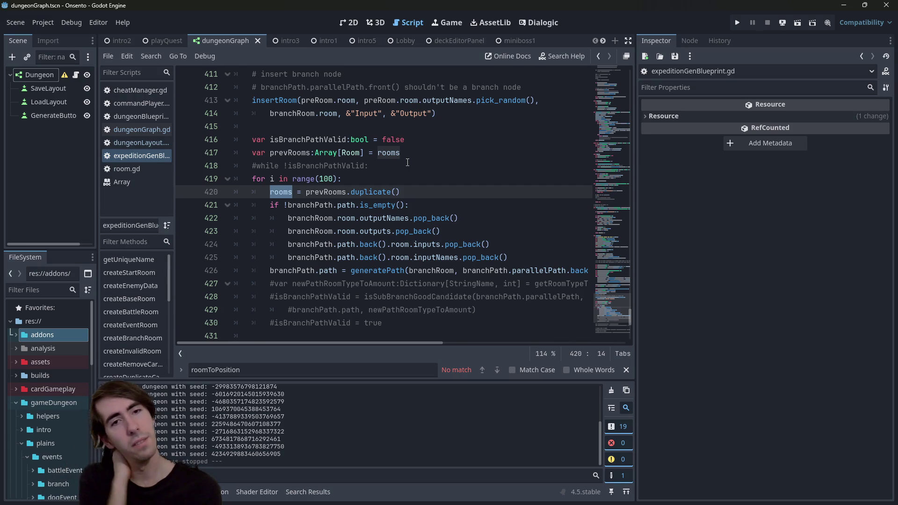
{"action": "left_click", "coordinate": [426, 152]}
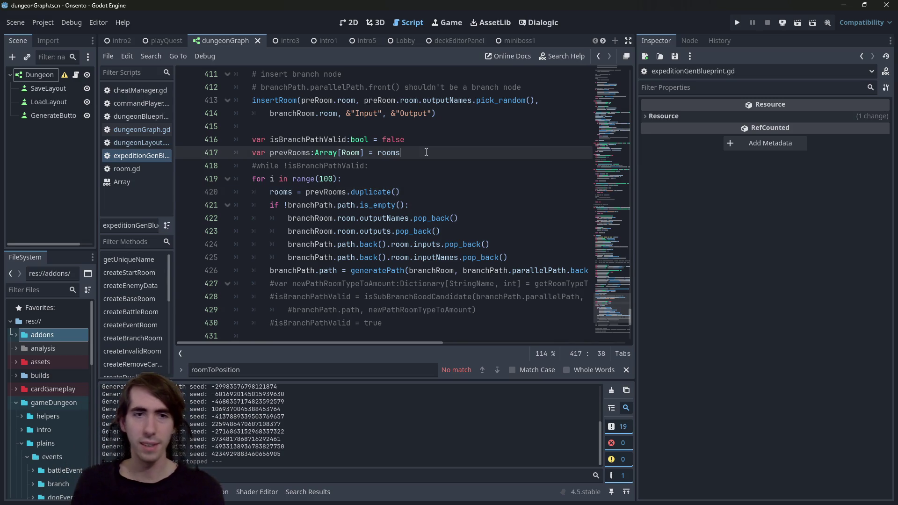
Step: Comment out the prevRooms declaration and for-loop line, and re-enable the while retry loop
{"action": "key", "text": "ctrl+k"}
{"action": "key", "text": "Down"}
{"action": "key", "text": "Down"}
{"action": "key", "text": "ctrl+k"}
{"action": "key", "text": "ctrl+l"}
{"action": "key", "text": "Escape"}
{"action": "key", "text": "Escape"}
{"action": "key", "text": "Up"}
{"action": "key", "text": "ctrl+k"}
{"action": "key", "text": "ctrl+l"}
Step: Add 'newRoomsIndex:int = rooms.size()' on a new line below line 417
{"action": "left_click", "coordinate": [426, 152]}
{"action": "key", "text": "Down"}
{"action": "key", "text": "Up"}
{"action": "key", "text": "Return"}
{"action": "type", "text": "var prevR"}
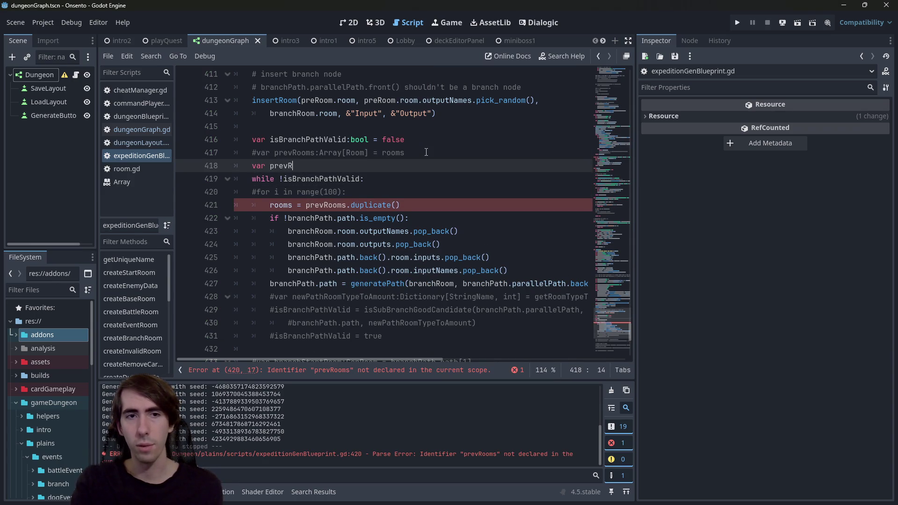
{"action": "key", "text": "ctrl+BackSpace"}
{"action": "type", "text": "newRoomsI"}
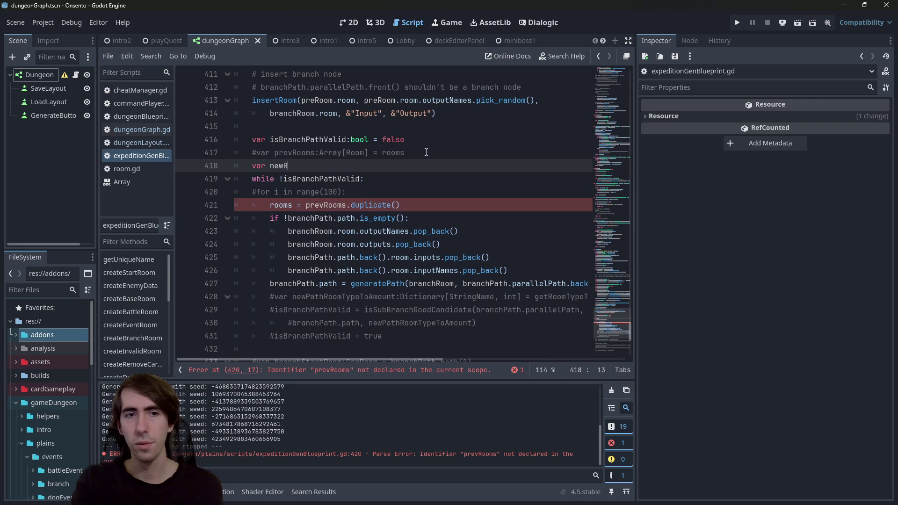
{"action": "type", "text": "ndex:"}
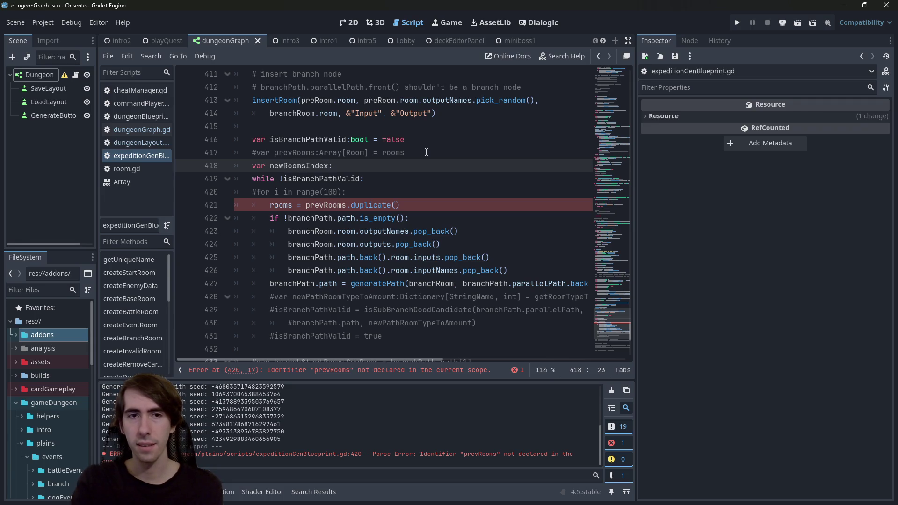
{"action": "type", "text": "int ="}
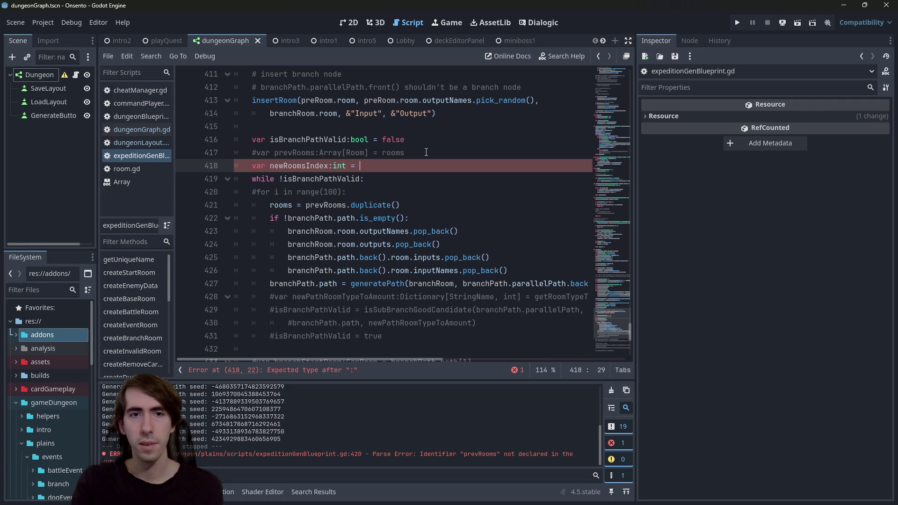
{"action": "key", "text": "Up"}
{"action": "key", "text": "Right"}
{"action": "key", "text": "shift+End"}
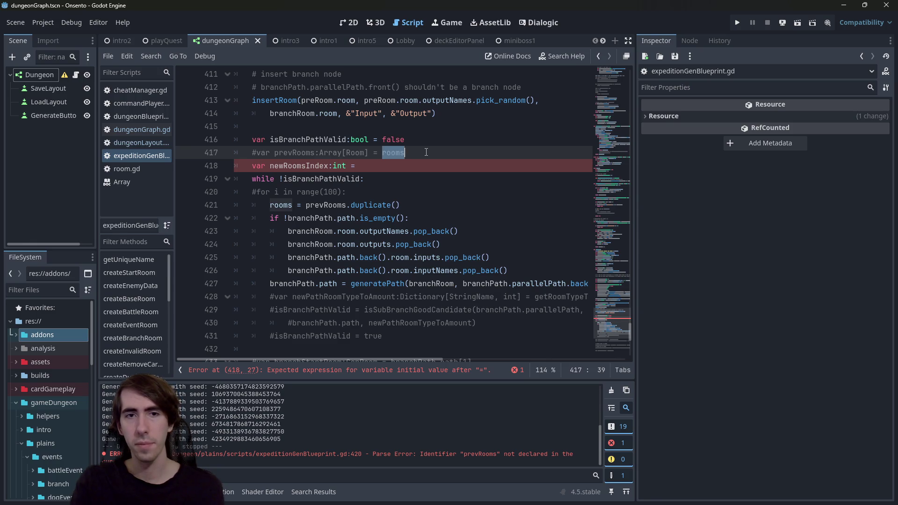
{"action": "key", "text": "ctrl+c"}
{"action": "key", "text": "Down"}
{"action": "key", "text": "End"}
{"action": "key", "text": "ctrl+v"}
{"action": "type", "text": ".size()"}
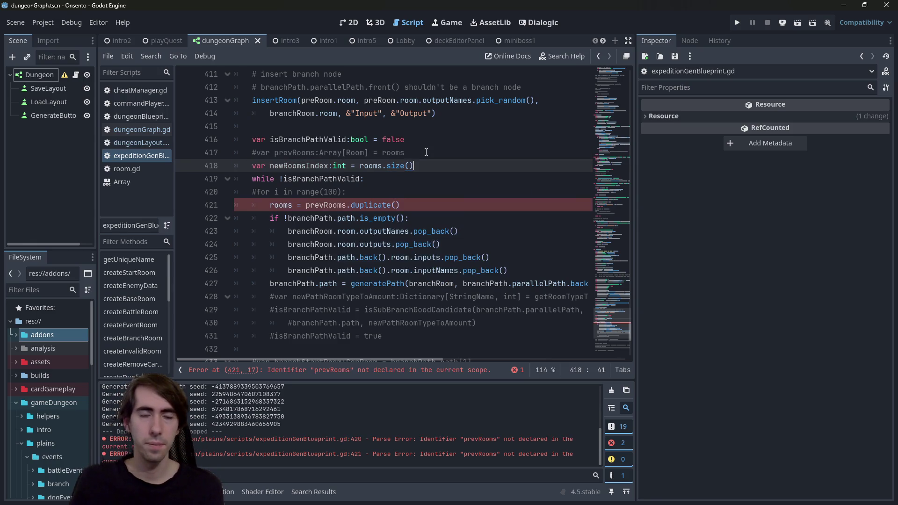
{"action": "double_click", "coordinate": [295, 167]}
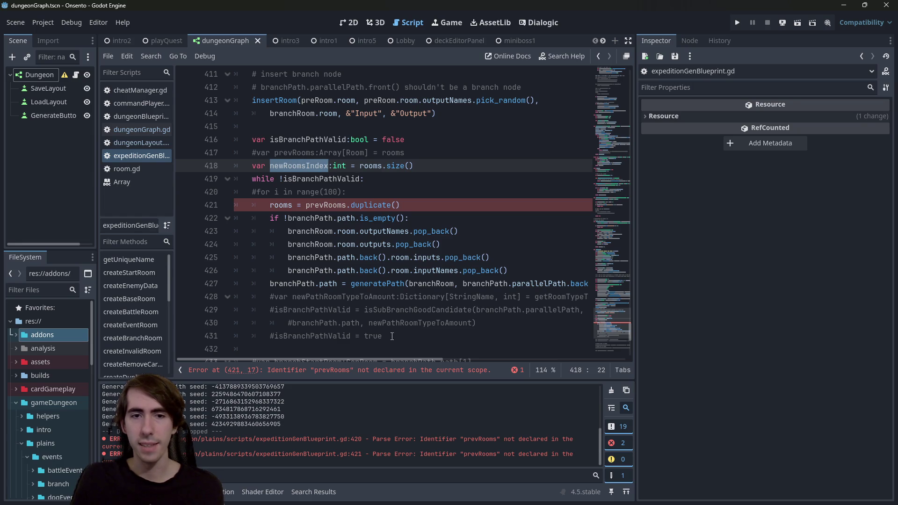
Step: Replace the rooms duplicate line with 'rooms.resize(newRoomsIndex)' inside the retry loop
{"action": "left_click", "coordinate": [393, 371]}
{"action": "left_click", "coordinate": [407, 205]}
{"action": "key", "text": "ctrl+k"}
{"action": "key", "text": "Return"}
{"action": "type", "text": "while (rooms."}
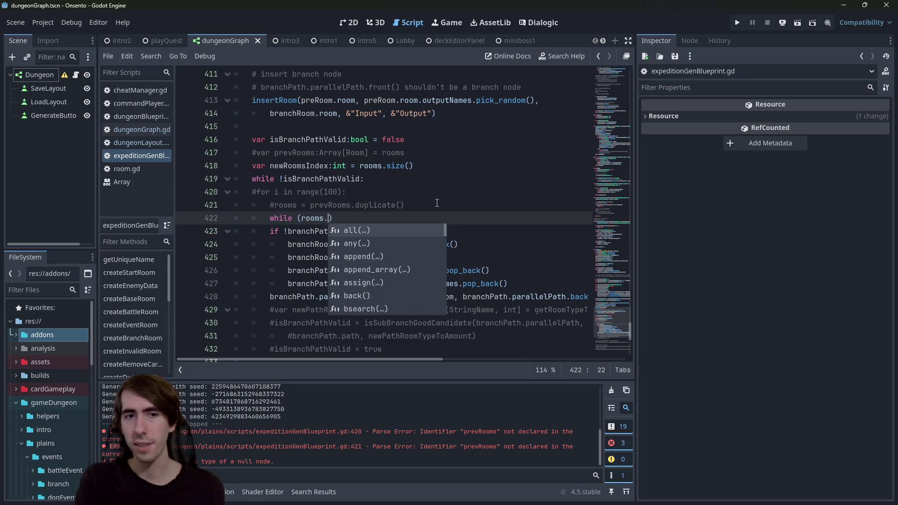
{"action": "type", "text": "size"}
{"action": "key", "text": "Return"}
{"action": "type", "text": ">="}
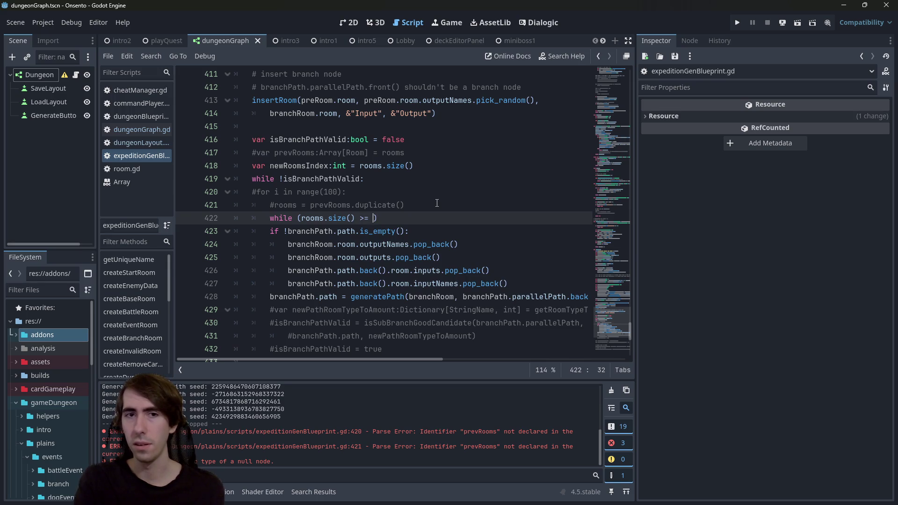
{"action": "key", "text": "BackSpace"}
{"action": "key", "text": "BackSpace"}
{"action": "key", "text": "BackSpace"}
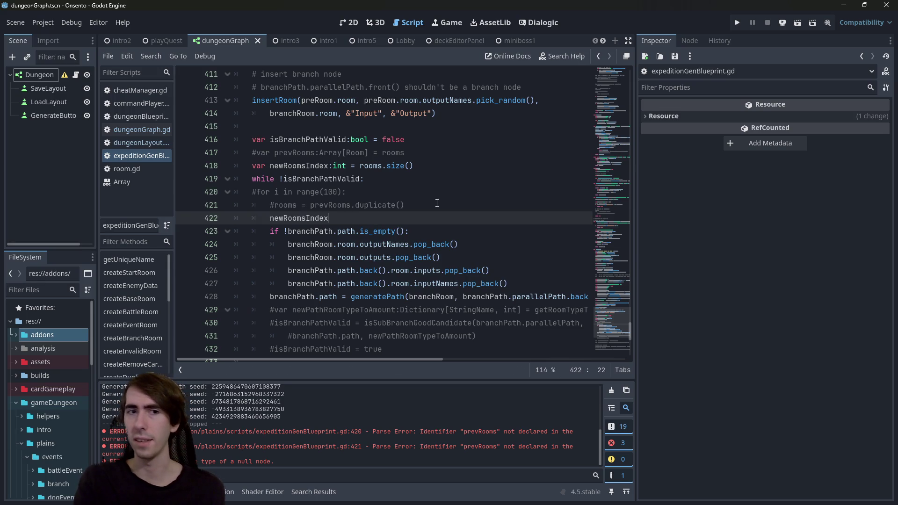
{"action": "type", "text": "rooms."}
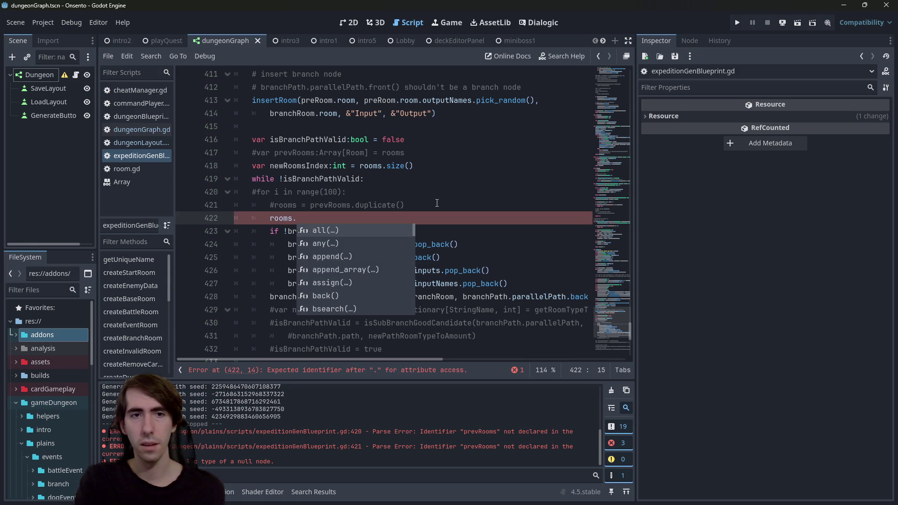
{"action": "type", "text": "resize"}
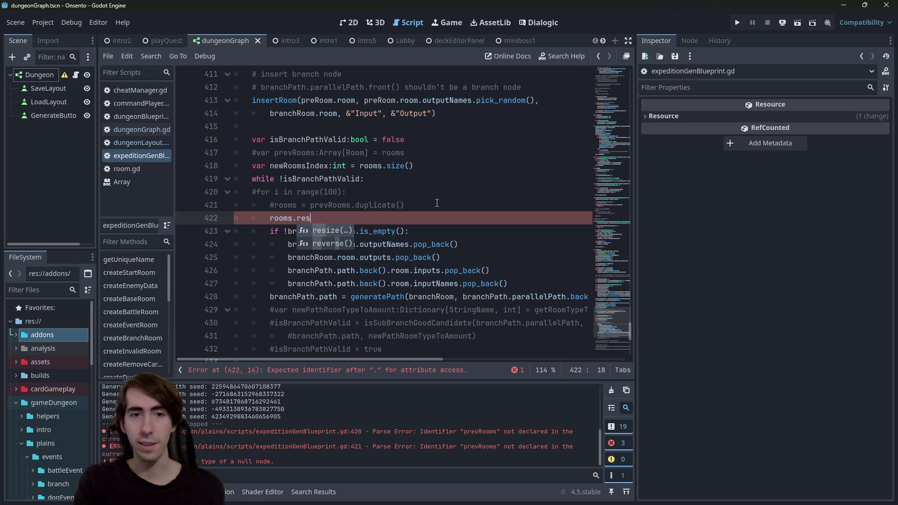
{"action": "key", "text": "Return"}
{"action": "type", "text": "newRoomsIndex"}
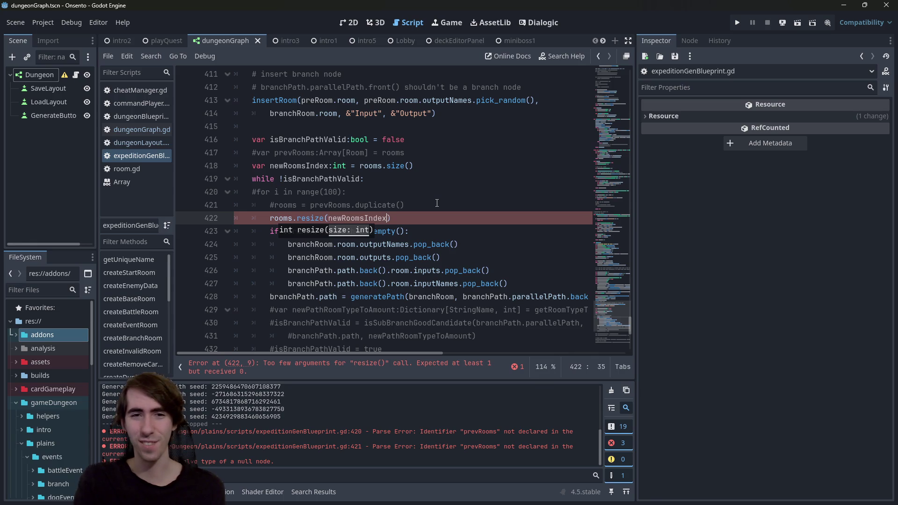
Step: Delete the commented duplicate and for-loop lines, then save the script
{"action": "key", "text": "Up"}
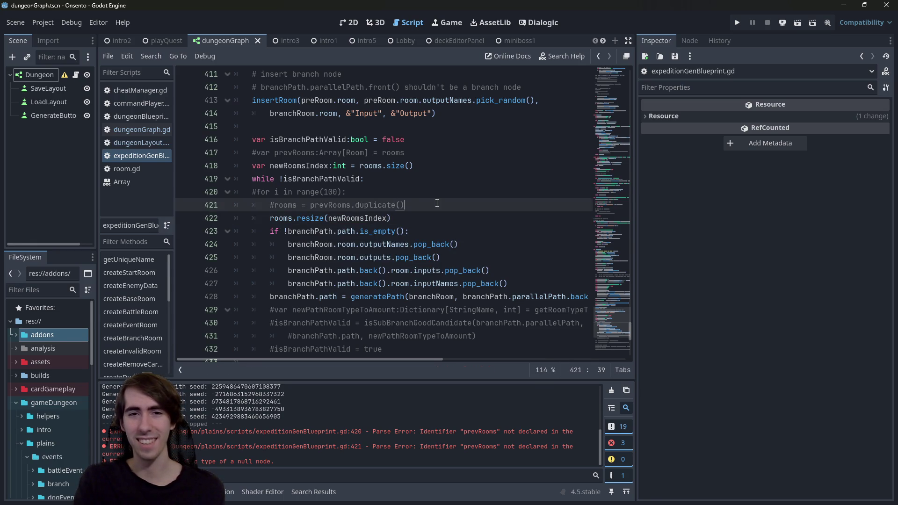
{"action": "key", "text": "shift+Home"}
{"action": "key", "text": "BackSpace"}
{"action": "key", "text": "BackSpace"}
{"action": "key", "text": "ctrl+shift+Left"}
{"action": "key", "text": "ctrl+shift+Left"}
{"action": "key", "text": "ctrl+shift+Left"}
{"action": "key", "text": "BackSpace"}
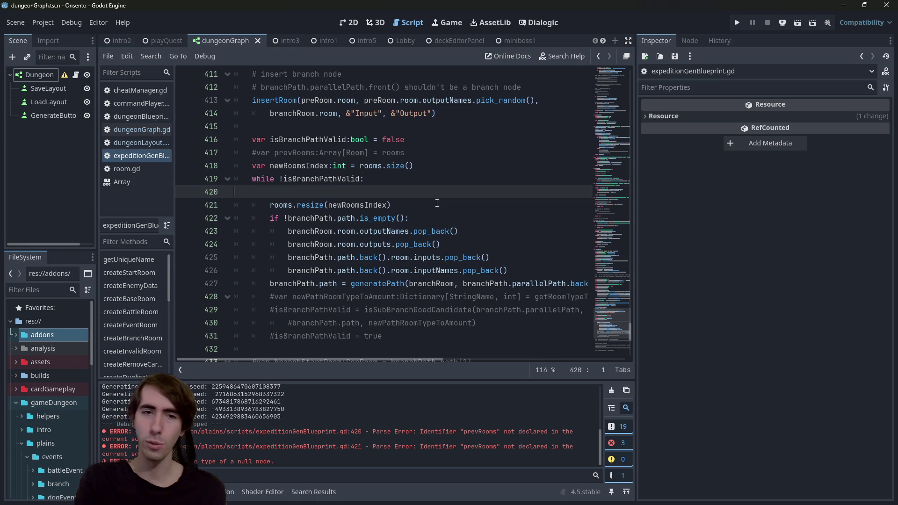
{"action": "key", "text": "BackSpace"}
{"action": "key", "text": "ctrl+s"}
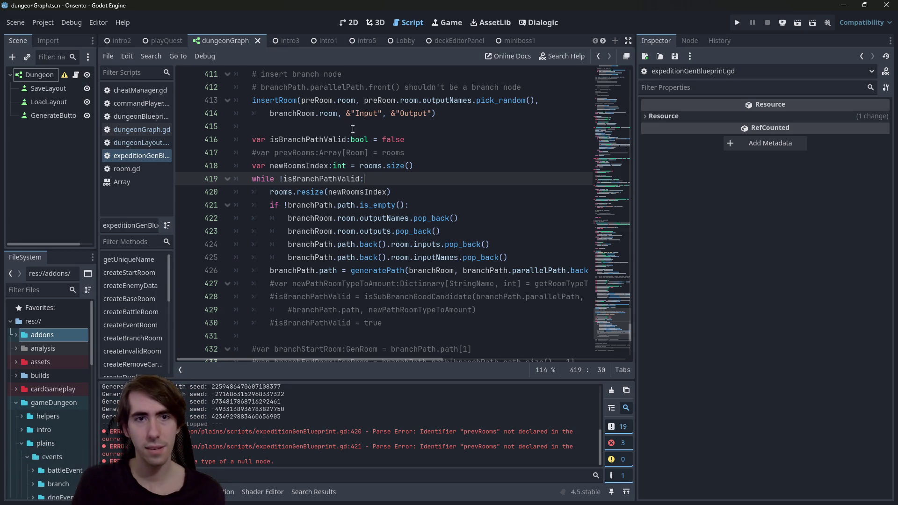
Step: Delete the commented '#var prevRooms' line and save the script
{"action": "triple_click", "coordinate": [450, 152]}
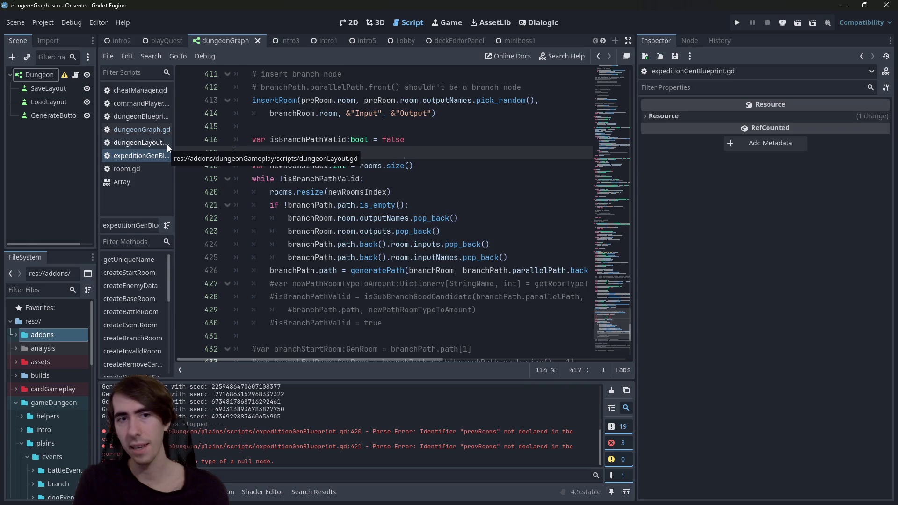
{"action": "key", "text": "BackSpace"}
{"action": "key", "text": "BackSpace"}
{"action": "key", "text": "ctrl+s"}
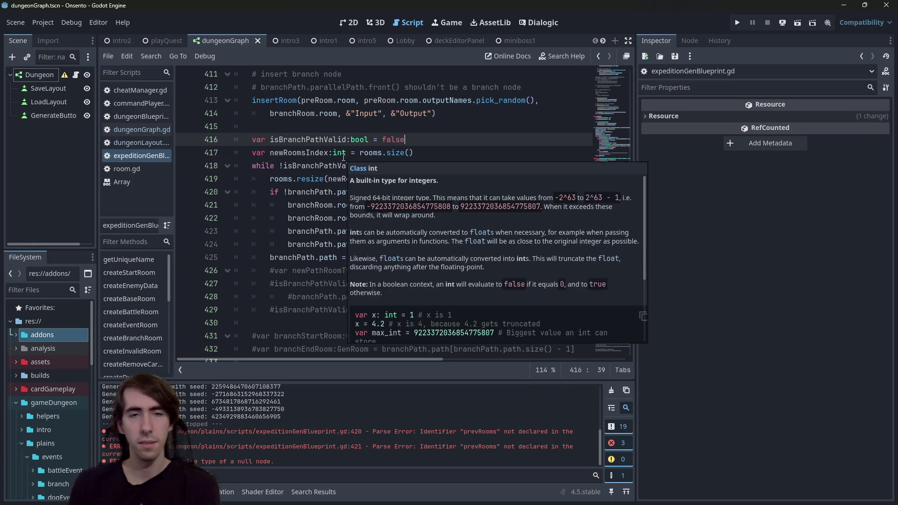
Step: Uncomment validity check lines 426–429 at the end of the retry loop and run the scene
{"action": "double_click", "coordinate": [307, 153]}
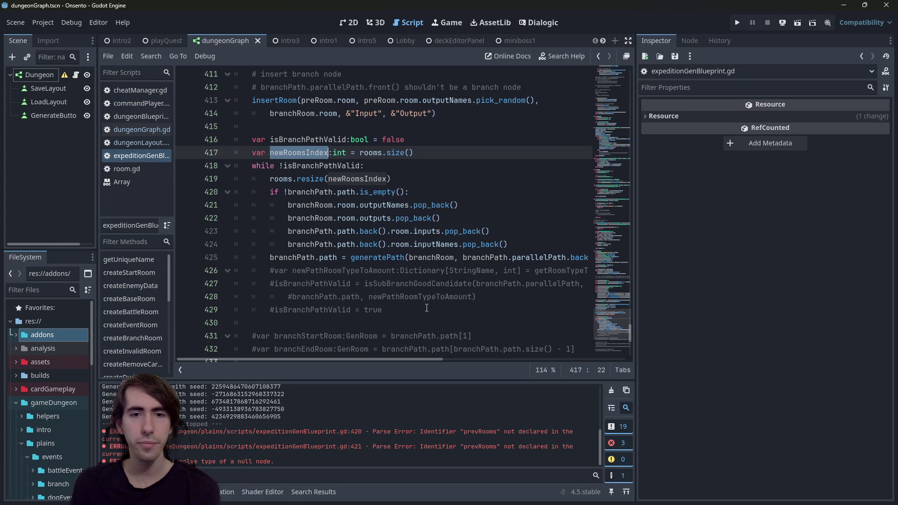
{"action": "left_click", "coordinate": [427, 309]}
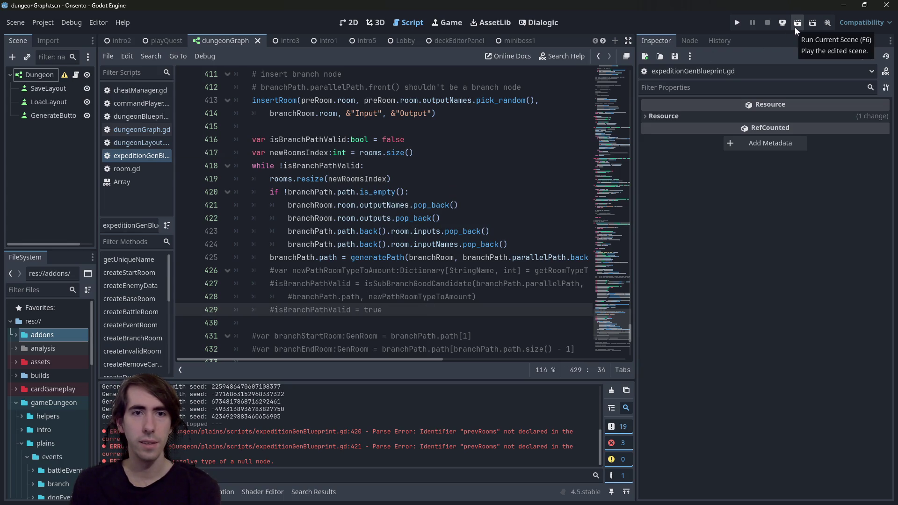
{"action": "left_click", "coordinate": [420, 167]}
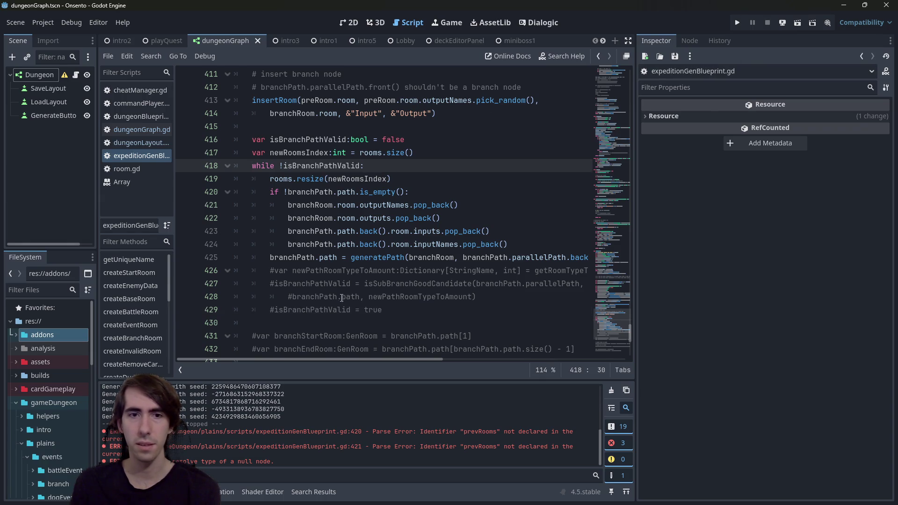
{"action": "left_click", "coordinate": [398, 310]}
{"action": "mouse_move", "coordinate": [399, 310]}
{"action": "left_mouse_down"}
{"action": "mouse_move", "coordinate": [230, 292]}
{"action": "mouse_move", "coordinate": [211, 281]}
{"action": "left_mouse_up"}
{"action": "left_click", "coordinate": [461, 310]}
{"action": "mouse_move", "coordinate": [461, 310]}
{"action": "left_mouse_down"}
{"action": "mouse_move", "coordinate": [196, 272]}
{"action": "mouse_move", "coordinate": [181, 277]}
{"action": "left_mouse_up"}
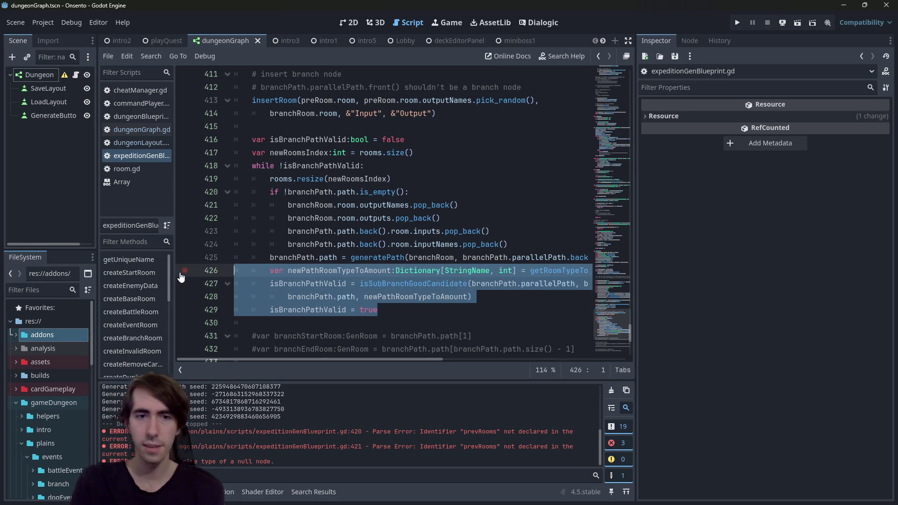
{"action": "key", "text": "ctrl+k"}
{"action": "left_click", "coordinate": [798, 23]}
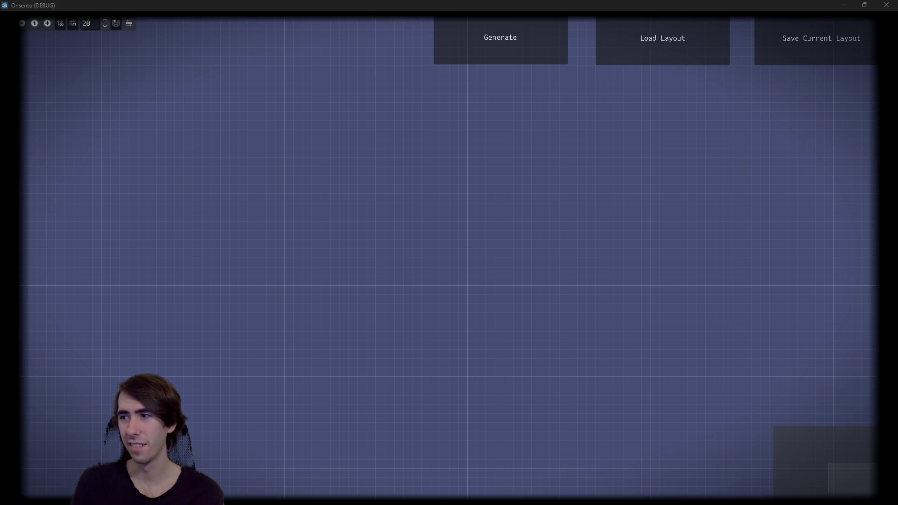
Step: Generate two room graphs to confirm branching, then close the game window
{"action": "left_click", "coordinate": [510, 43]}
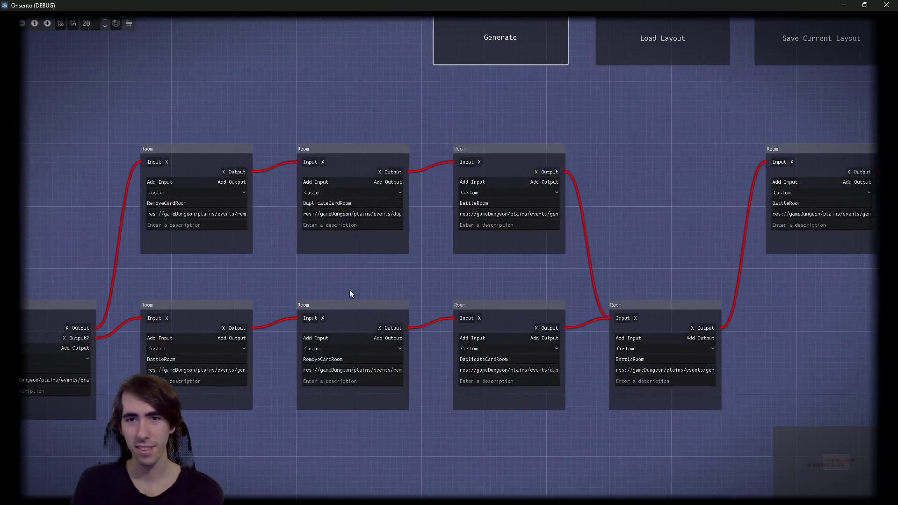
{"action": "scroll", "coordinate": [581, 208], "scroll_direction": "up", "scroll_amount": 4}
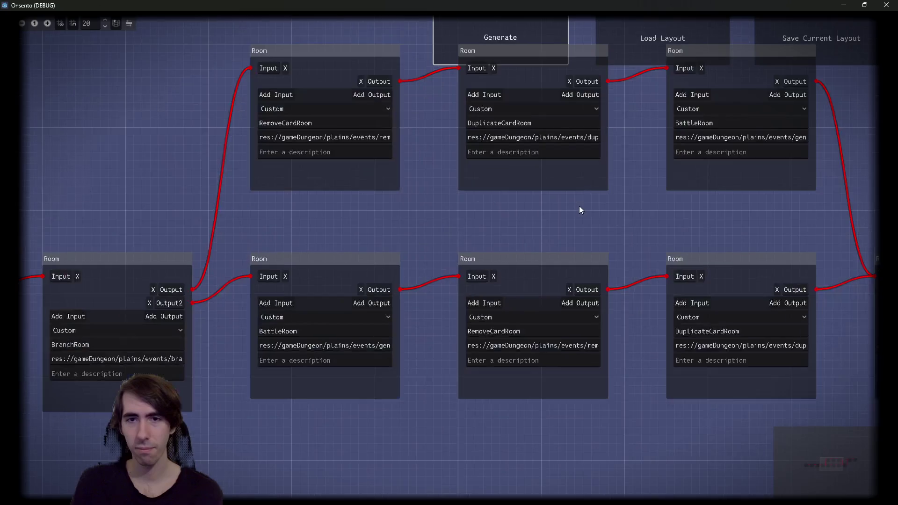
{"action": "scroll", "coordinate": [580, 208], "scroll_direction": "down", "scroll_amount": 3}
{"action": "left_click", "coordinate": [480, 33]}
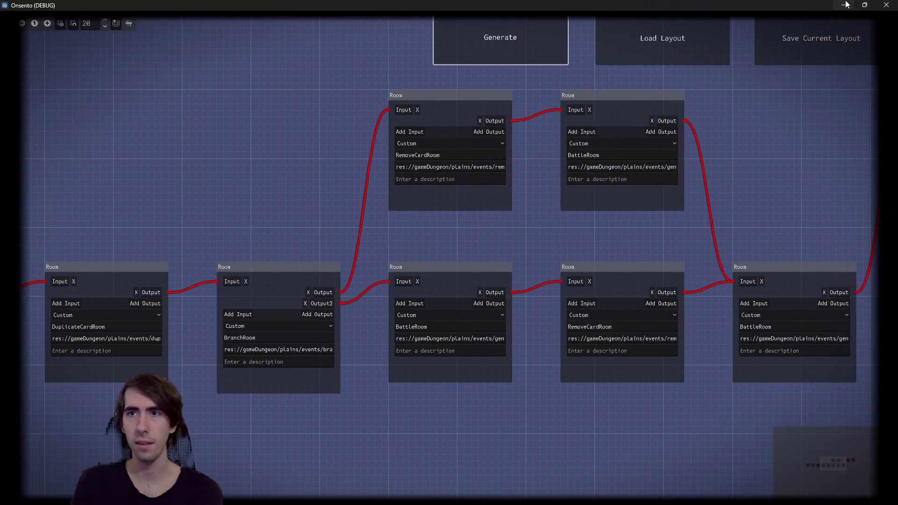
{"action": "left_click", "coordinate": [886, 5]}
Step: Delete the forced 'isBranchPathValid = true' line and save the script
{"action": "triple_click", "coordinate": [399, 305]}
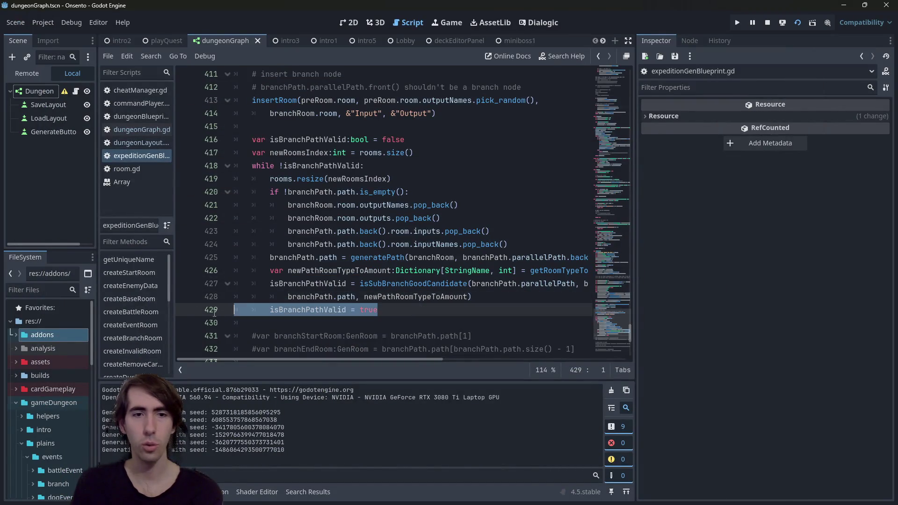
{"action": "key", "text": "BackSpace"}
{"action": "key", "text": "BackSpace"}
{"action": "key", "text": "ctrl+s"}
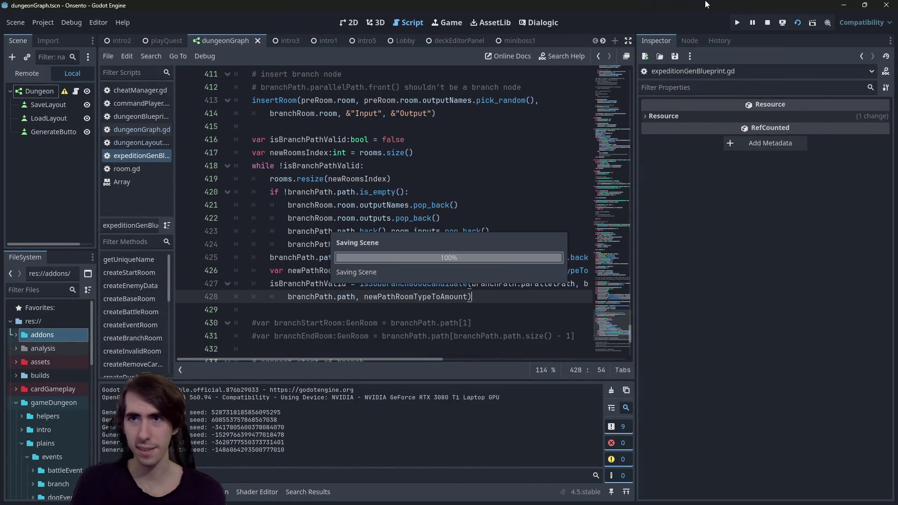